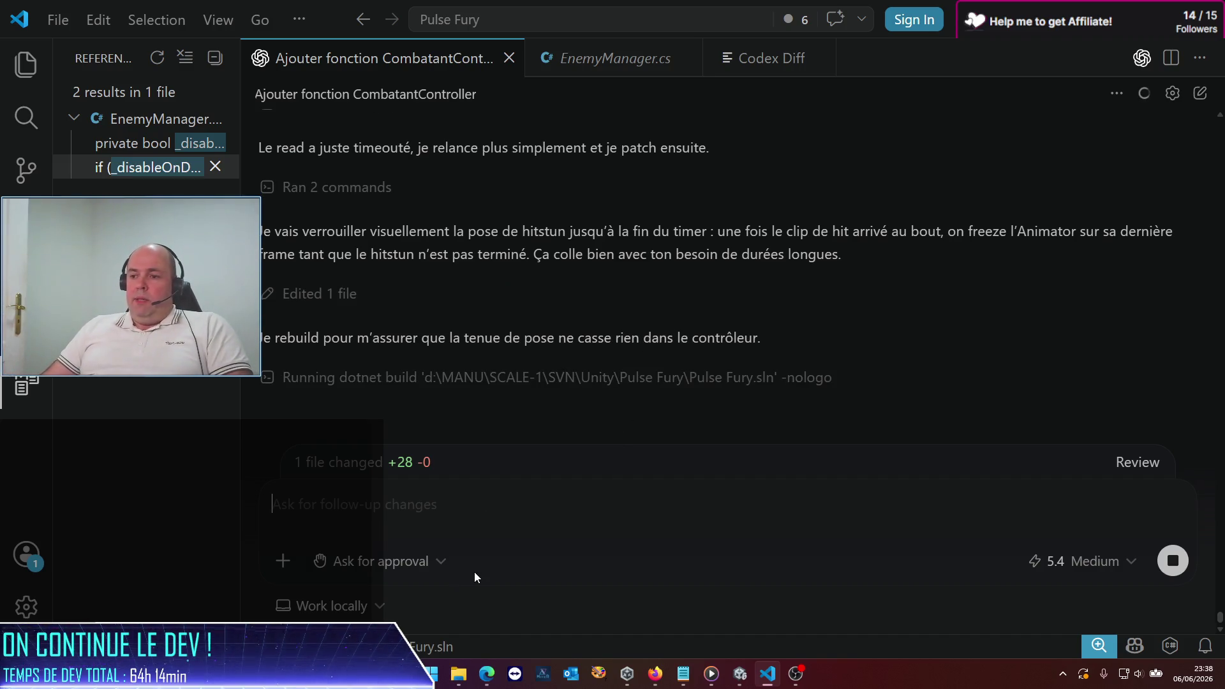
Step: Check the Codex usage analytics page in Edge, then minimize the browser
{"action": "mouse_move", "coordinate": [487, 674]}
{"action": "left_click", "coordinate": [519, 637]}
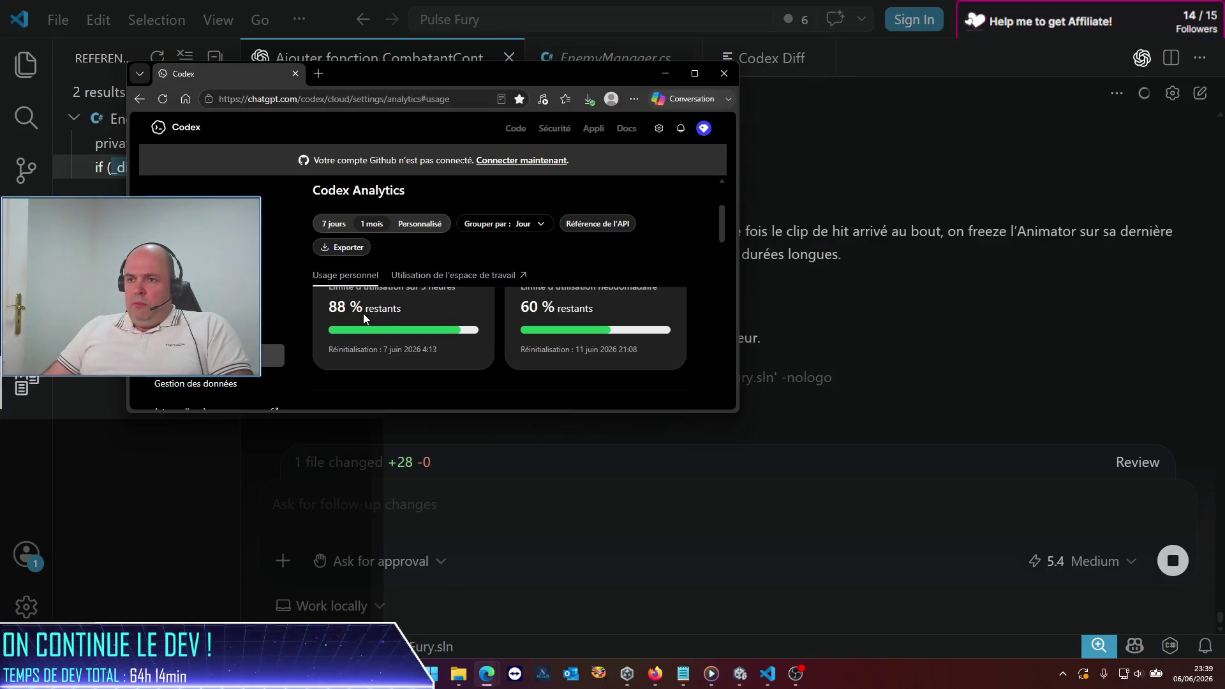
{"action": "left_click", "coordinate": [665, 73]}
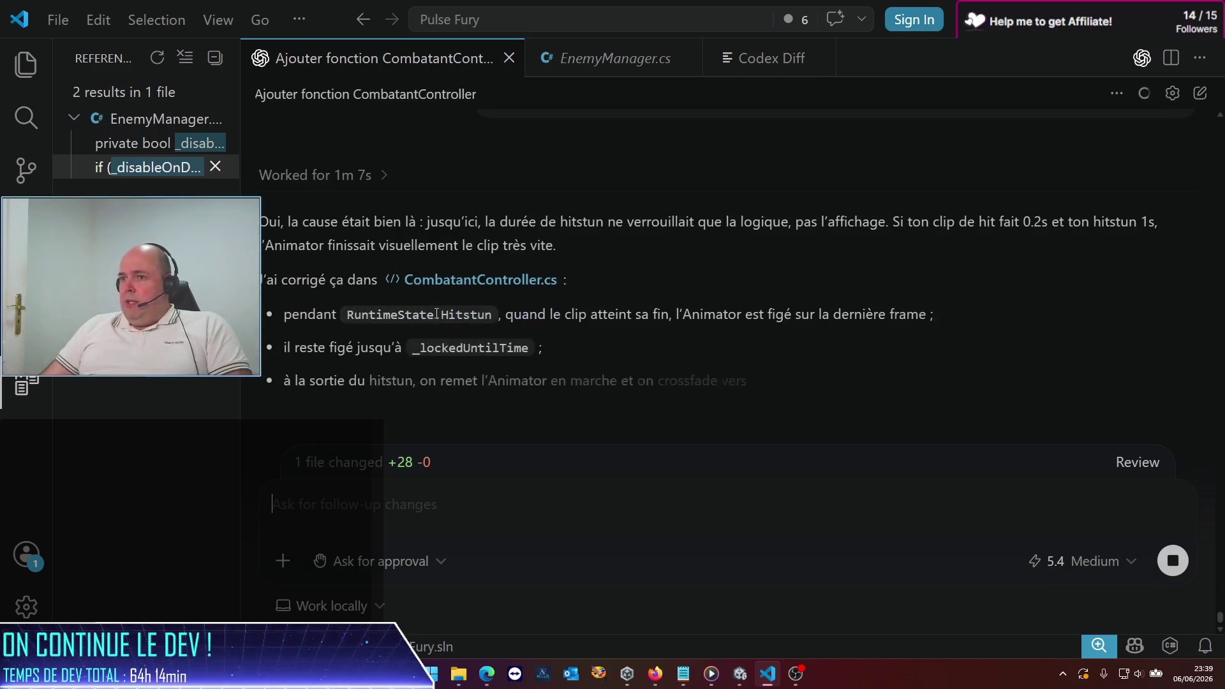
Step: Read Codex's reply on the CombatantController.cs fix (+28 lines), then return to Unity
{"action": "scroll", "coordinate": [511, 319], "scroll_direction": "up", "scroll_amount": 3}
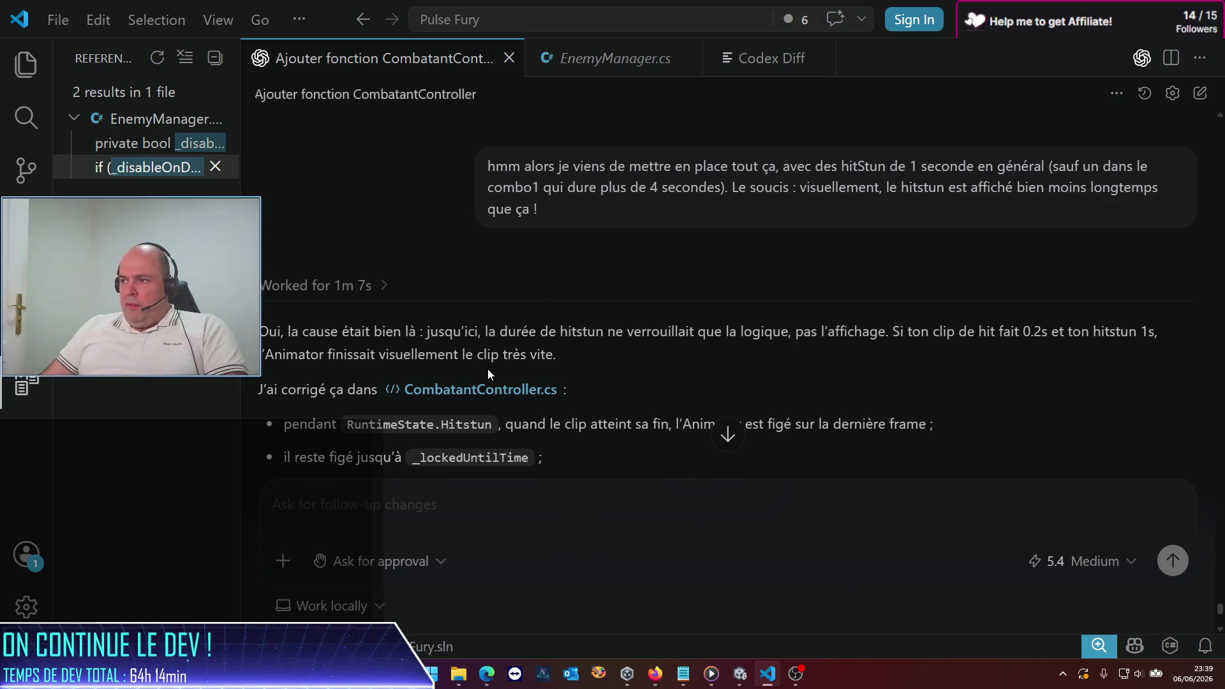
{"action": "scroll", "coordinate": [479, 303], "scroll_direction": "down", "scroll_amount": 2}
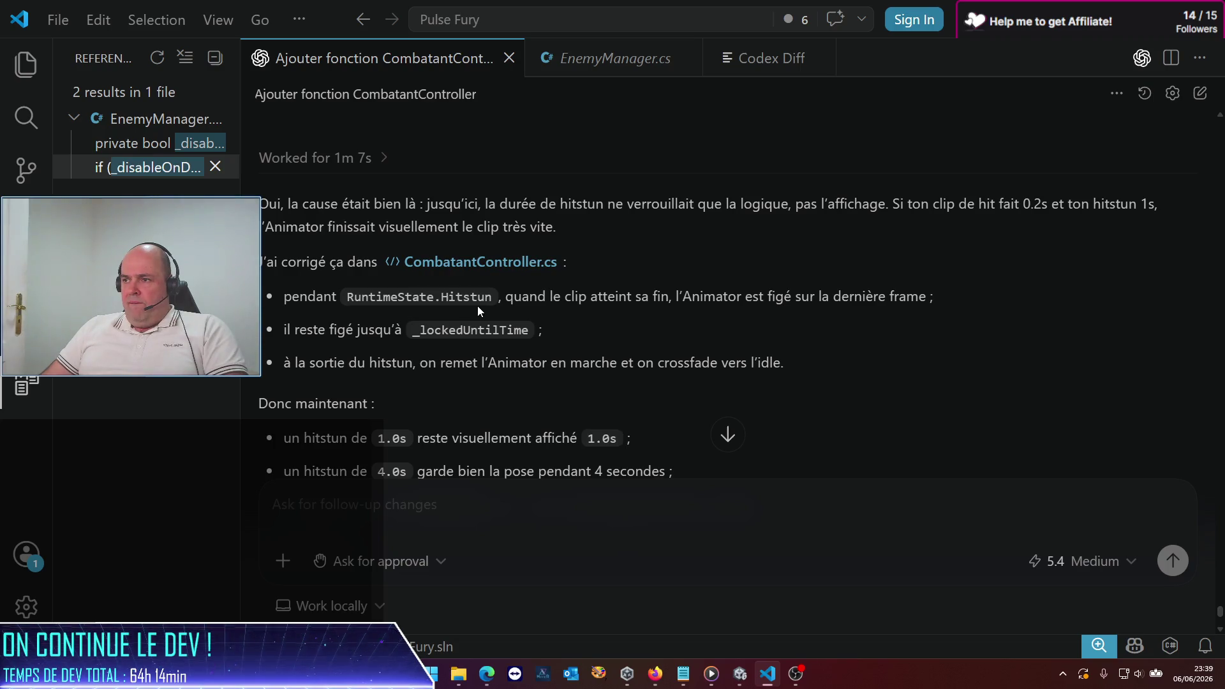
{"action": "scroll", "coordinate": [477, 305], "scroll_direction": "down", "scroll_amount": 2}
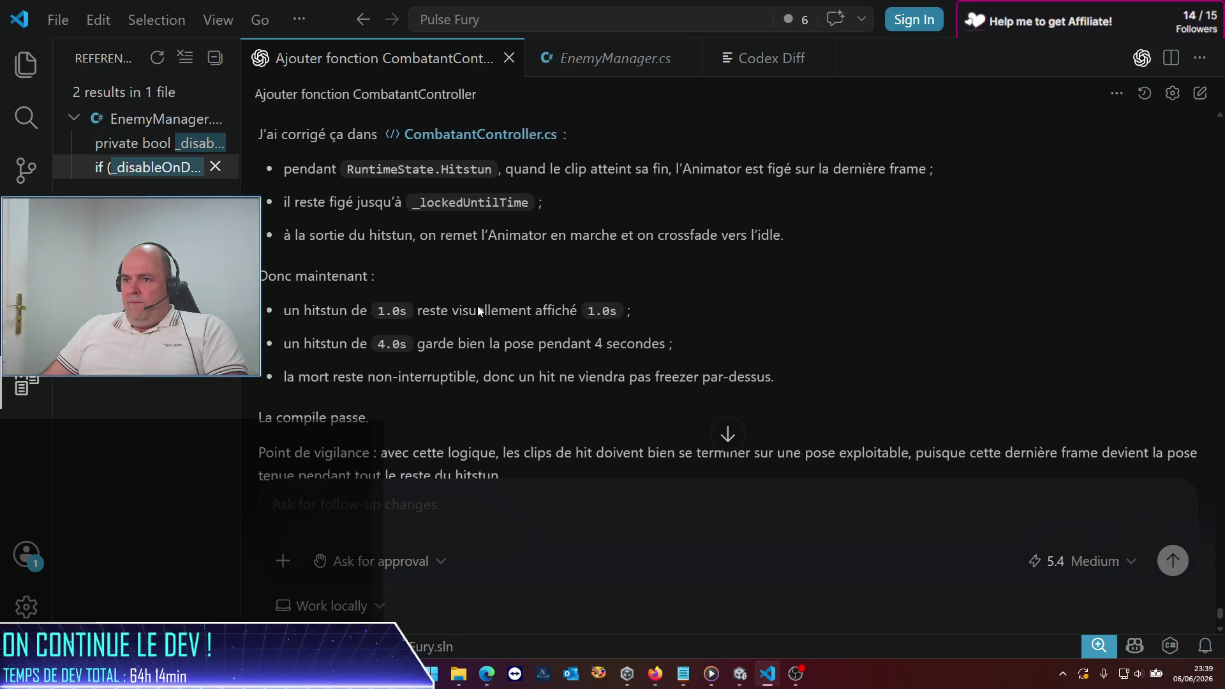
{"action": "scroll", "coordinate": [478, 305], "scroll_direction": "down", "scroll_amount": 2}
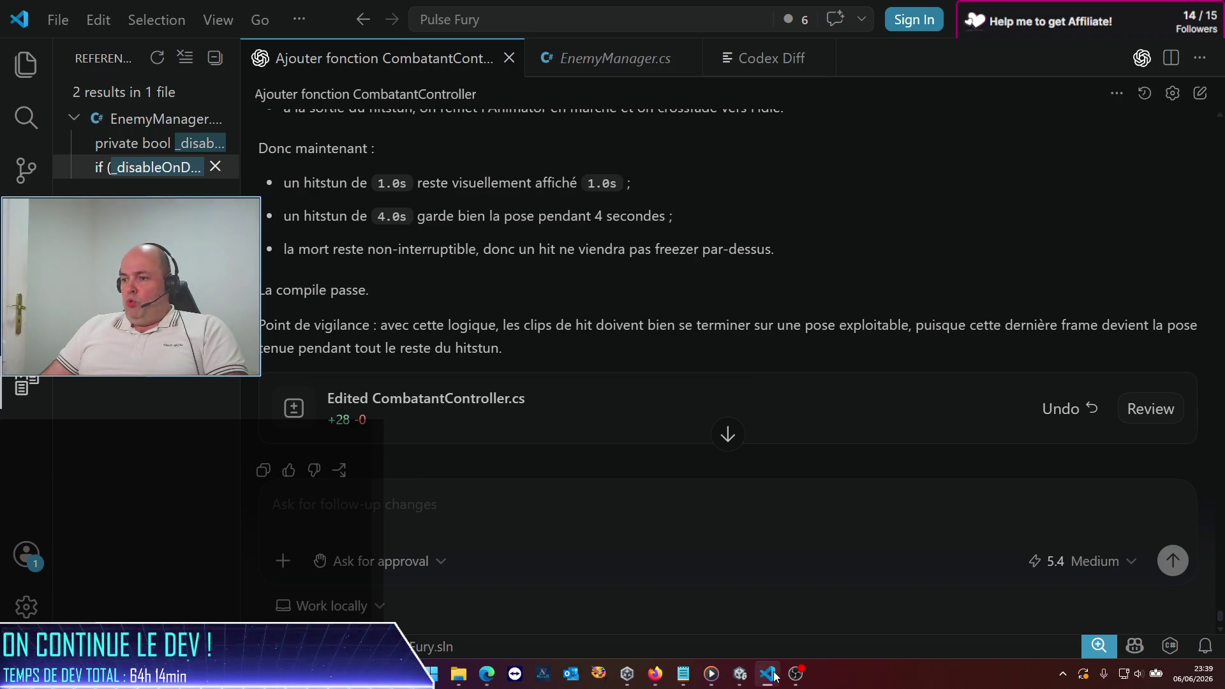
{"action": "left_click", "coordinate": [735, 682]}
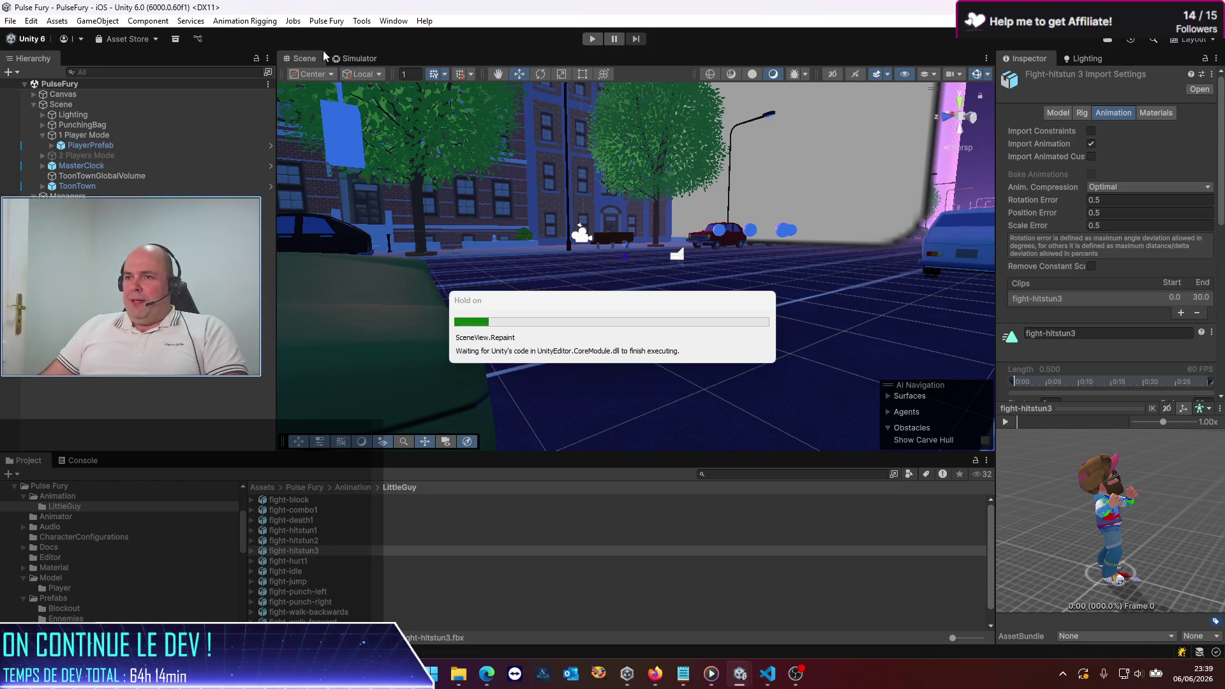
Step: Run Pulse Fury in play mode in the iPhone 12 Simulator view
{"action": "left_click", "coordinate": [355, 57]}
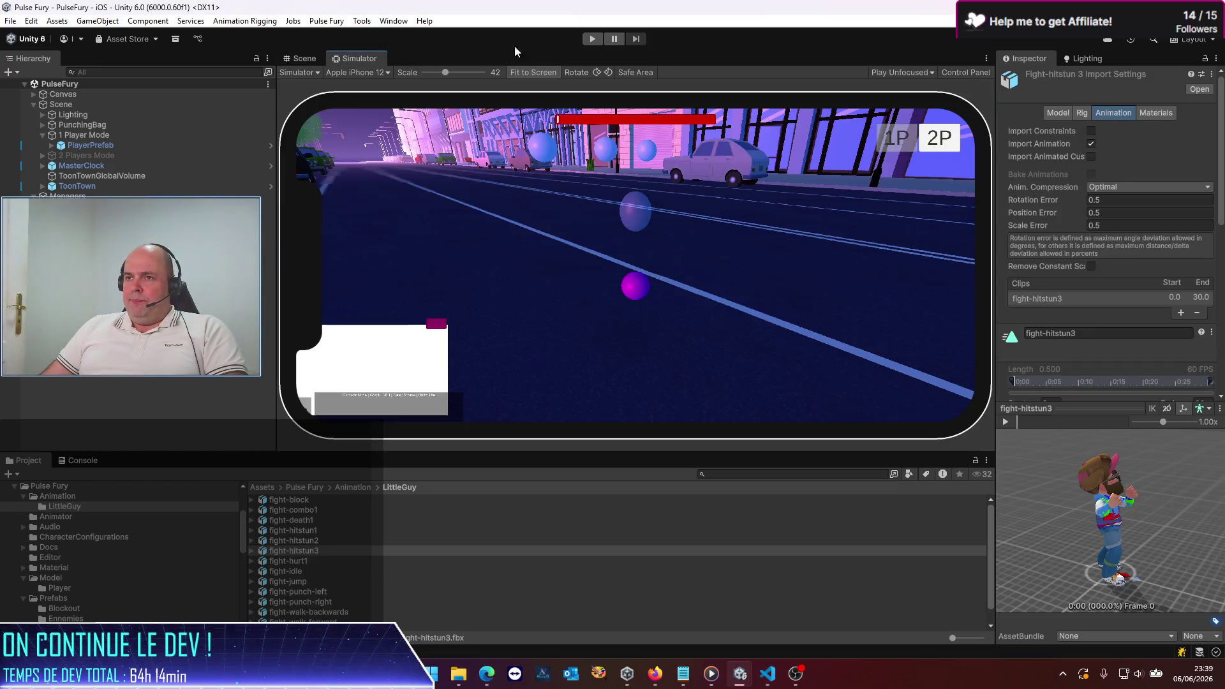
{"action": "left_click", "coordinate": [593, 42]}
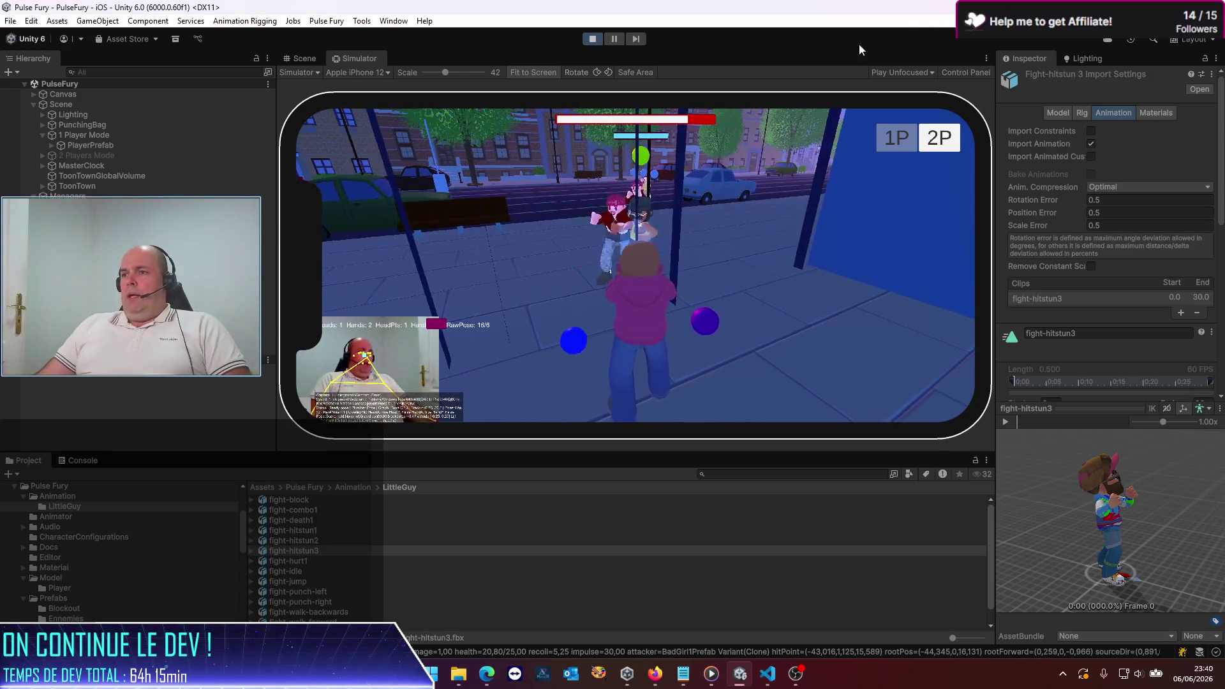
Step: Pause the game and expand PlayerPrefab and its Character child in the Hierarchy
{"action": "left_click", "coordinate": [612, 43]}
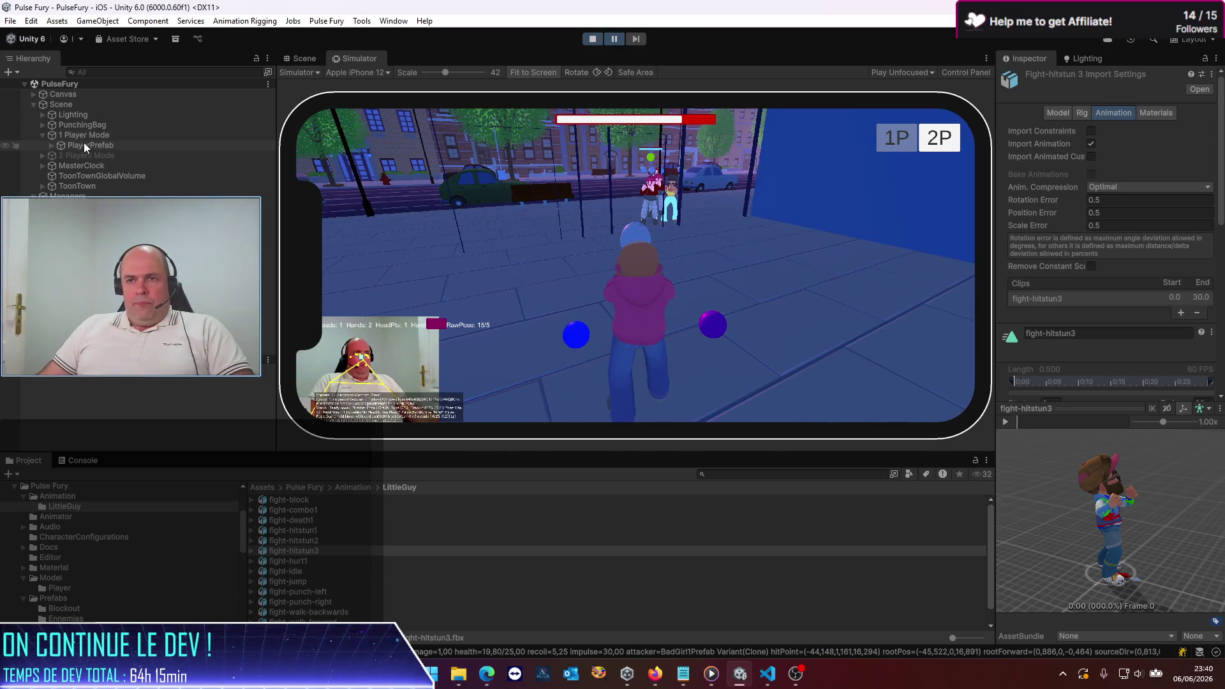
{"action": "left_click", "coordinate": [68, 145]}
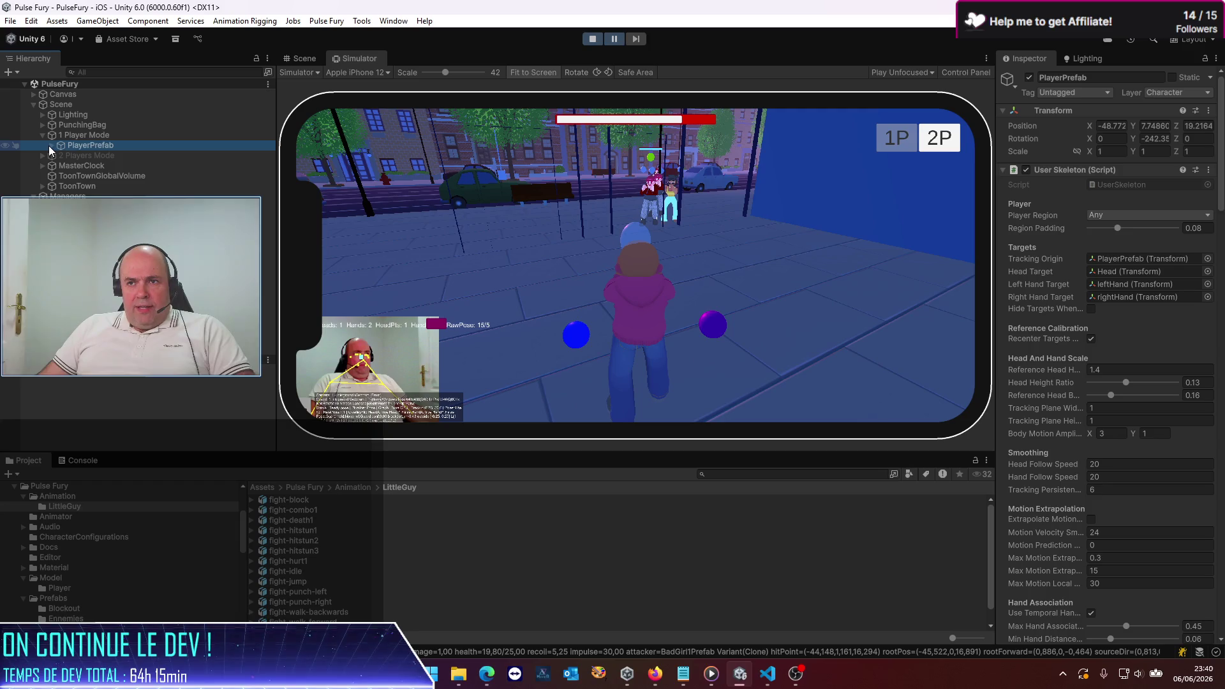
{"action": "left_click", "coordinate": [51, 145]}
{"action": "left_click", "coordinate": [89, 156]}
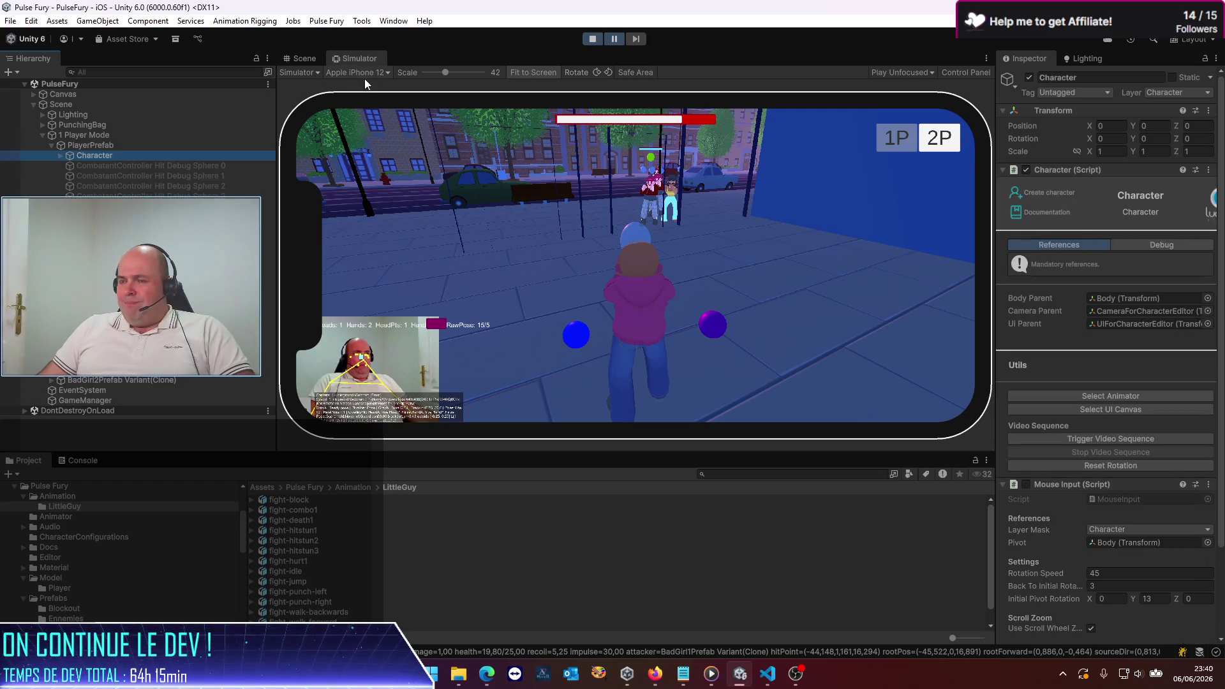
{"action": "left_click", "coordinate": [60, 156]}
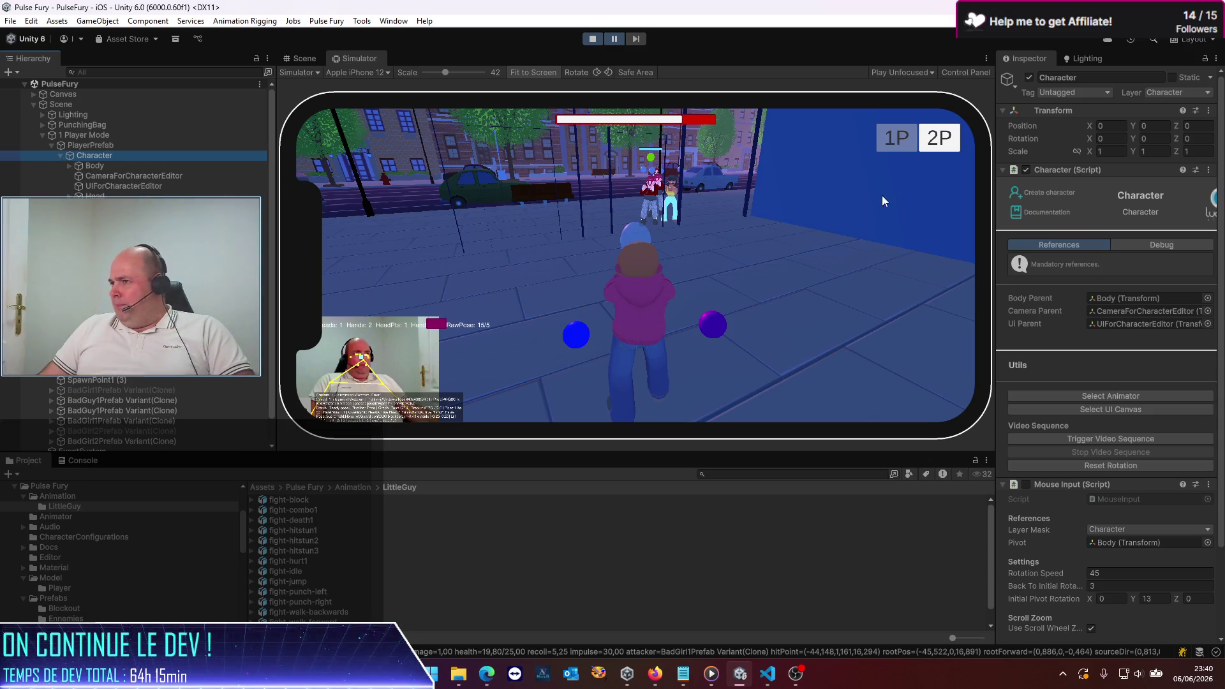
{"action": "left_click_drag", "start_coordinate": [995, 201], "coordinate": [832, 203]}
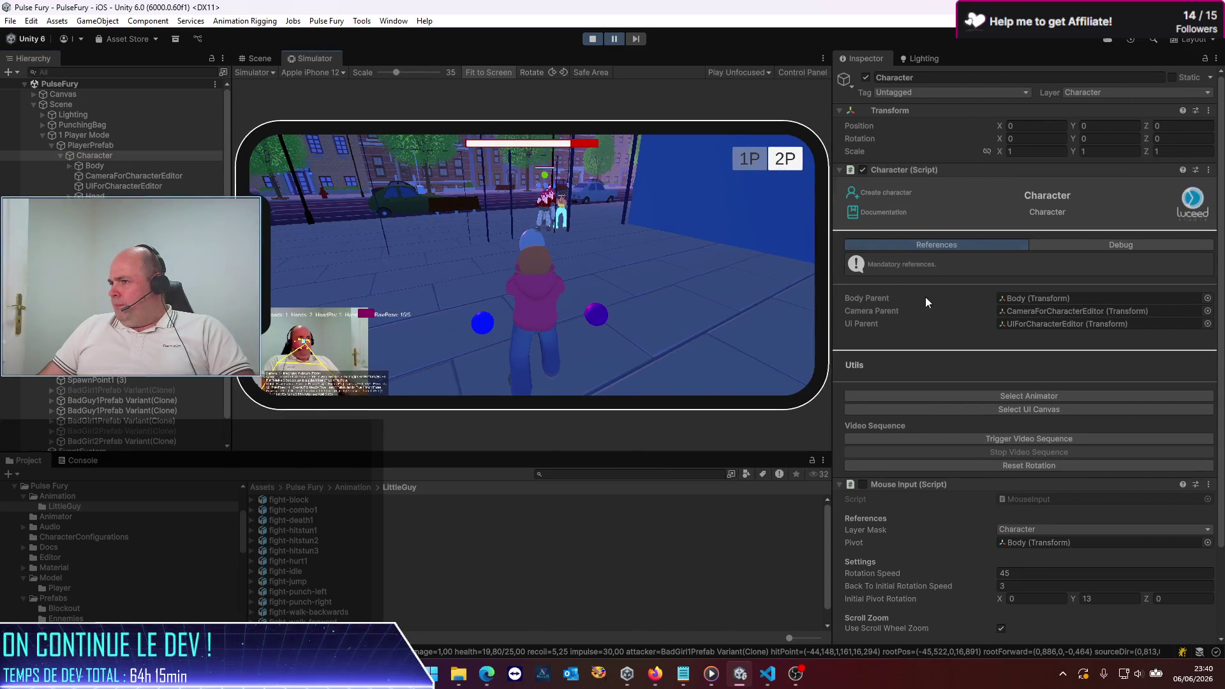
{"action": "scroll", "coordinate": [926, 296], "scroll_direction": "down", "scroll_amount": 3}
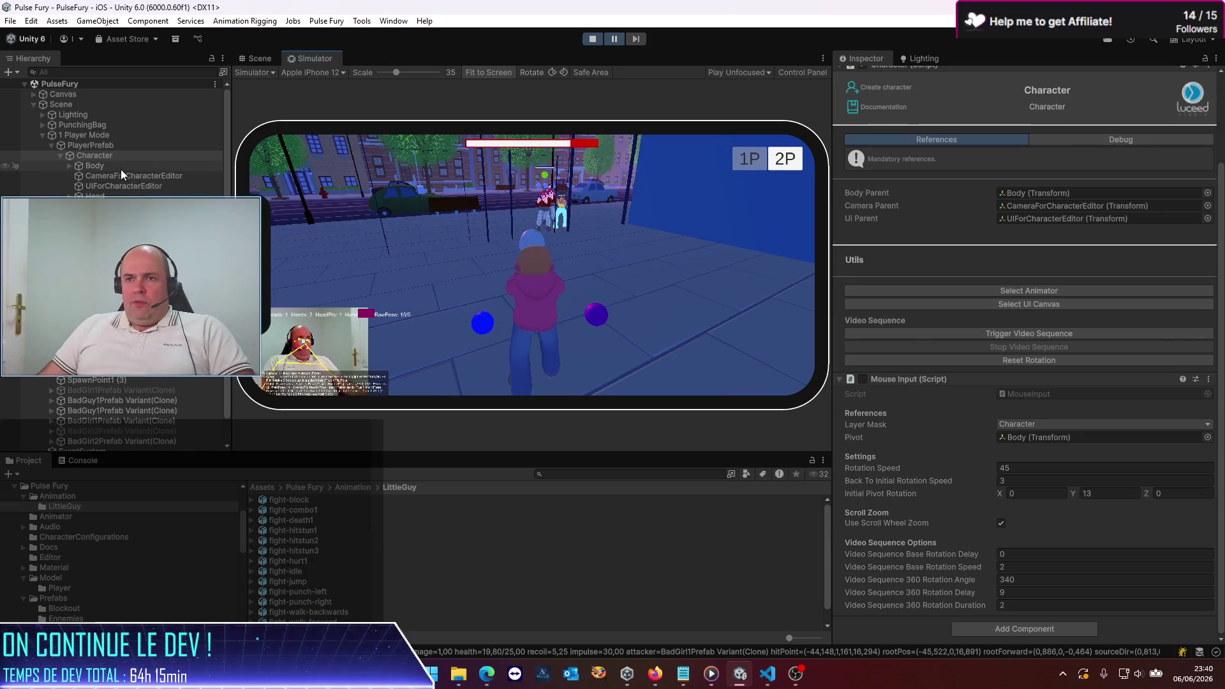
Step: Drill into Body > Guys_ManTall_Base(Clone) > Guys_Man_Tall and open its PlayerAnimator controller graph
{"action": "left_click", "coordinate": [120, 175]}
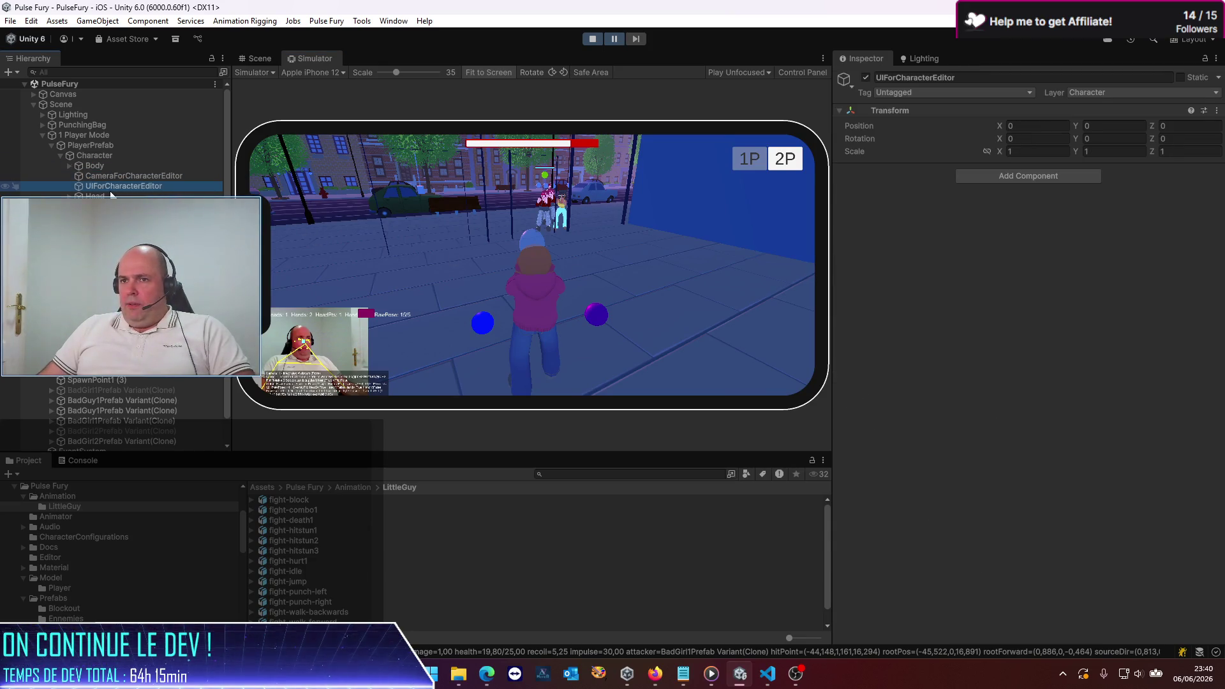
{"action": "left_click", "coordinate": [115, 206]}
{"action": "left_click", "coordinate": [122, 186]}
{"action": "left_click", "coordinate": [71, 165]}
{"action": "left_click", "coordinate": [97, 176]}
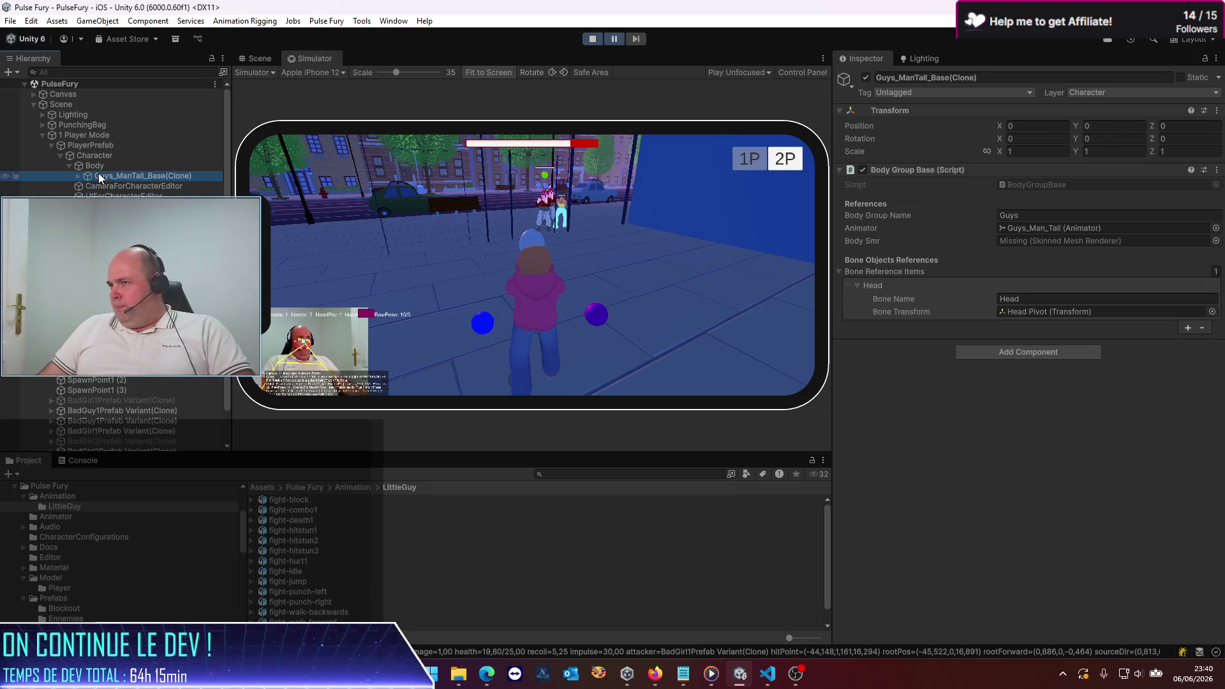
{"action": "left_click", "coordinate": [79, 176]}
{"action": "left_click", "coordinate": [106, 187]}
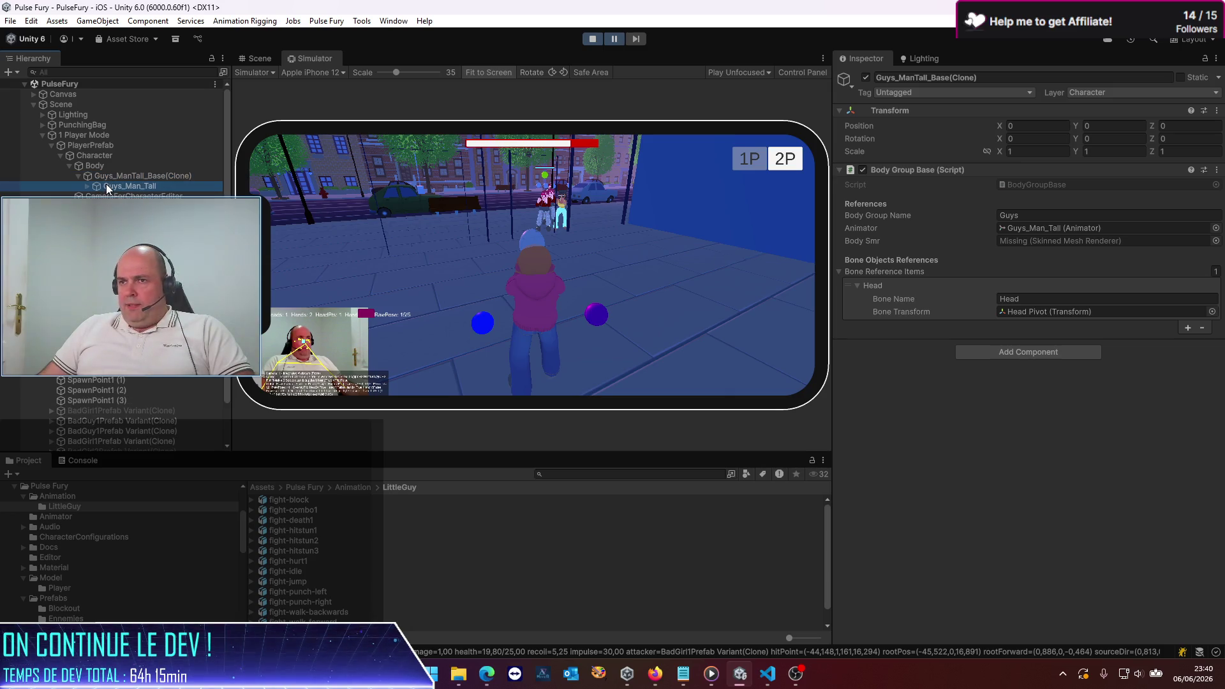
{"action": "double_click", "coordinate": [1035, 185]}
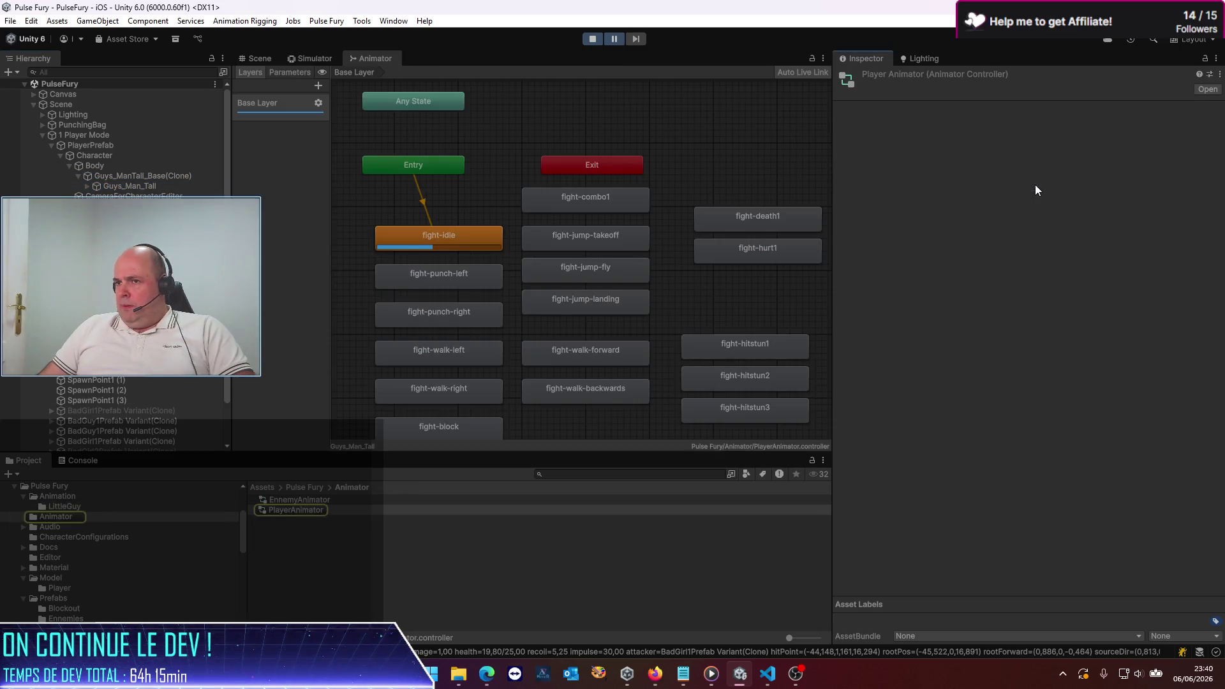
Step: Dock the Animator graph in the bottom panel and make it wider and taller
{"action": "mouse_move", "coordinate": [367, 60]}
{"action": "left_mouse_down"}
{"action": "mouse_move", "coordinate": [498, 180]}
{"action": "mouse_move", "coordinate": [668, 497]}
{"action": "mouse_move", "coordinate": [690, 474]}
{"action": "mouse_move", "coordinate": [723, 528]}
{"action": "left_mouse_up"}
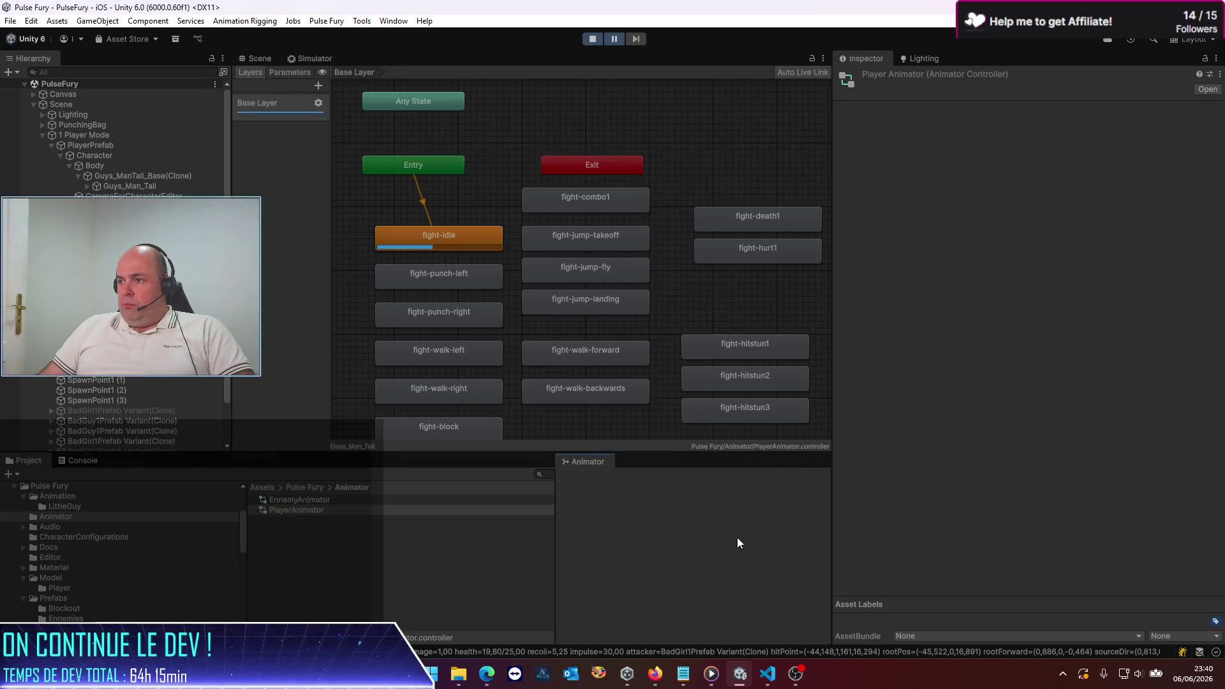
{"action": "left_click_drag", "start_coordinate": [553, 533], "coordinate": [332, 508]}
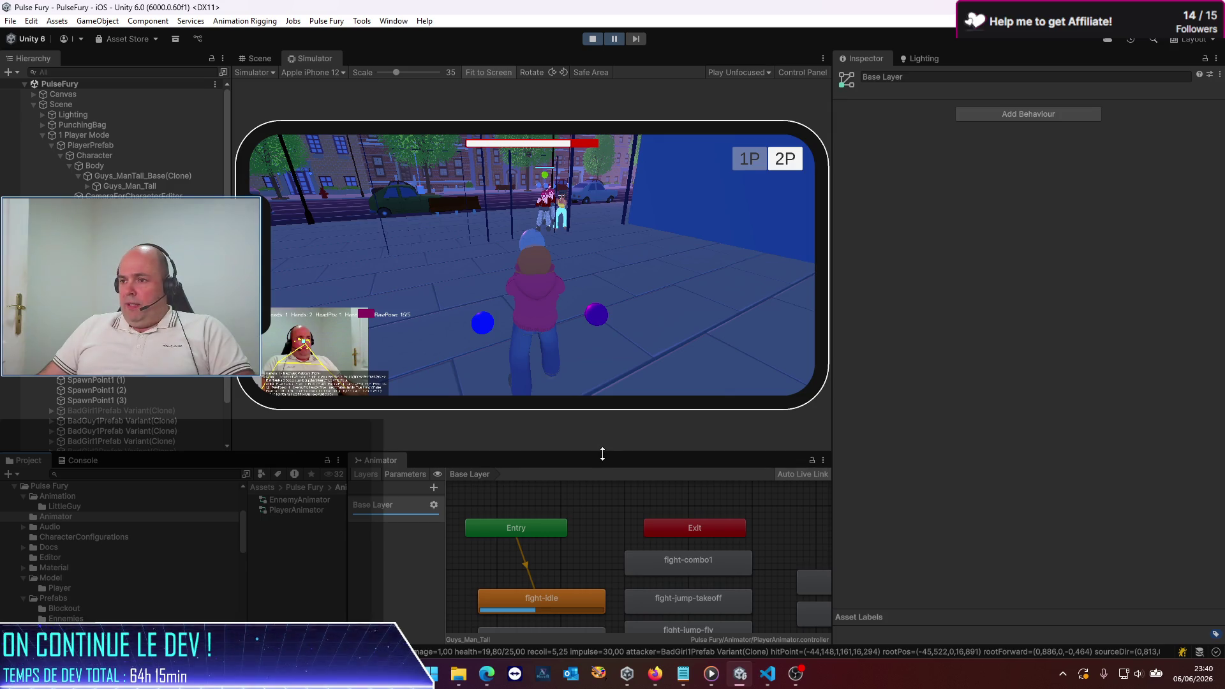
{"action": "left_click_drag", "start_coordinate": [602, 454], "coordinate": [602, 360]}
Step: Zoom the graph, view the fight-hitstun1 state's settings, and stop play mode
{"action": "scroll", "coordinate": [677, 490], "scroll_direction": "down", "scroll_amount": 3}
{"action": "scroll", "coordinate": [612, 448], "scroll_direction": "down", "scroll_amount": 1}
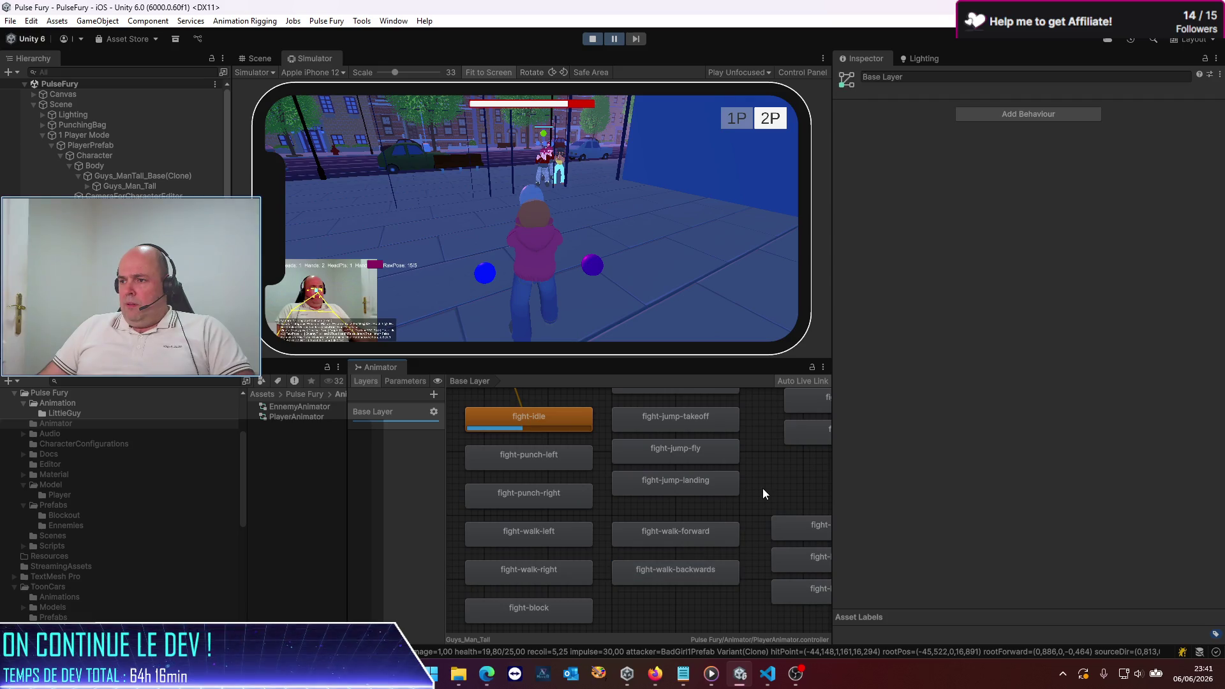
{"action": "scroll", "coordinate": [716, 488], "scroll_direction": "down", "scroll_amount": 5}
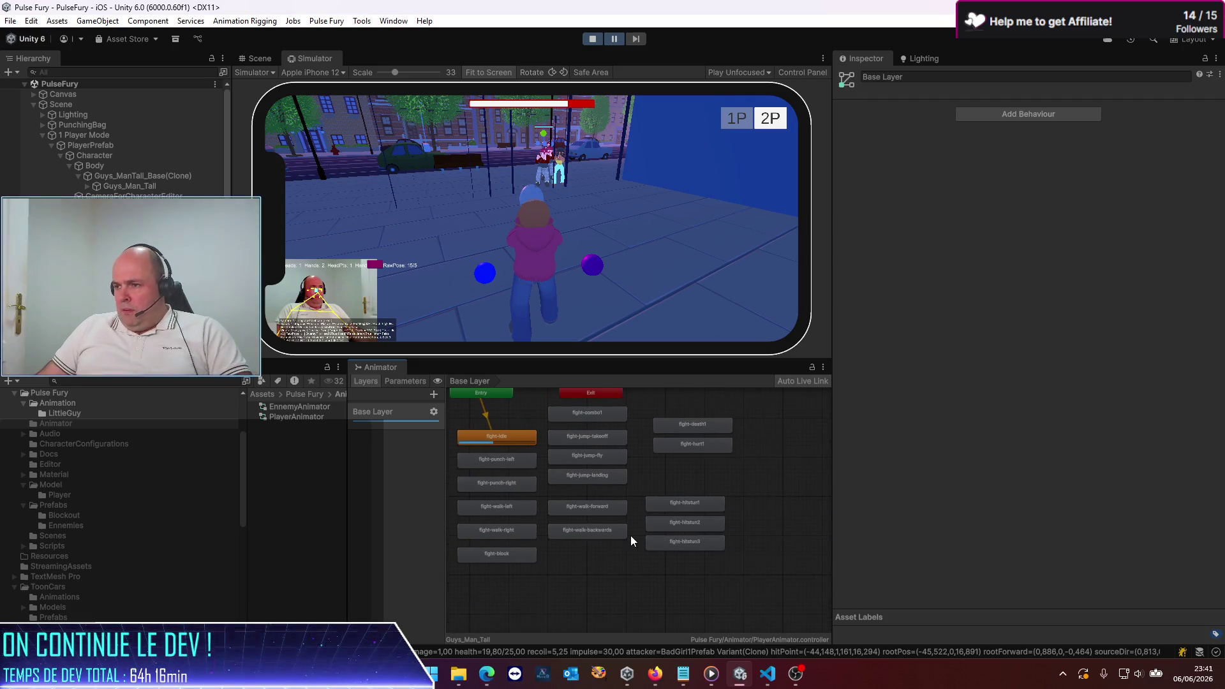
{"action": "scroll", "coordinate": [708, 584], "scroll_direction": "up", "scroll_amount": 2}
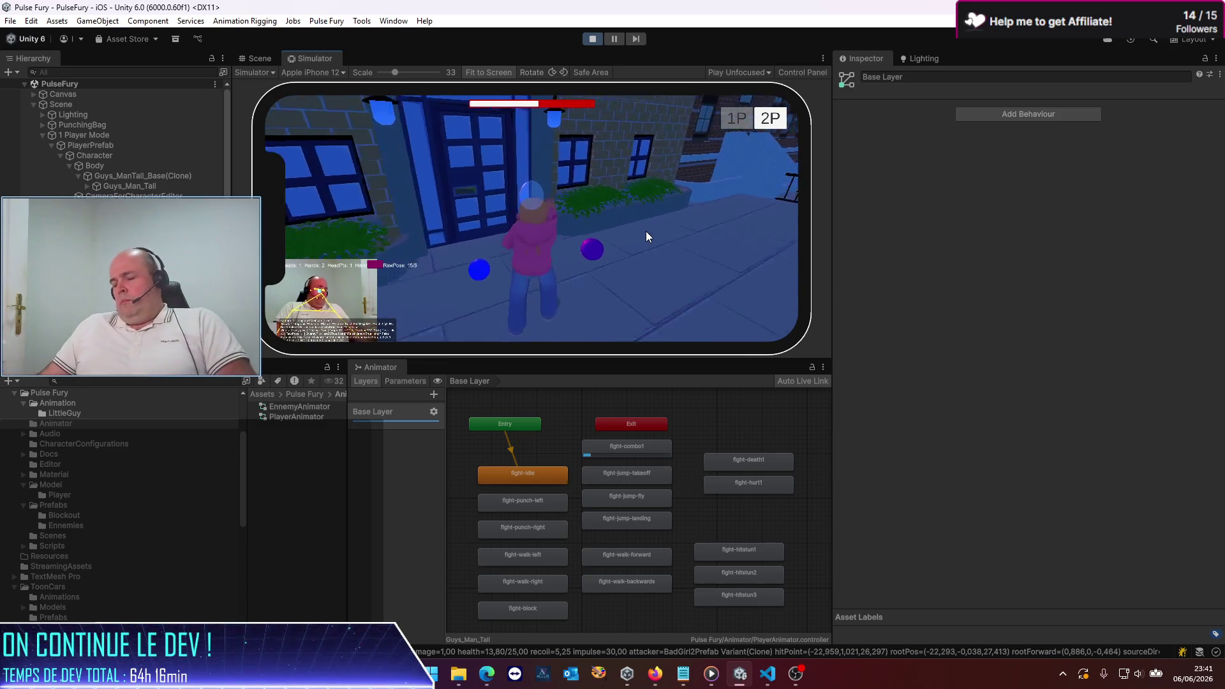
{"action": "left_click", "coordinate": [774, 547]}
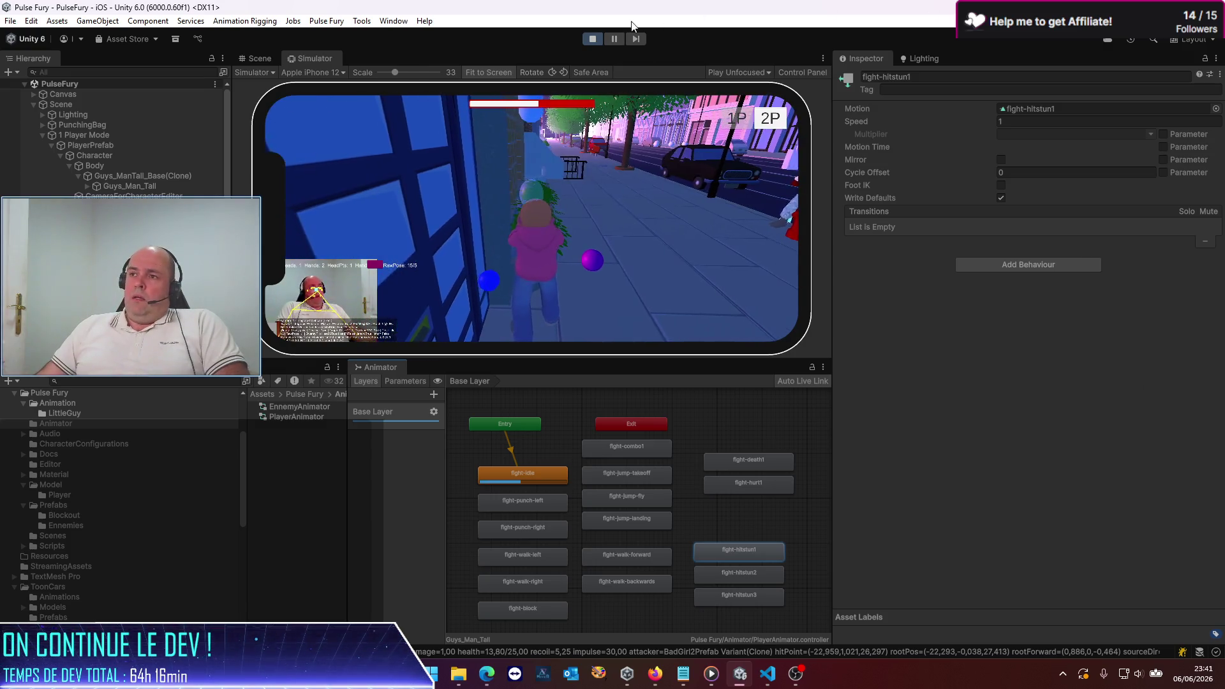
{"action": "left_click", "coordinate": [593, 38]}
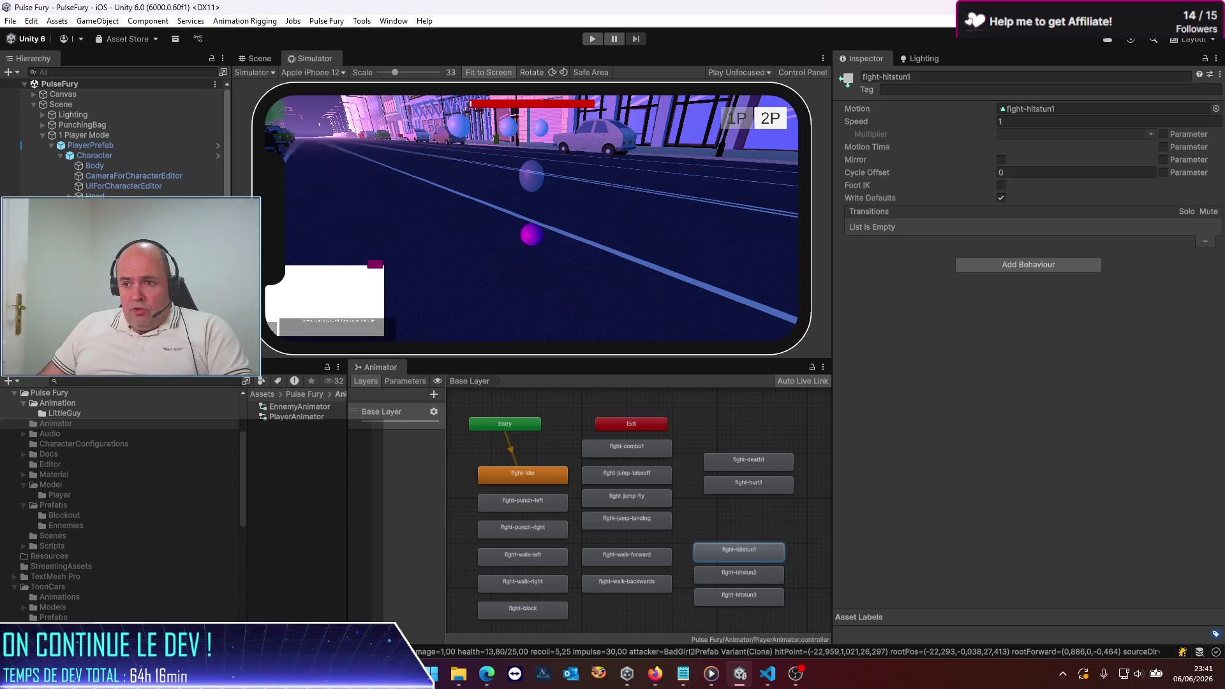
Step: Open EnnemyPrefab from the Pulse Fury Prefabs > Ennemies folder
{"action": "left_click_drag", "start_coordinate": [348, 433], "coordinate": [517, 447]}
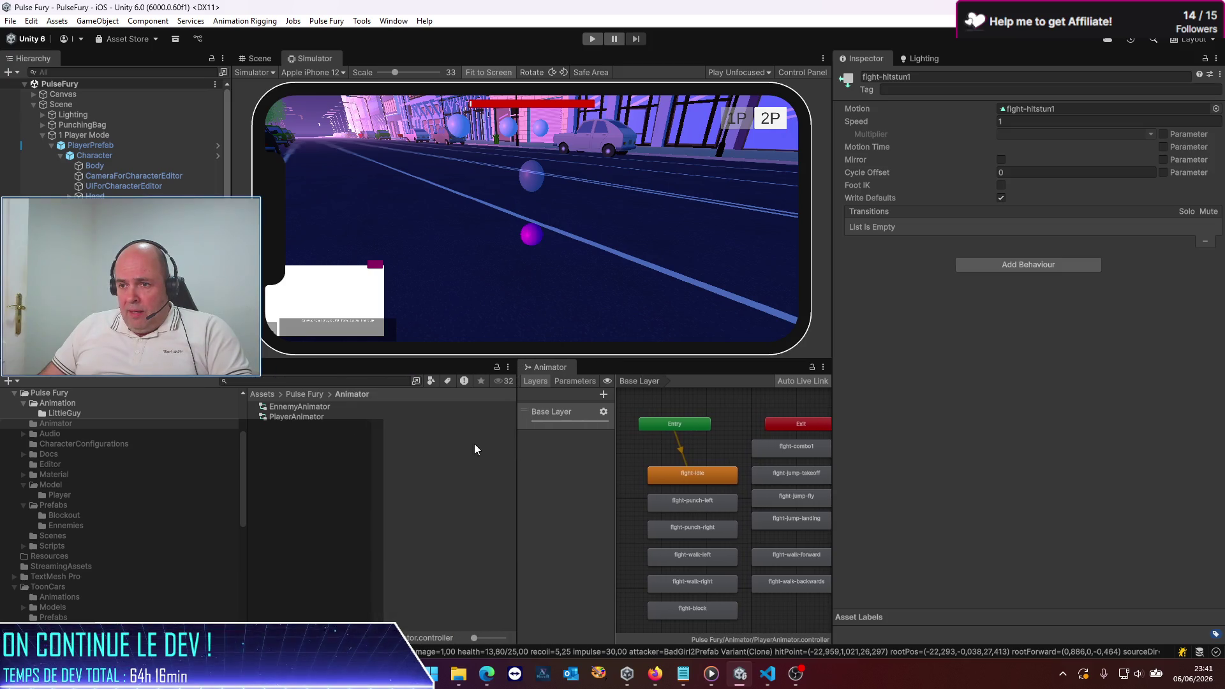
{"action": "left_click", "coordinate": [315, 395]}
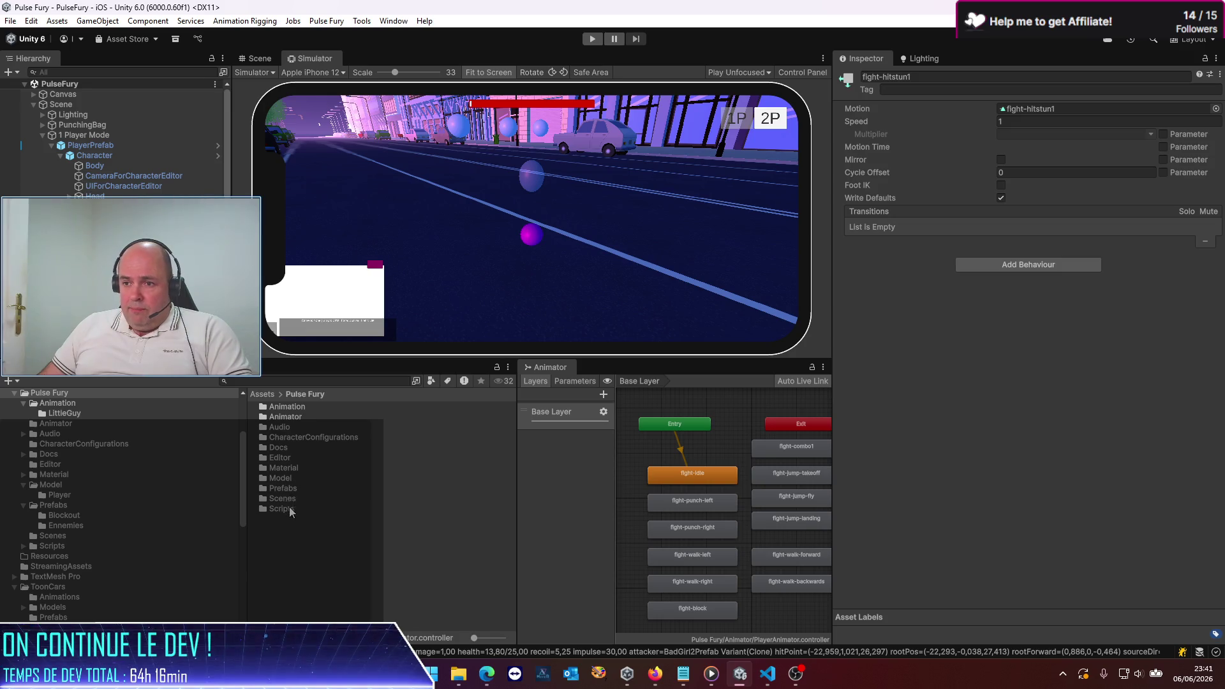
{"action": "double_click", "coordinate": [291, 495]}
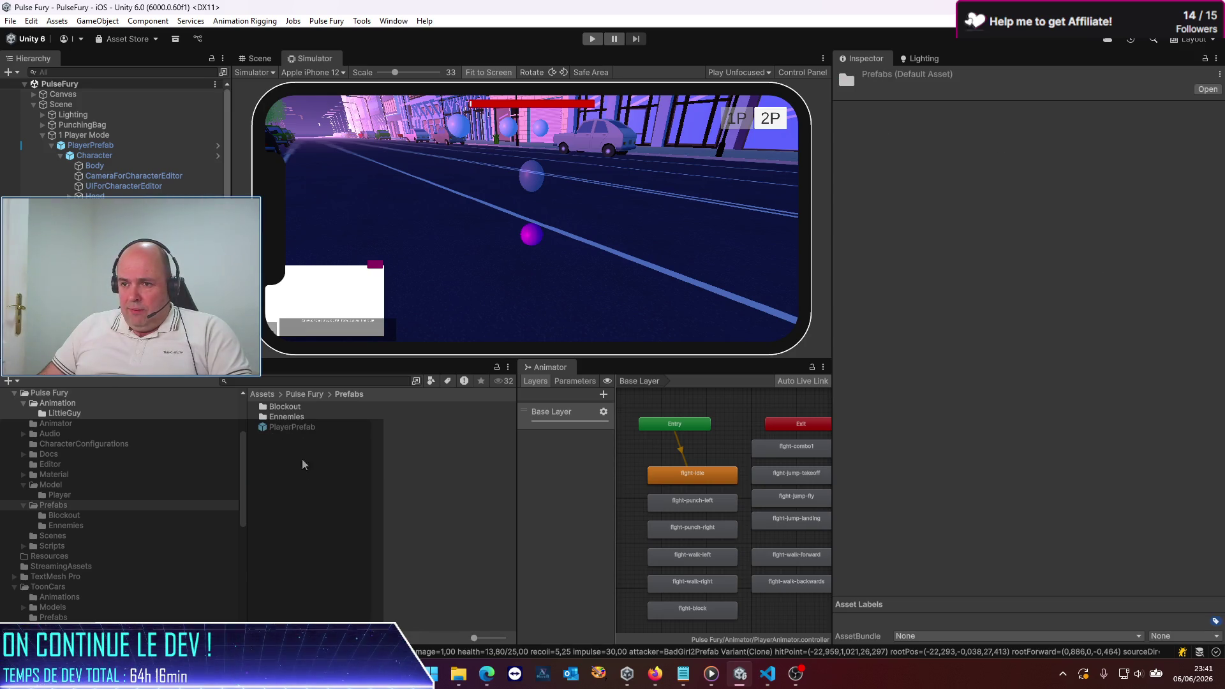
{"action": "double_click", "coordinate": [305, 418]}
{"action": "double_click", "coordinate": [298, 448]}
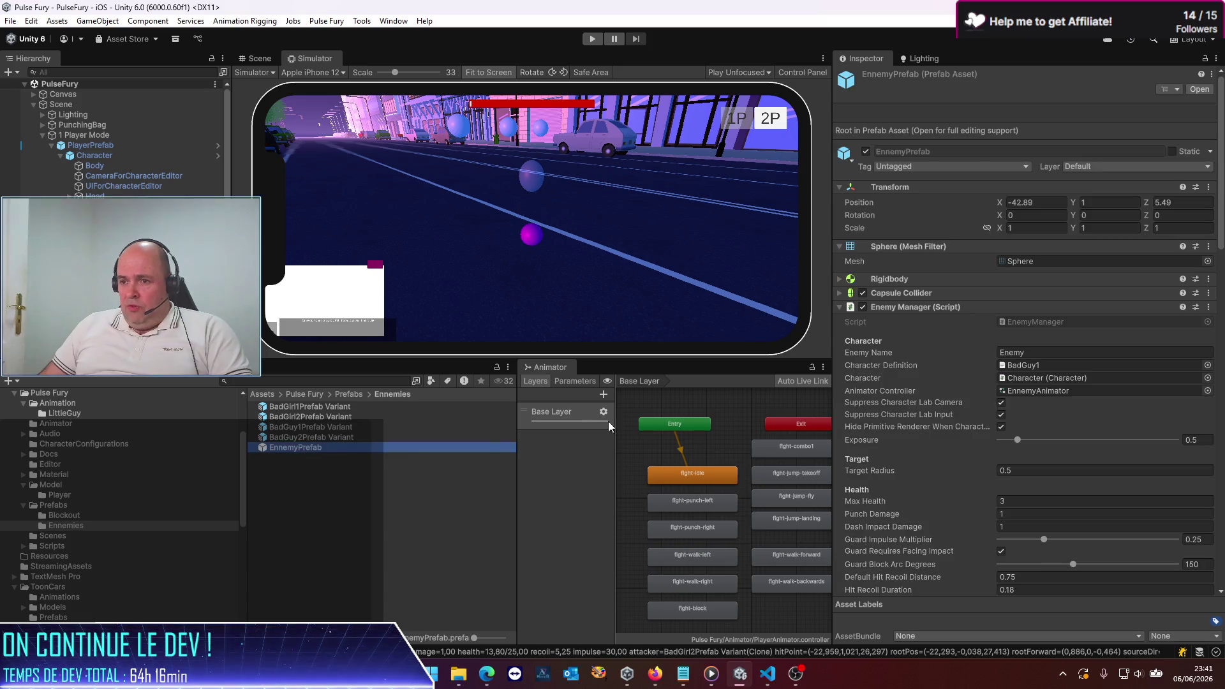
Step: In the prefab's Combos, set Hitstun Seconds to 5 on the PunchLeft and PunchRight hits
{"action": "scroll", "coordinate": [943, 322], "scroll_direction": "down", "scroll_amount": 5}
{"action": "scroll", "coordinate": [922, 299], "scroll_direction": "down", "scroll_amount": 10}
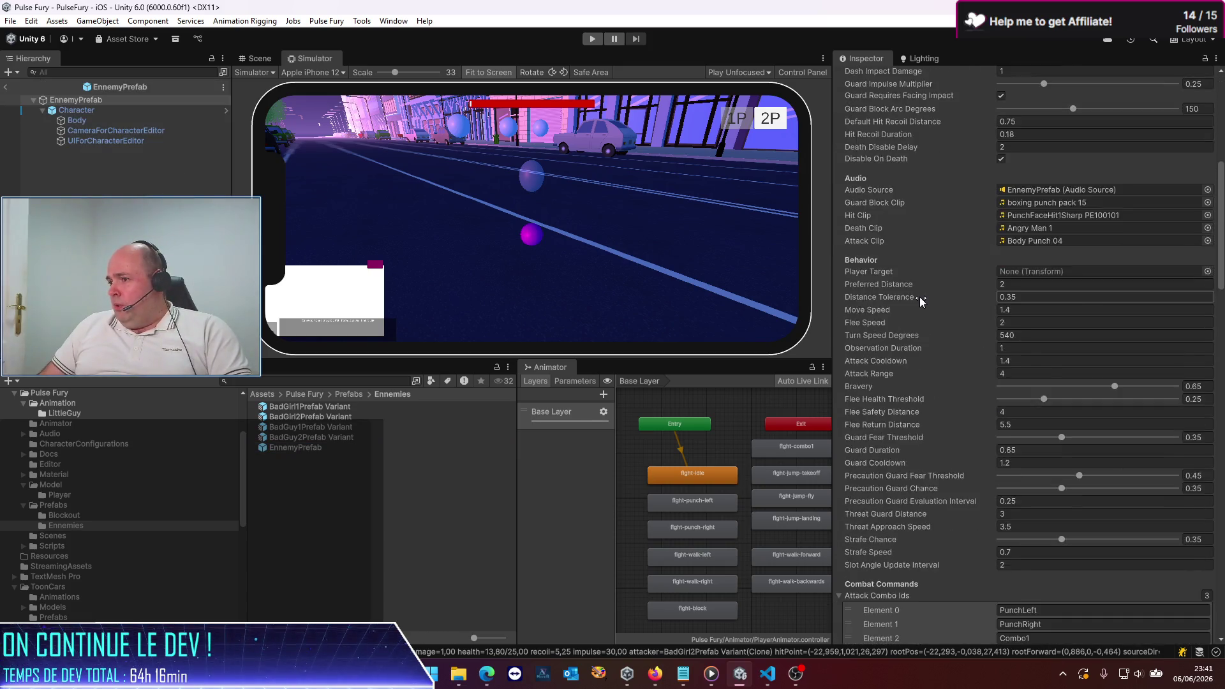
{"action": "mouse_move", "coordinate": [832, 332]}
{"action": "left_mouse_down"}
{"action": "mouse_move", "coordinate": [684, 332]}
{"action": "mouse_move", "coordinate": [726, 333]}
{"action": "left_mouse_up"}
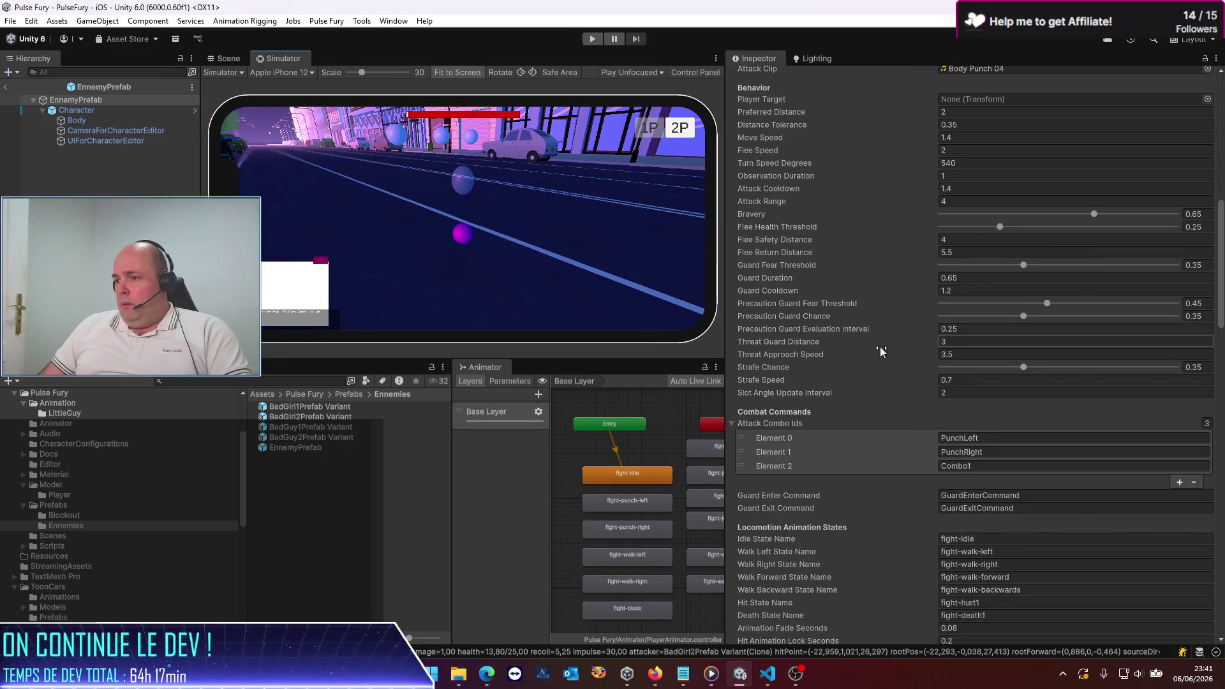
{"action": "scroll", "coordinate": [870, 377], "scroll_direction": "down", "scroll_amount": 15}
{"action": "scroll", "coordinate": [870, 370], "scroll_direction": "down", "scroll_amount": 5}
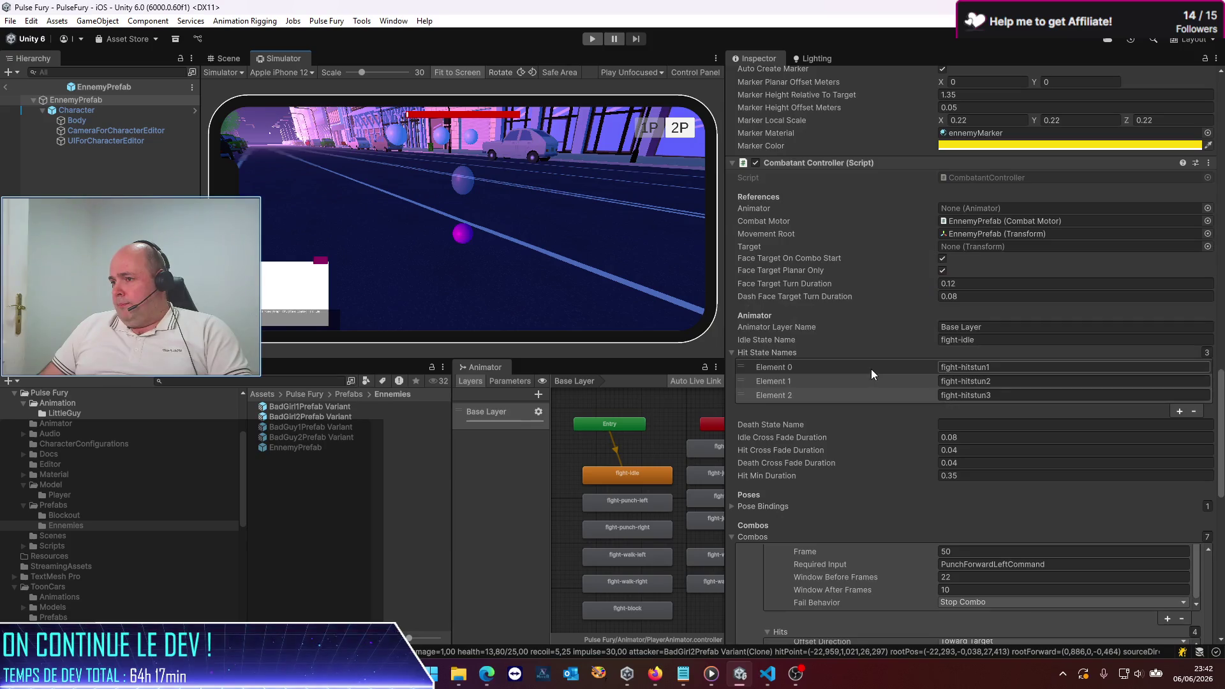
{"action": "scroll", "coordinate": [874, 366], "scroll_direction": "down", "scroll_amount": 10}
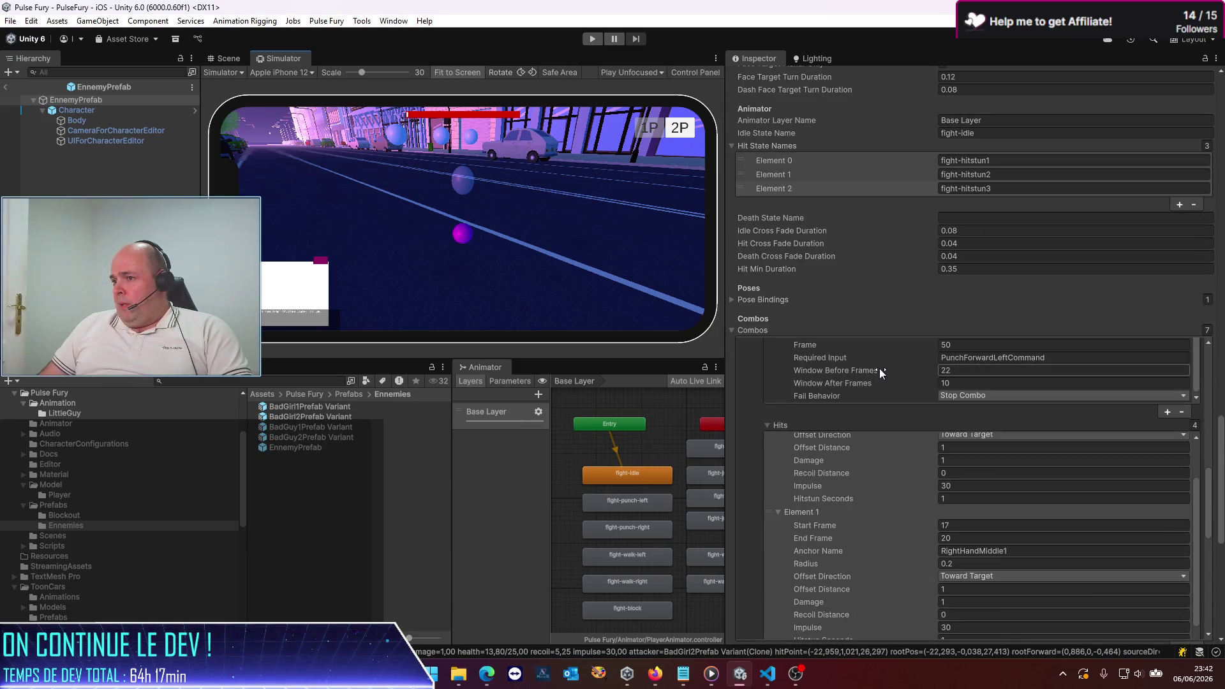
{"action": "scroll", "coordinate": [882, 370], "scroll_direction": "up", "scroll_amount": 10}
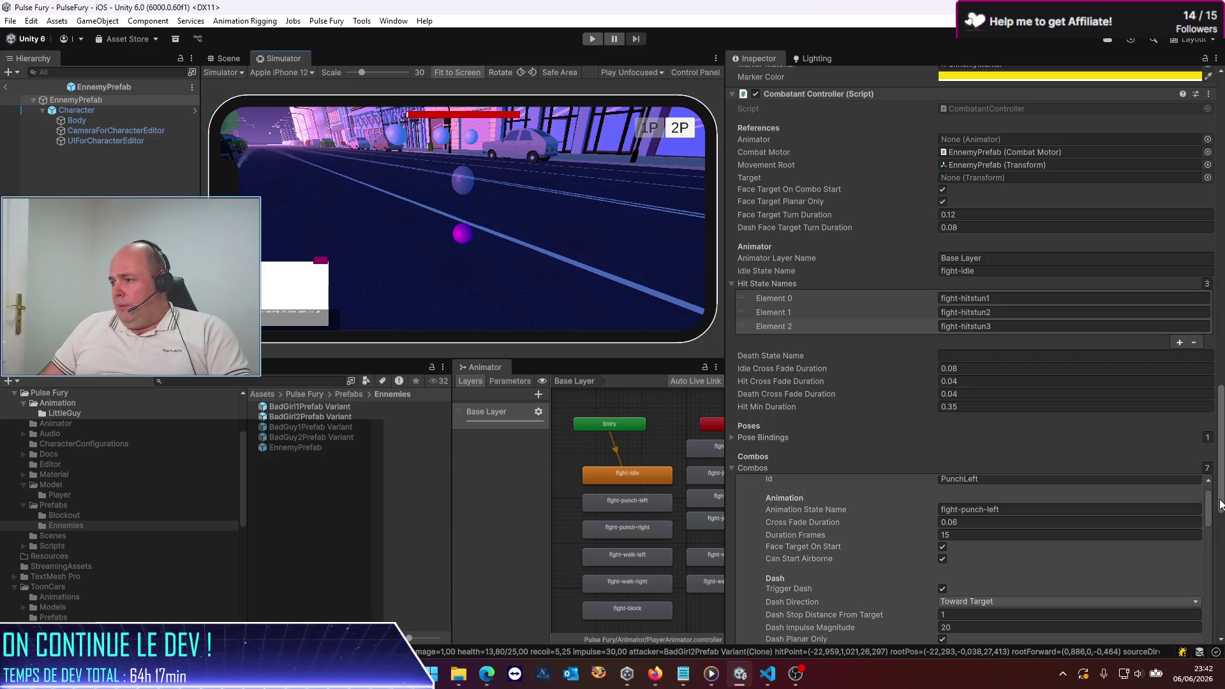
{"action": "scroll", "coordinate": [1220, 505], "scroll_direction": "down", "scroll_amount": 8}
{"action": "scroll", "coordinate": [951, 415], "scroll_direction": "down", "scroll_amount": 5}
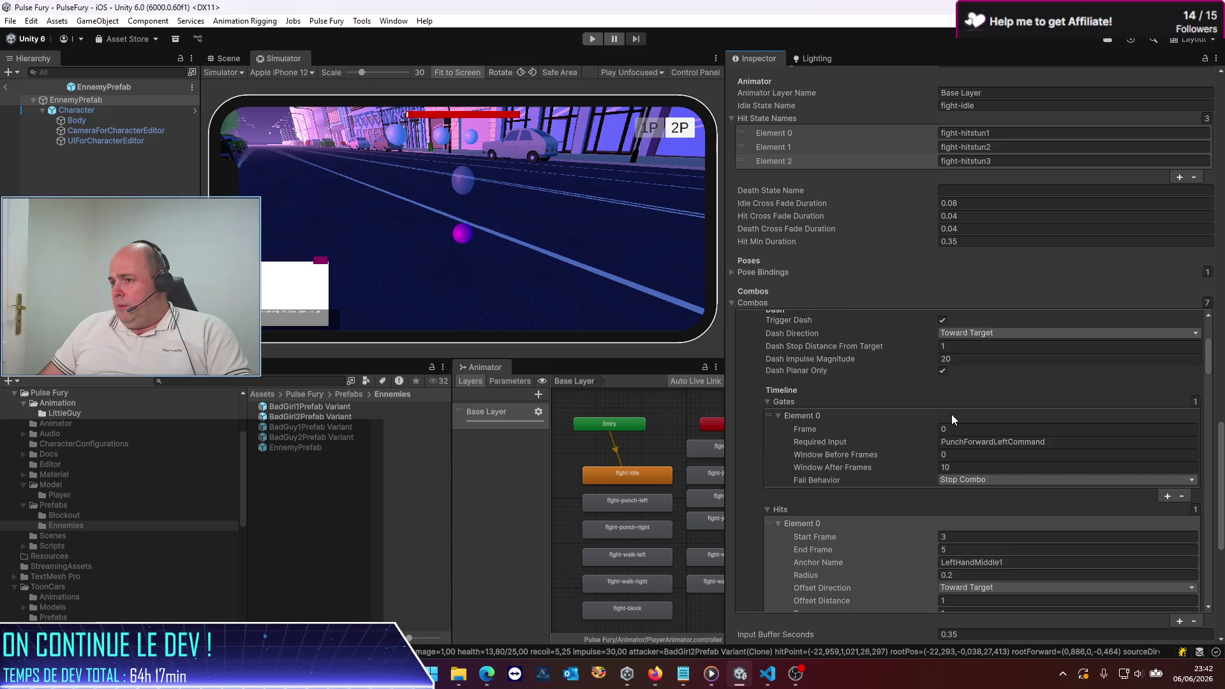
{"action": "scroll", "coordinate": [952, 415], "scroll_direction": "down", "scroll_amount": 5}
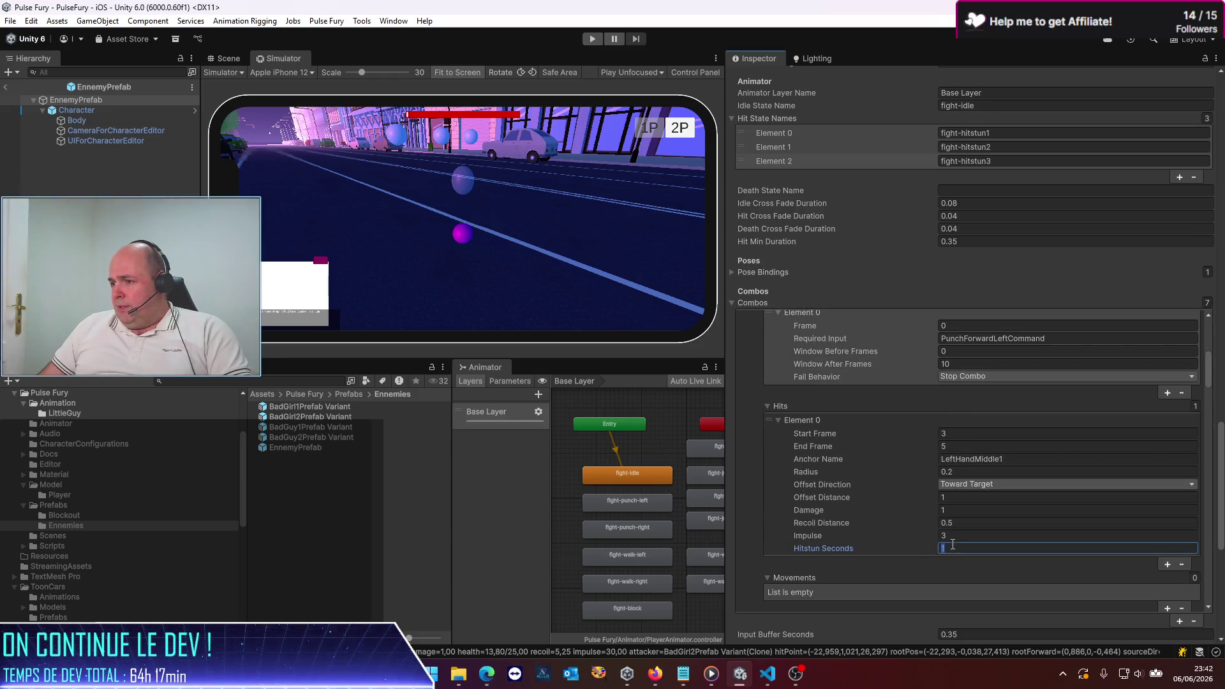
{"action": "type", "text": "10"}
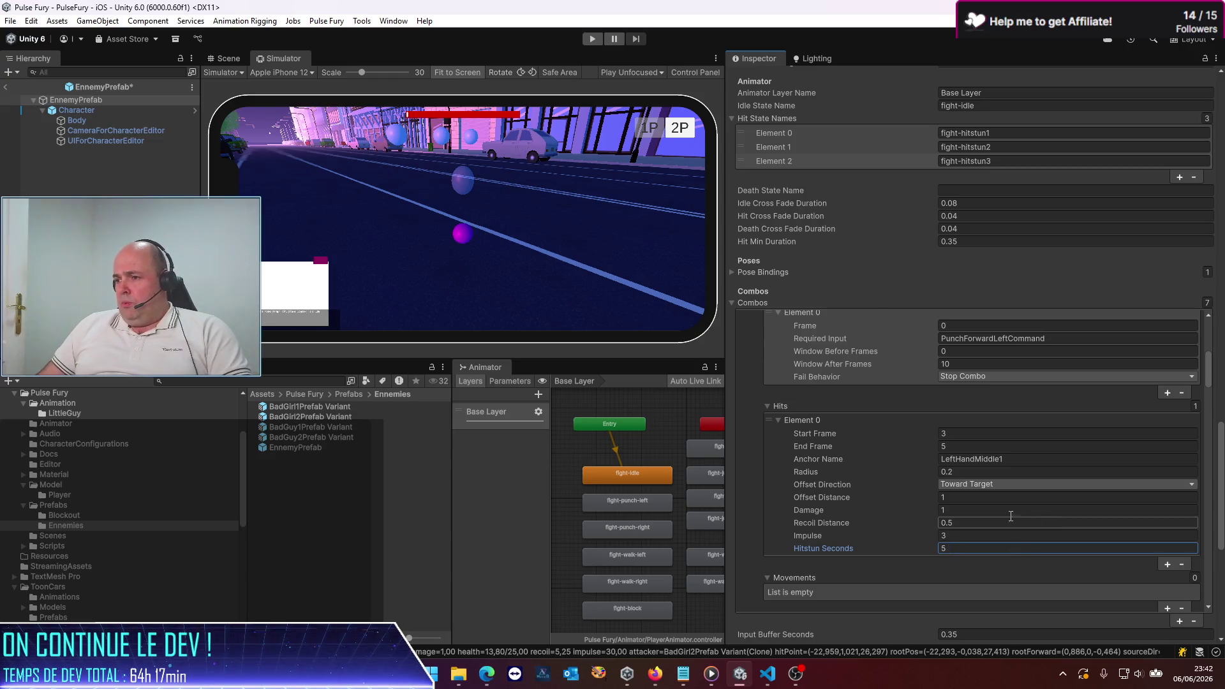
{"action": "scroll", "coordinate": [909, 501], "scroll_direction": "down", "scroll_amount": 5}
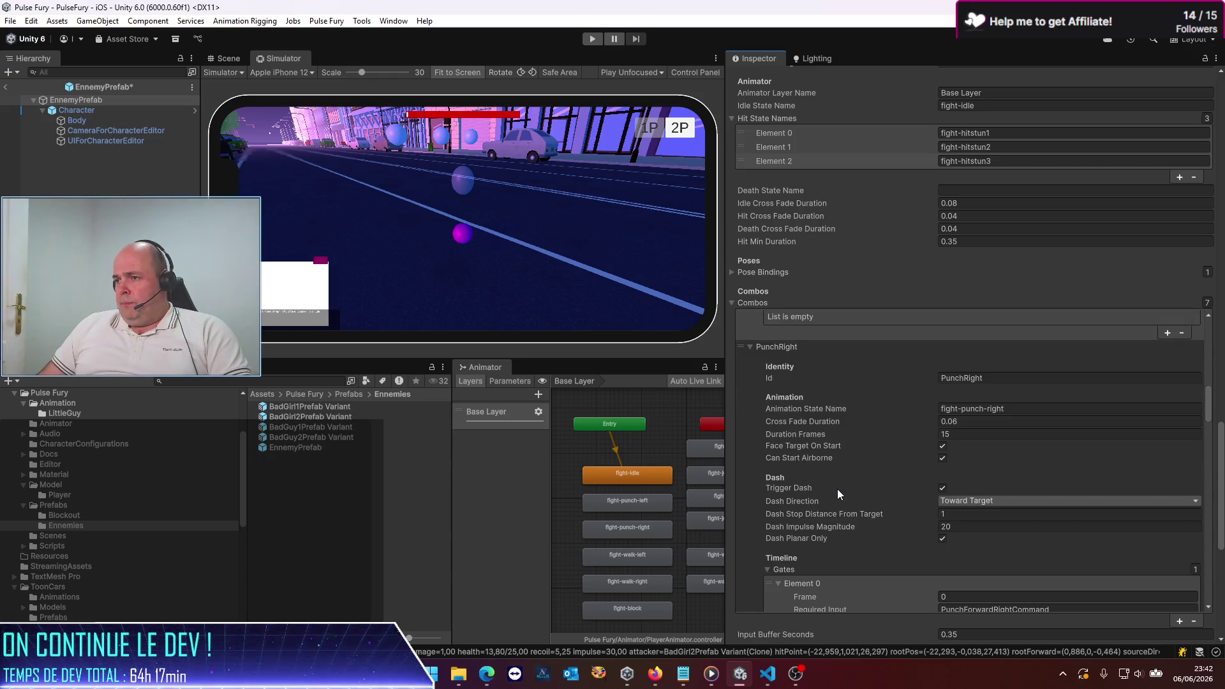
{"action": "scroll", "coordinate": [838, 489], "scroll_direction": "down", "scroll_amount": 5}
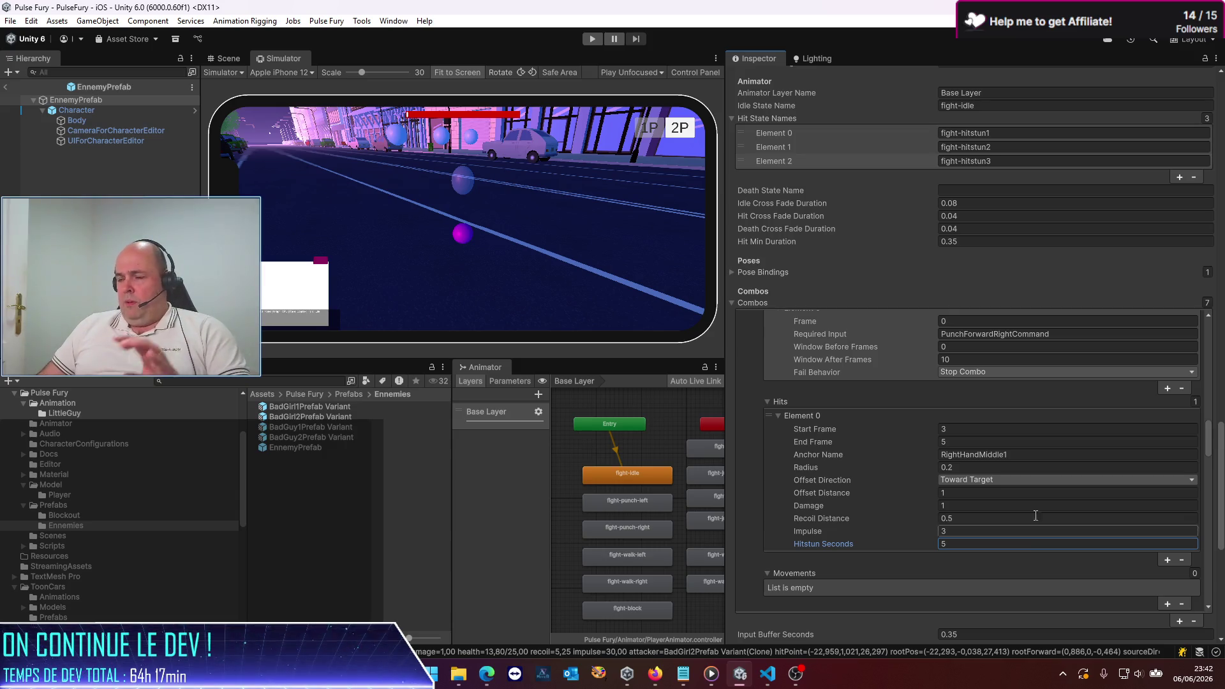
{"action": "left_click_drag", "start_coordinate": [729, 256], "coordinate": [912, 255]}
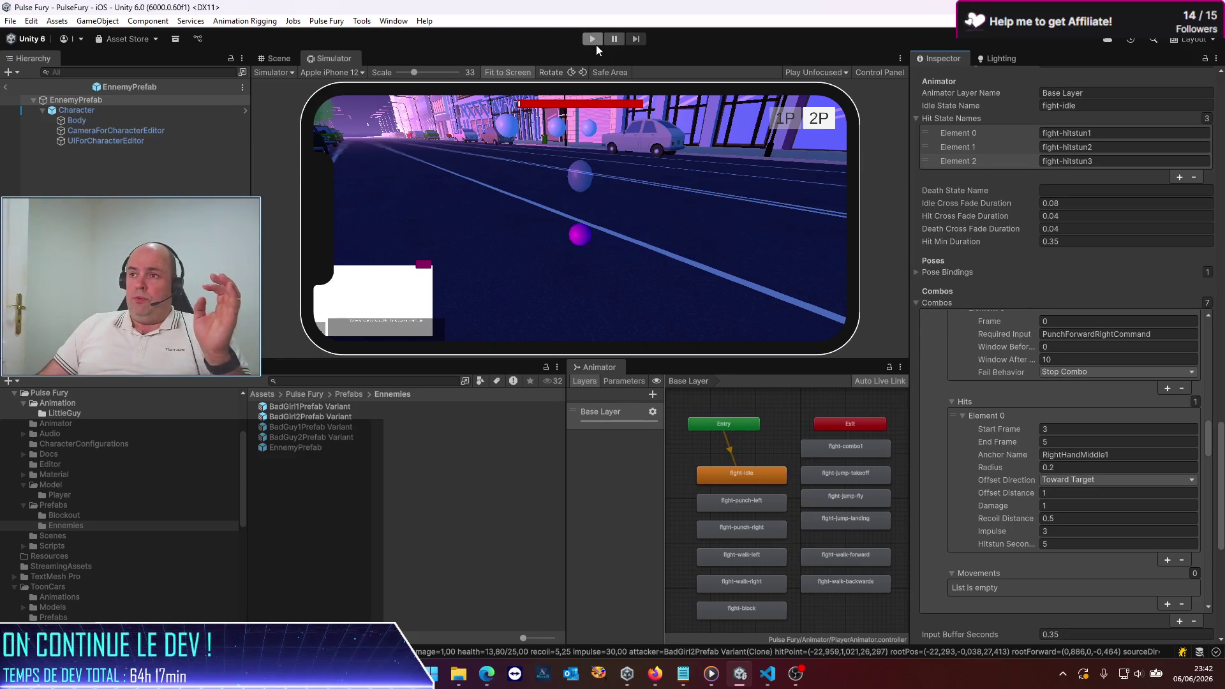
Step: Play-test the street brawl with the Animator graph widened, then stop play mode
{"action": "left_click", "coordinate": [597, 41]}
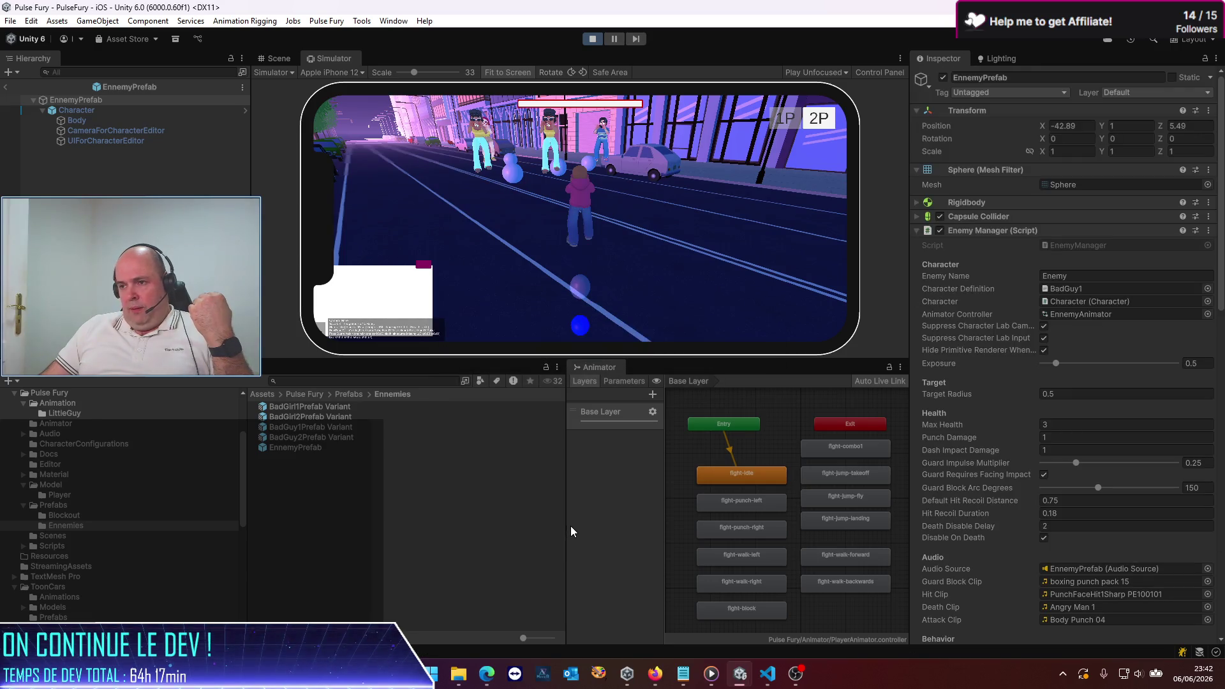
{"action": "left_click_drag", "start_coordinate": [566, 526], "coordinate": [439, 522]}
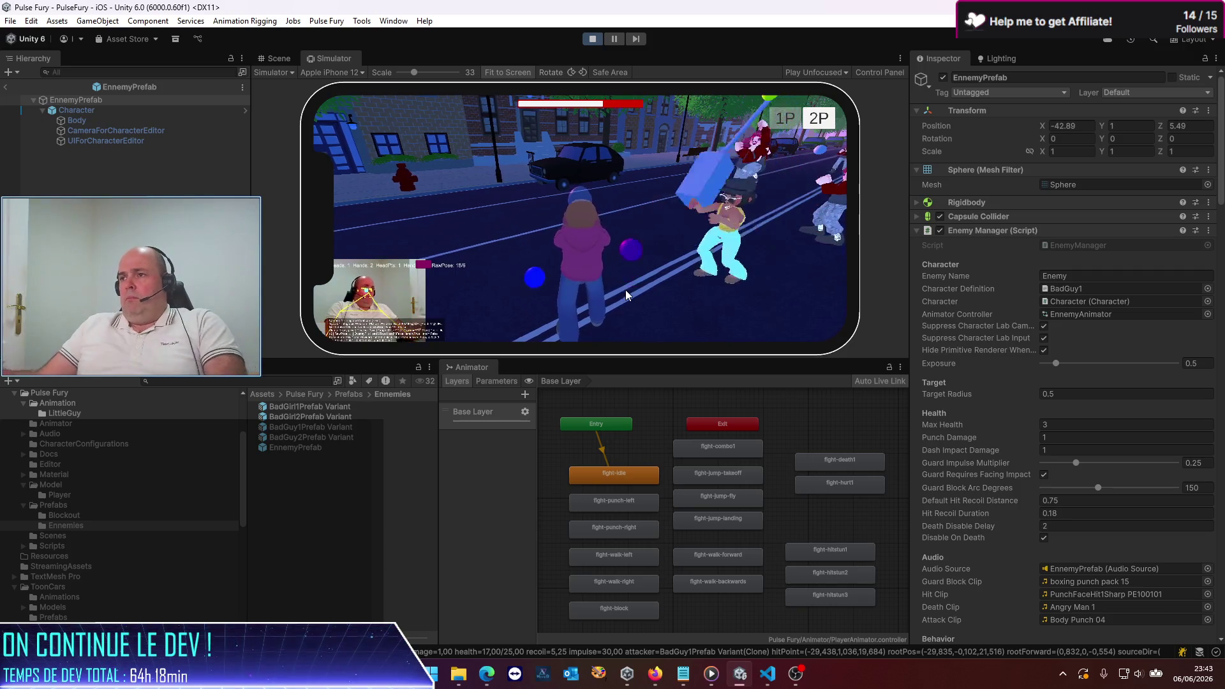
{"action": "left_click", "coordinate": [592, 39]}
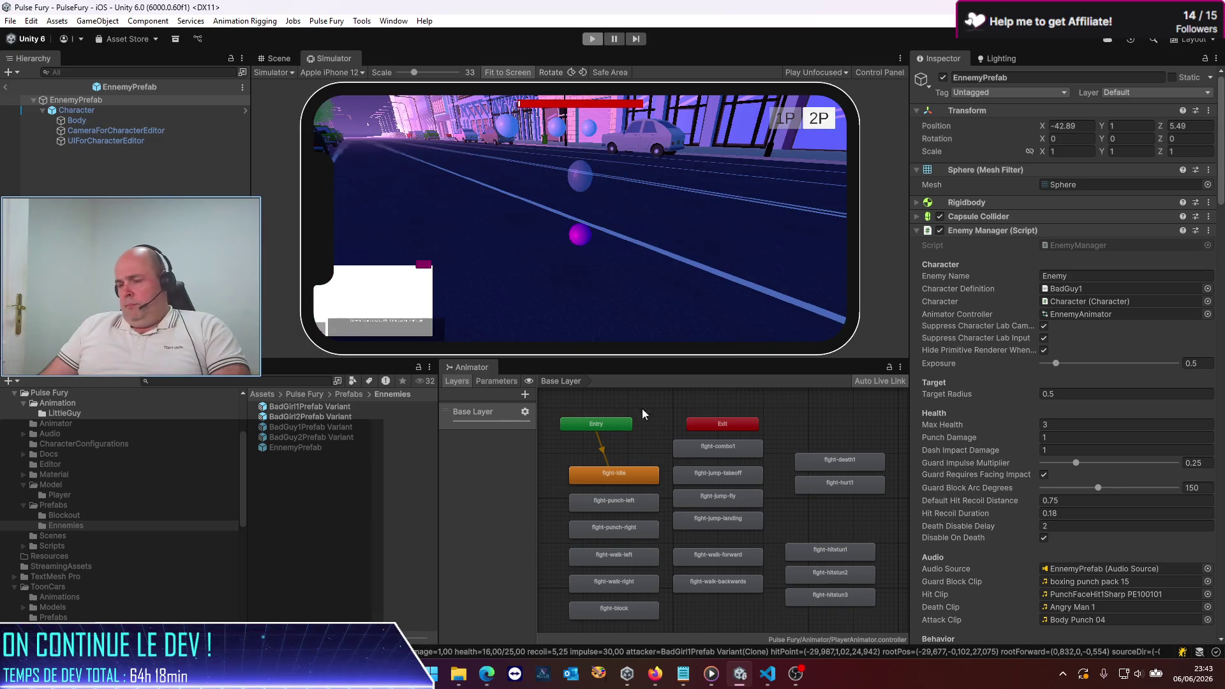
Step: Draft a Codex follow-up saying the hitstun still fails at 5 seconds, then return to Unity
{"action": "left_click", "coordinate": [765, 676]}
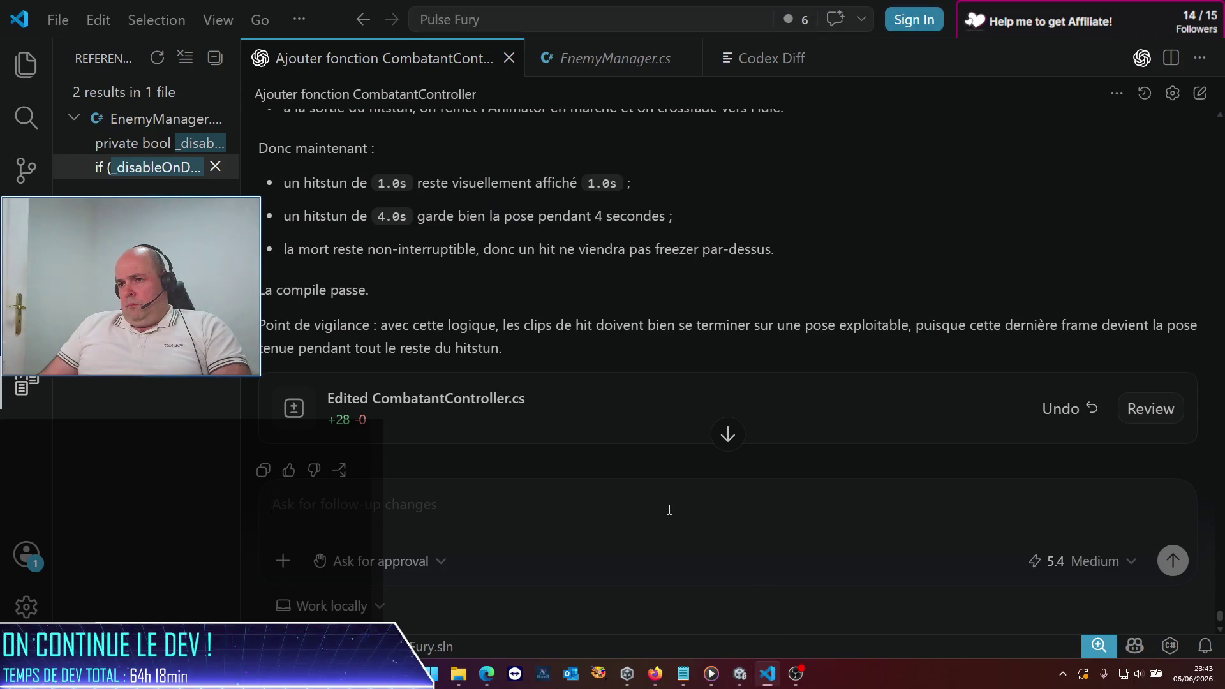
{"action": "scroll", "coordinate": [457, 299], "scroll_direction": "down", "scroll_amount": 1}
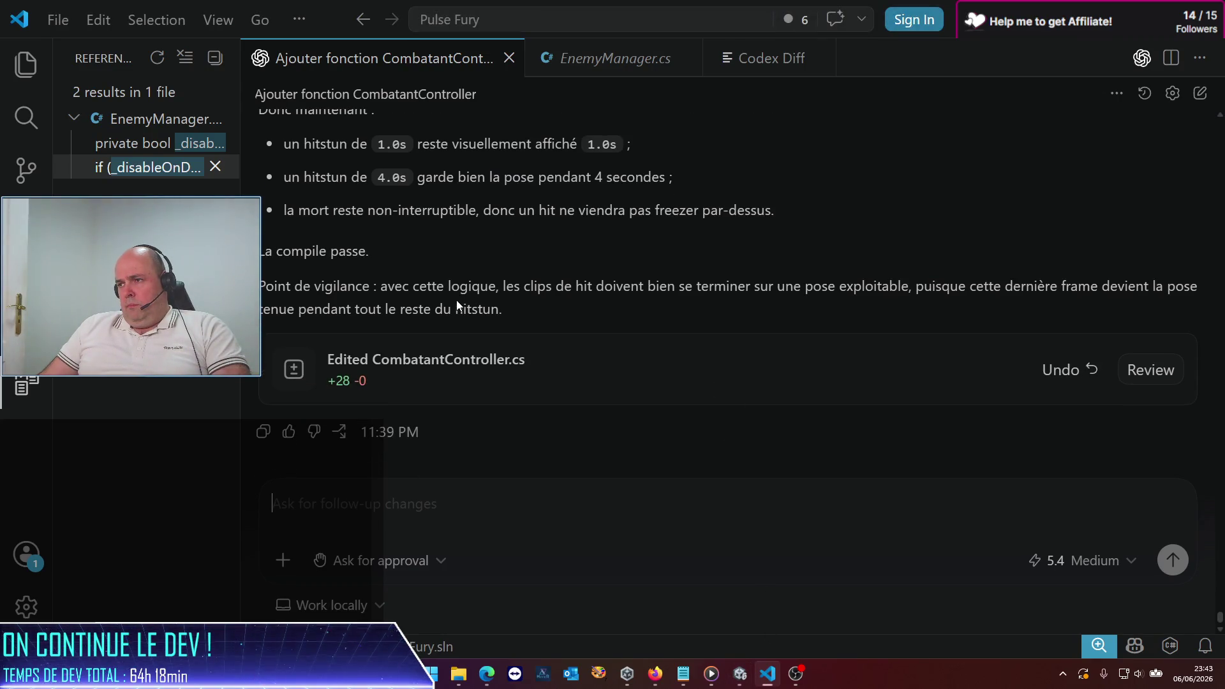
{"action": "left_click", "coordinate": [612, 504]}
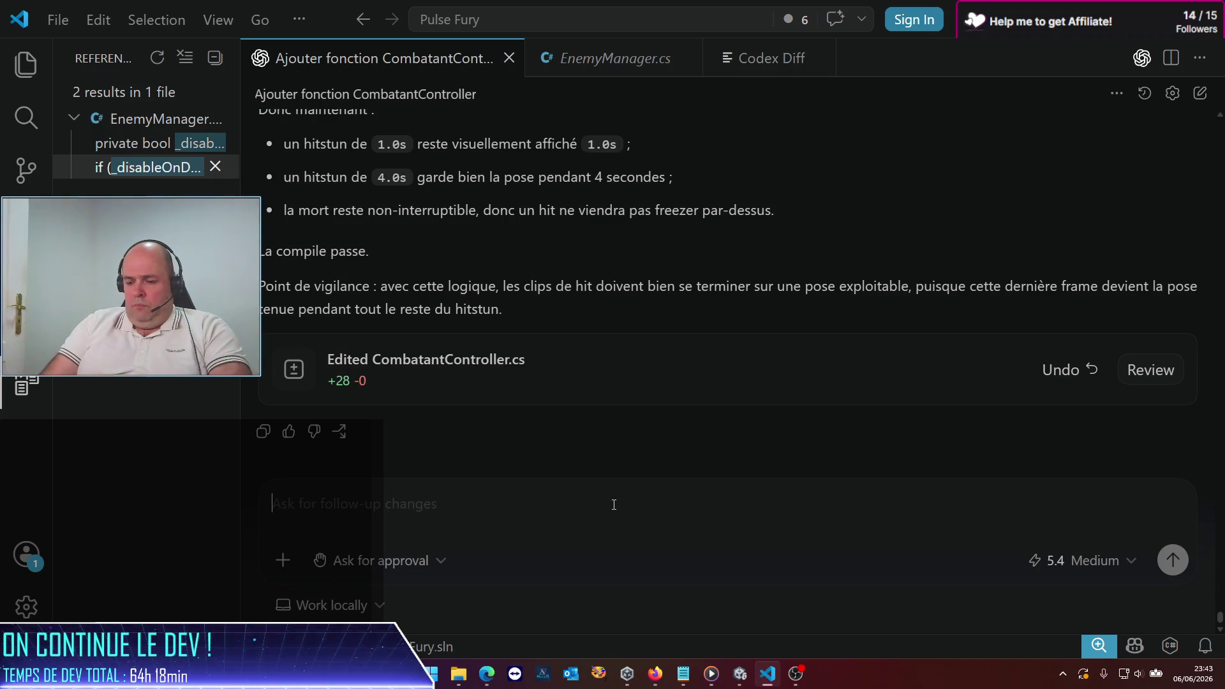
{"action": "type", "text": "euh cela ne fo"}
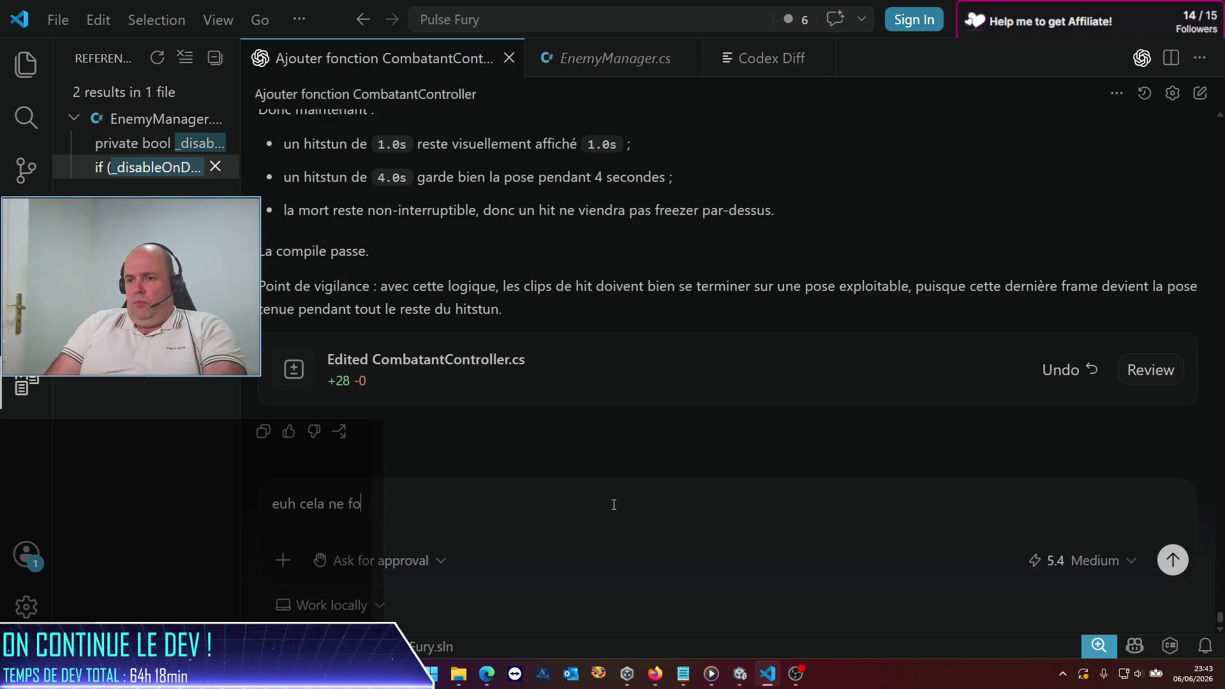
{"action": "type", "text": "nctionne to"}
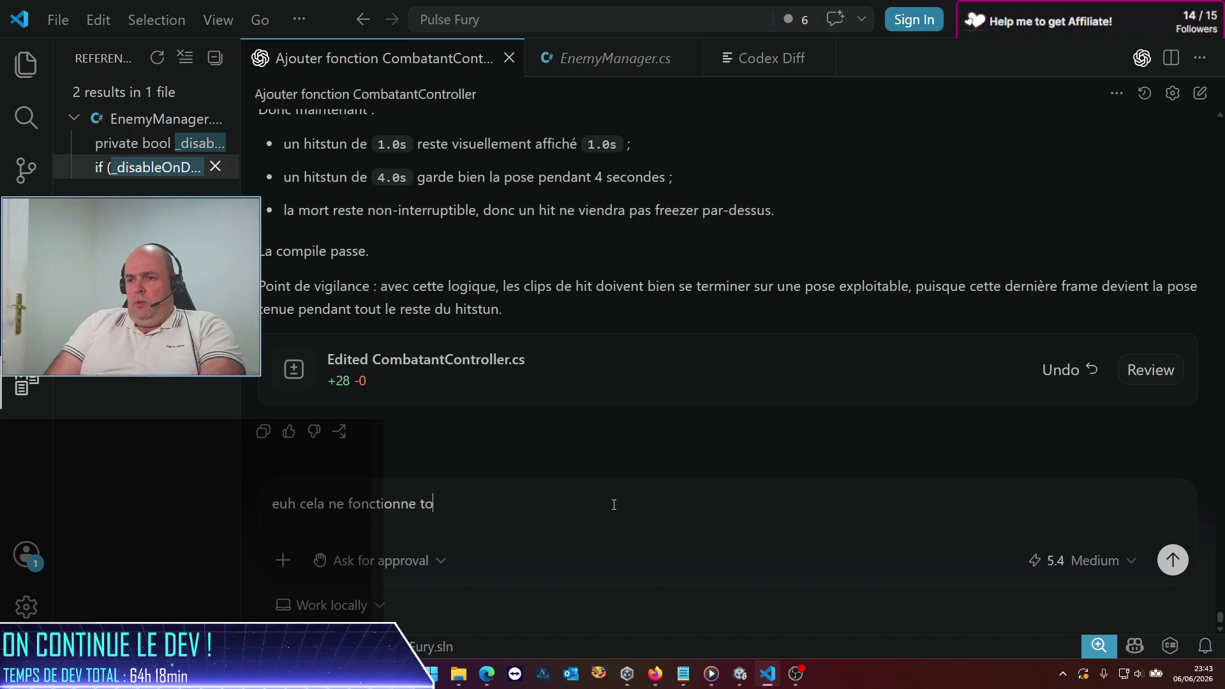
{"action": "type", "text": "ujours pa"}
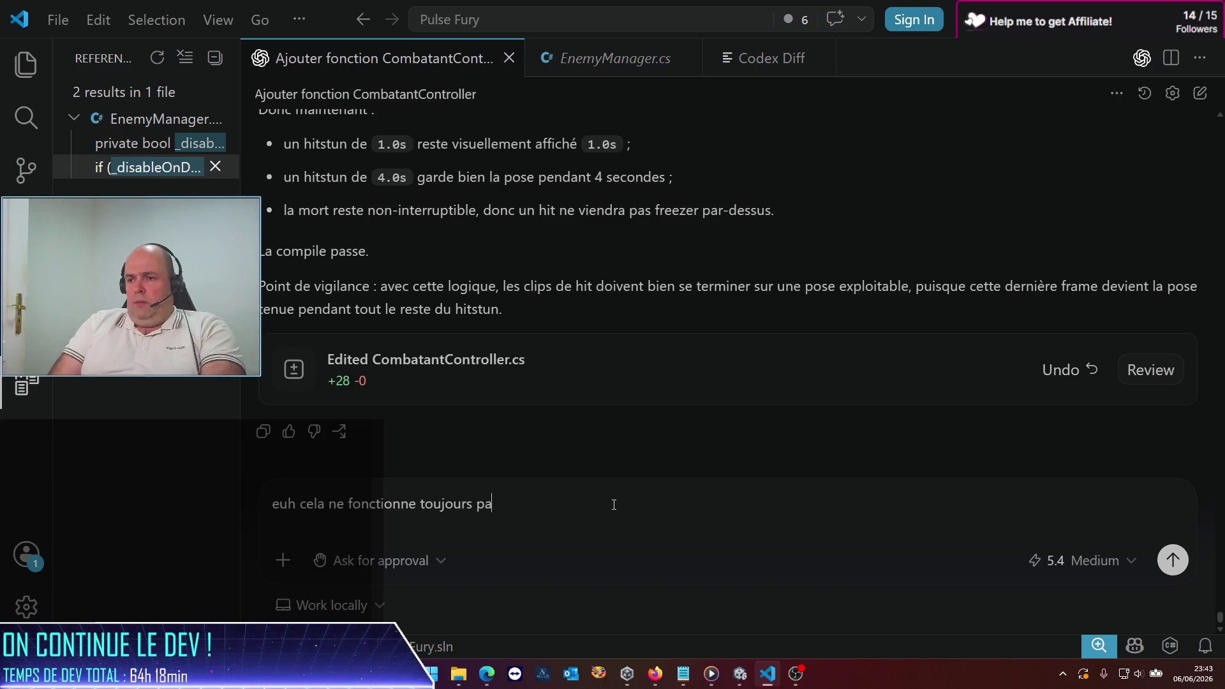
{"action": "type", "text": "xs !'ai mis un hitstun à"}
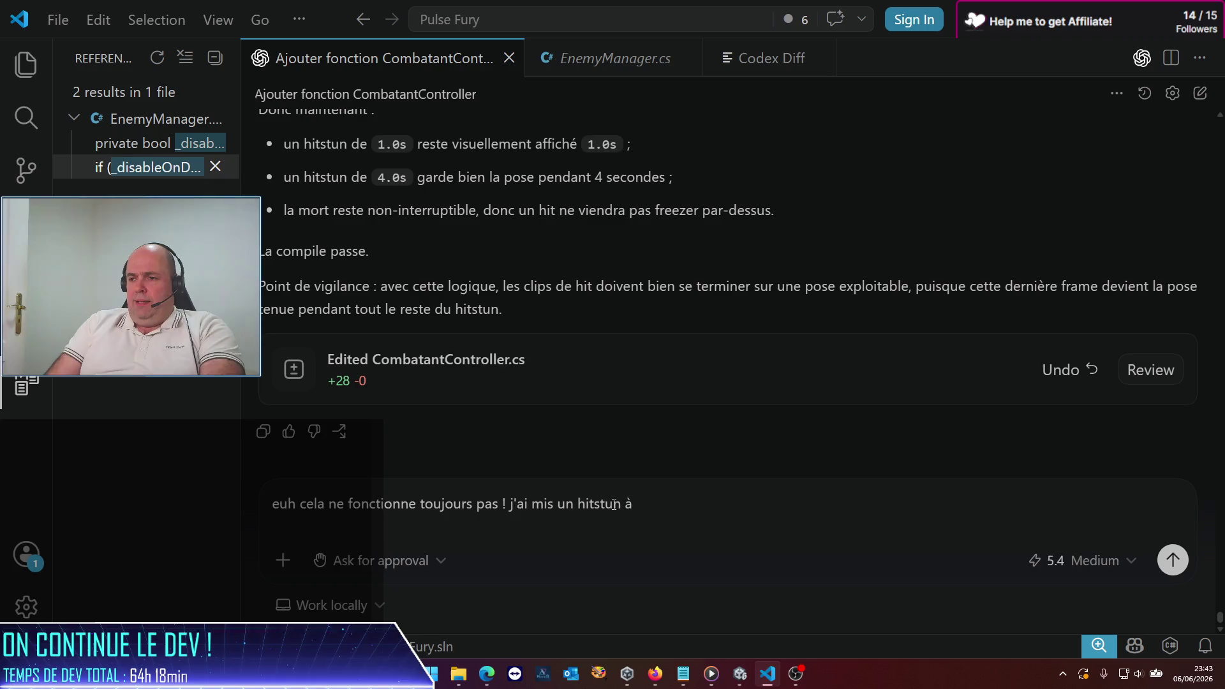
{"action": "type", "text": "secondes sur"}
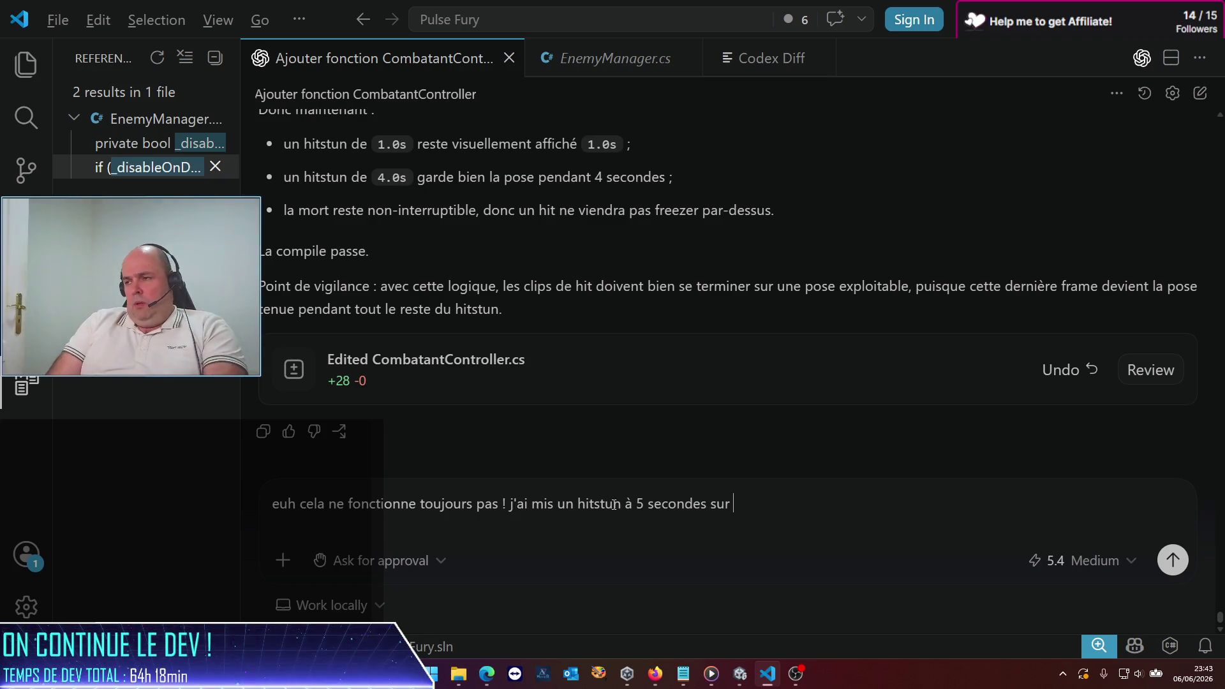
{"action": "key", "text": "alt"}
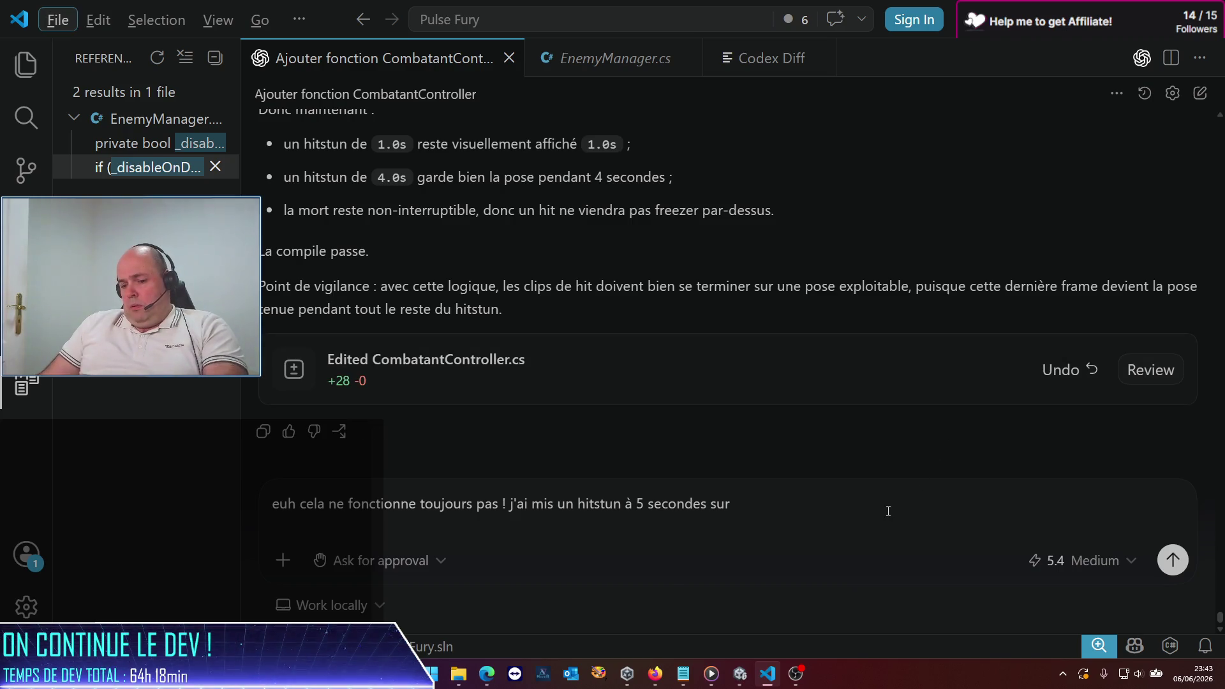
{"action": "key", "text": "alt+Tab"}
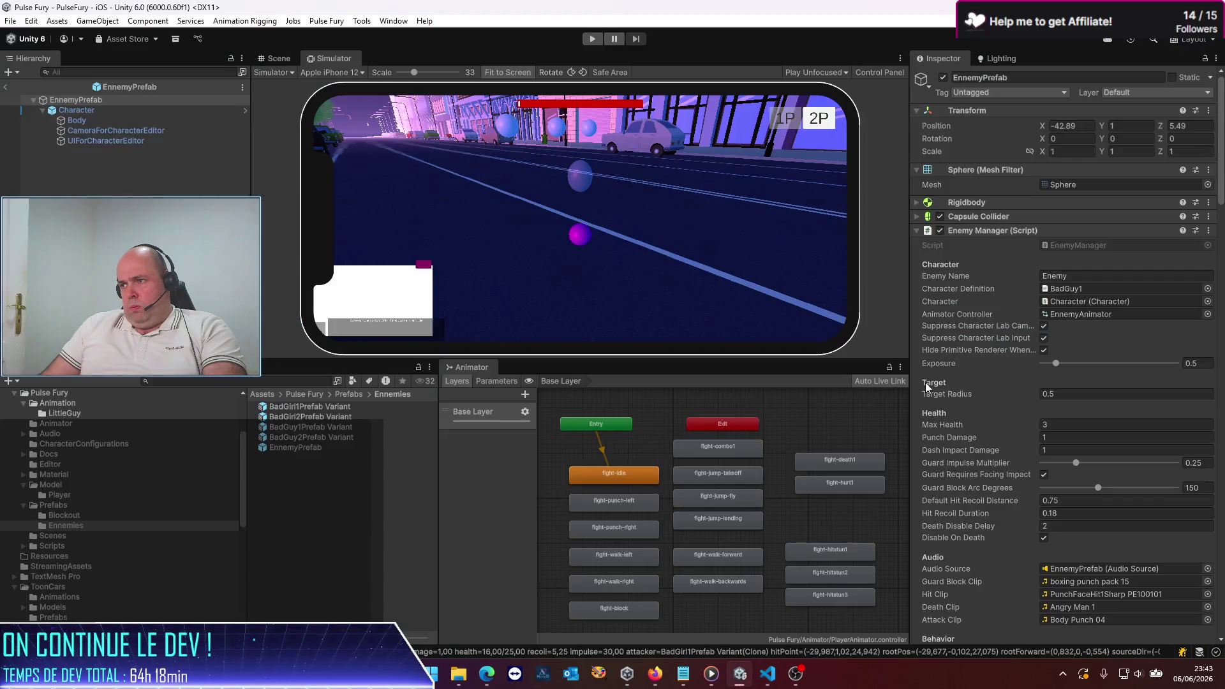
Step: Check the enemy's combo ids PunchLeft, PunchRight and Combo1, then return to VS Code
{"action": "scroll", "coordinate": [1036, 451], "scroll_direction": "down", "scroll_amount": 12}
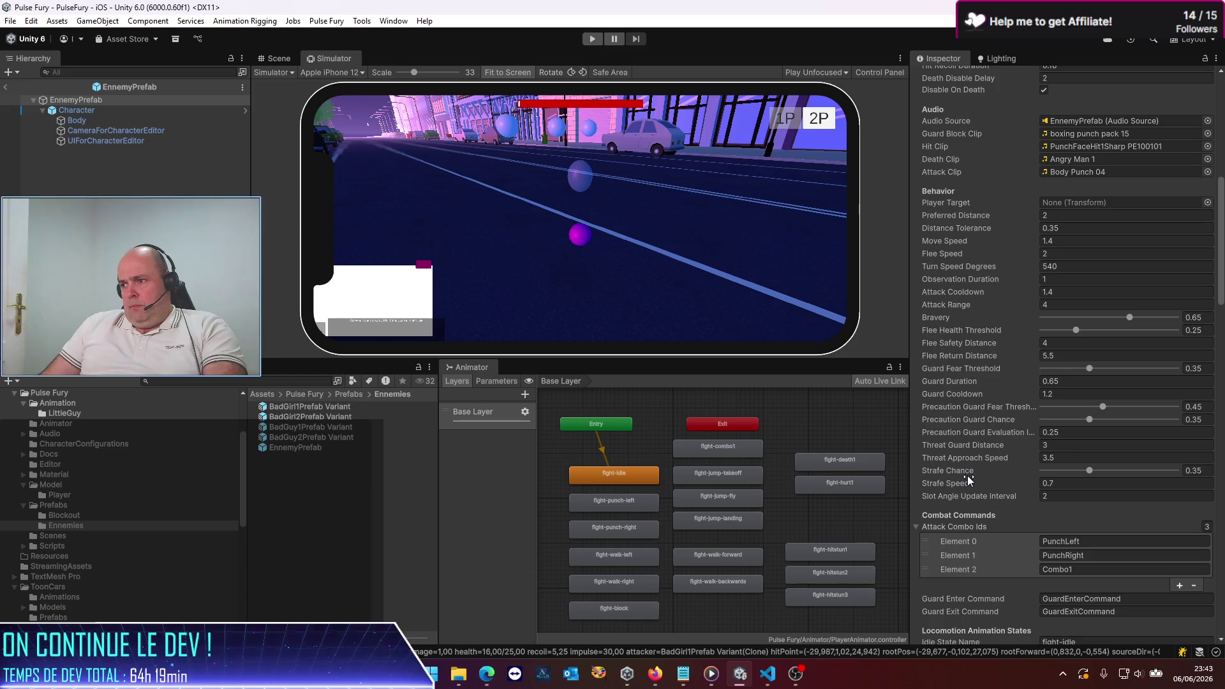
{"action": "scroll", "coordinate": [968, 476], "scroll_direction": "down", "scroll_amount": 5}
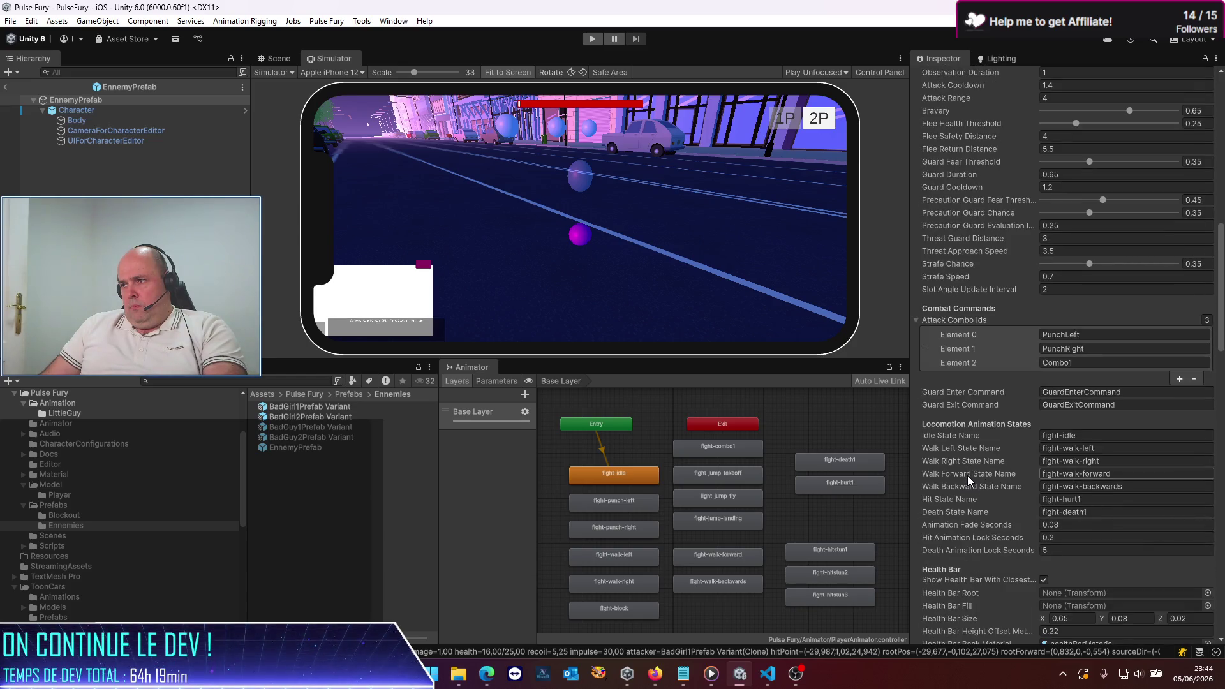
{"action": "key", "text": "alt+Tab"}
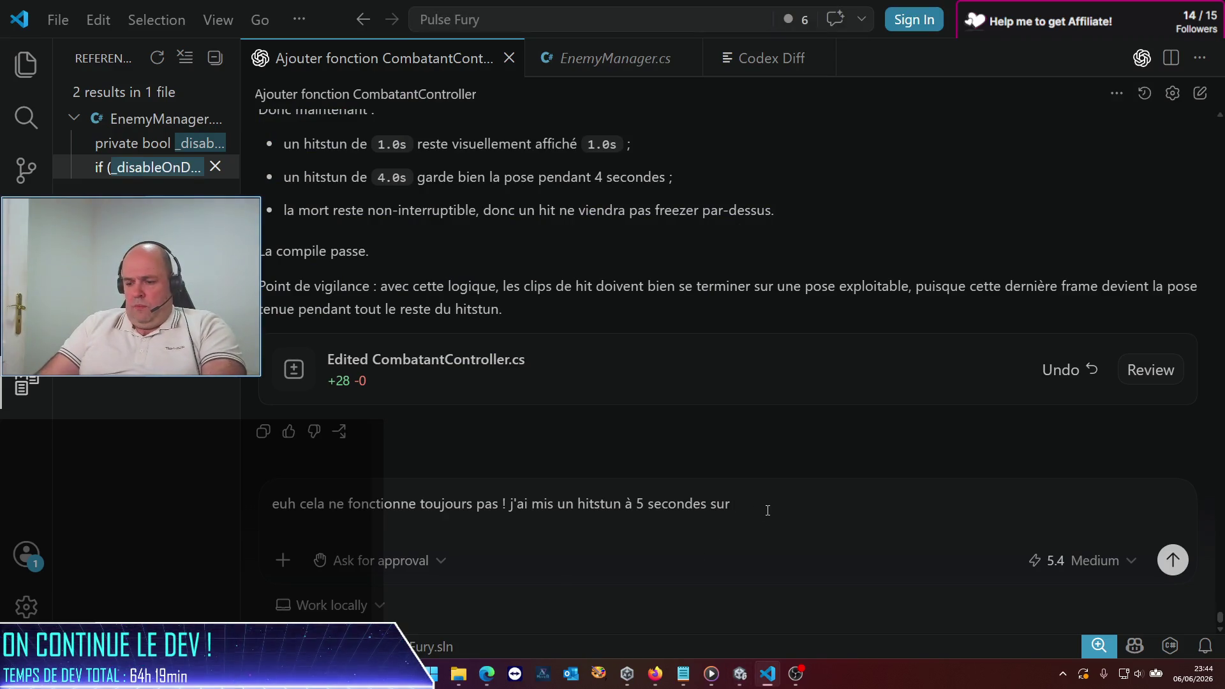
Step: Send Codex the report that PunchLeft/PunchRight 5-second hitstun animates only half a second
{"action": "type", "text": "nchLeft"}
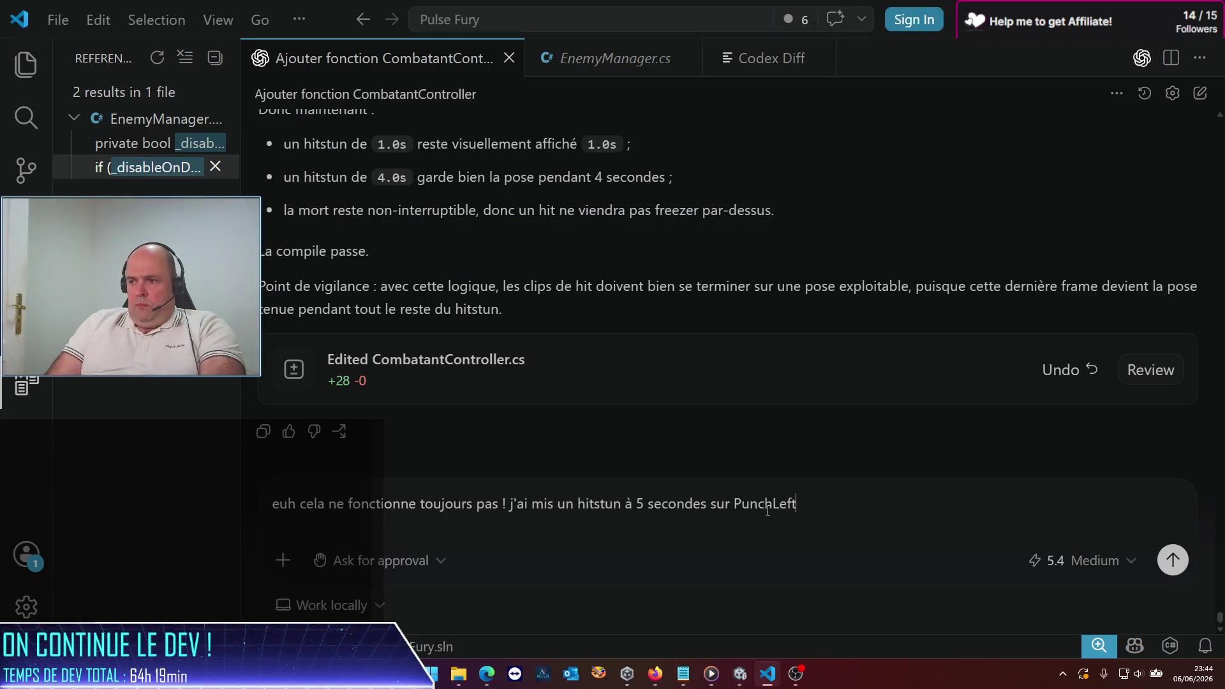
{"action": "type", "text": " et PunchRight d"}
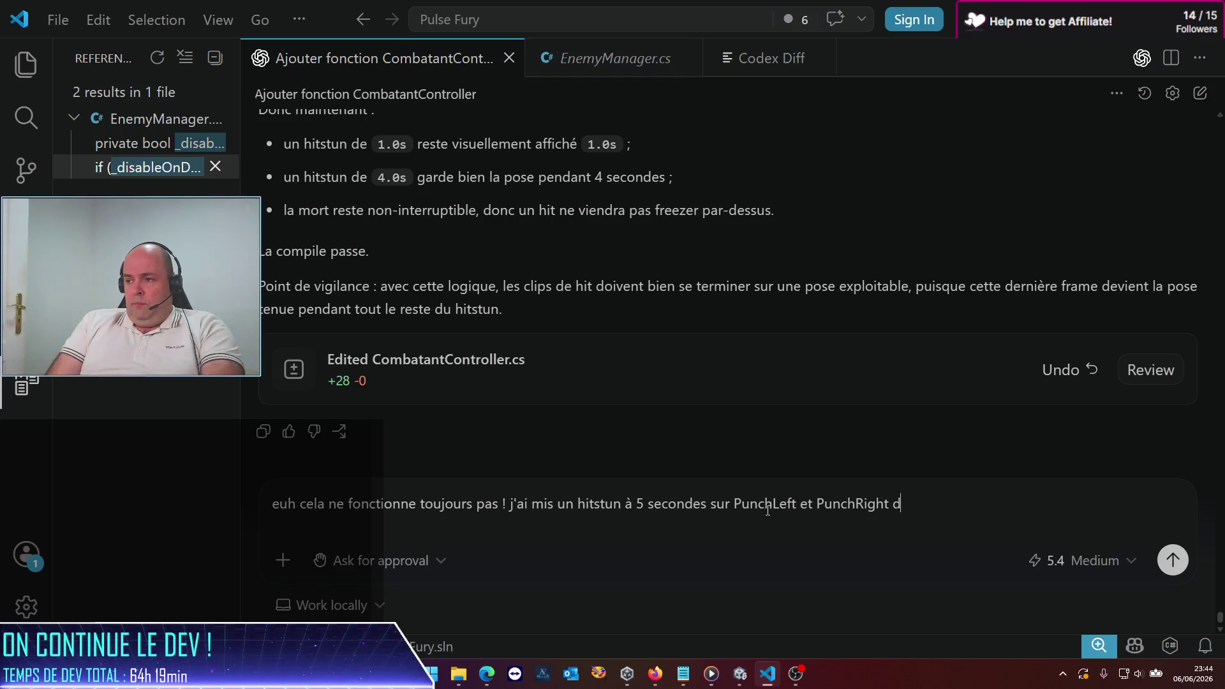
{"action": "type", "text": "es ennemis, et"}
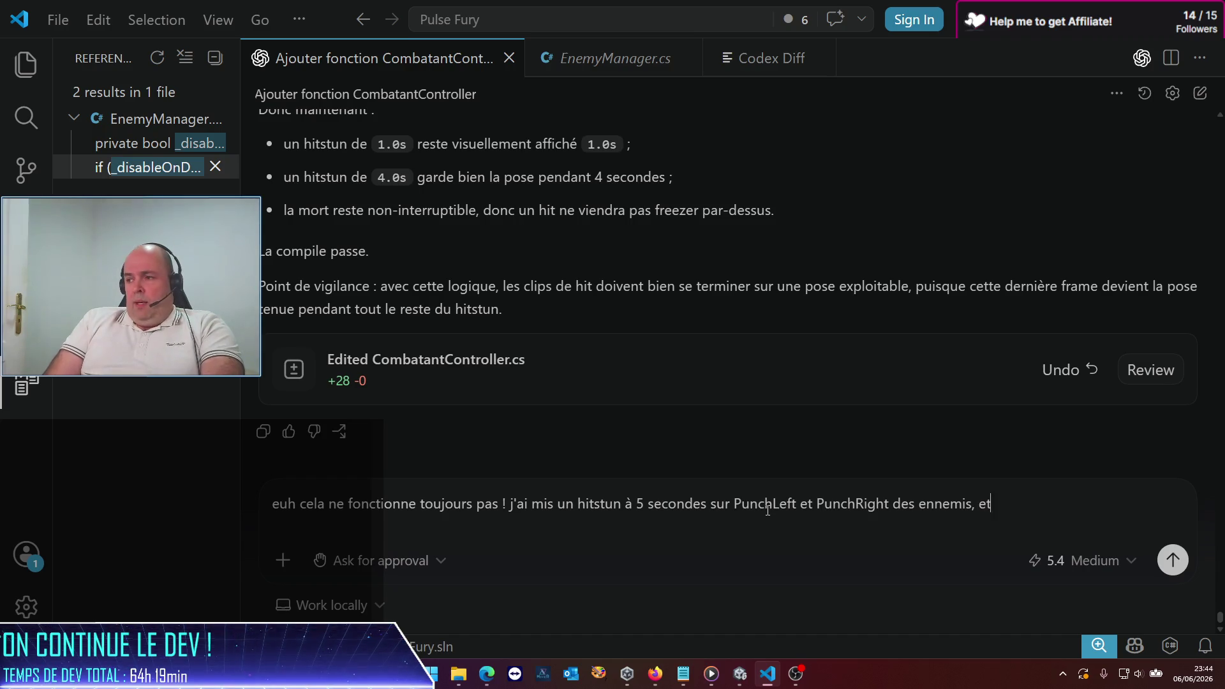
{"action": "type", "text": "imation n"}
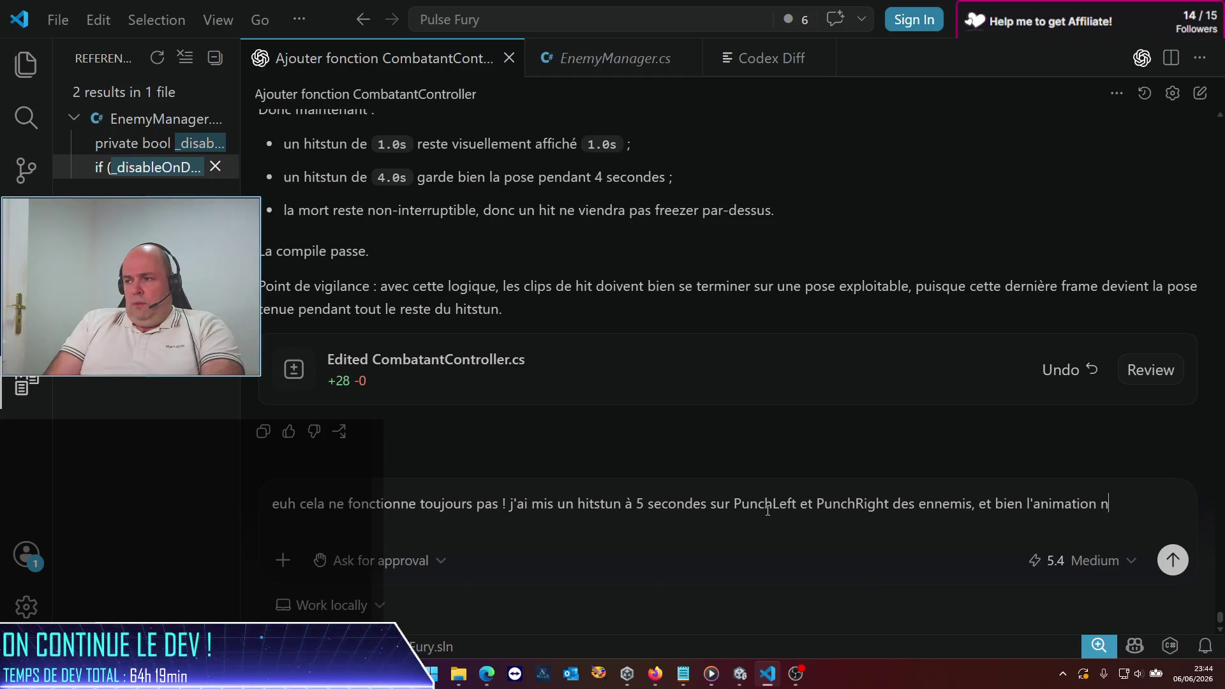
{"action": "type", "text": "e se joue"}
{"action": "type", "text": " toujo"}
{"action": "type", "text": "urs qu'une demi"}
{"action": "type", "text": "secn"}
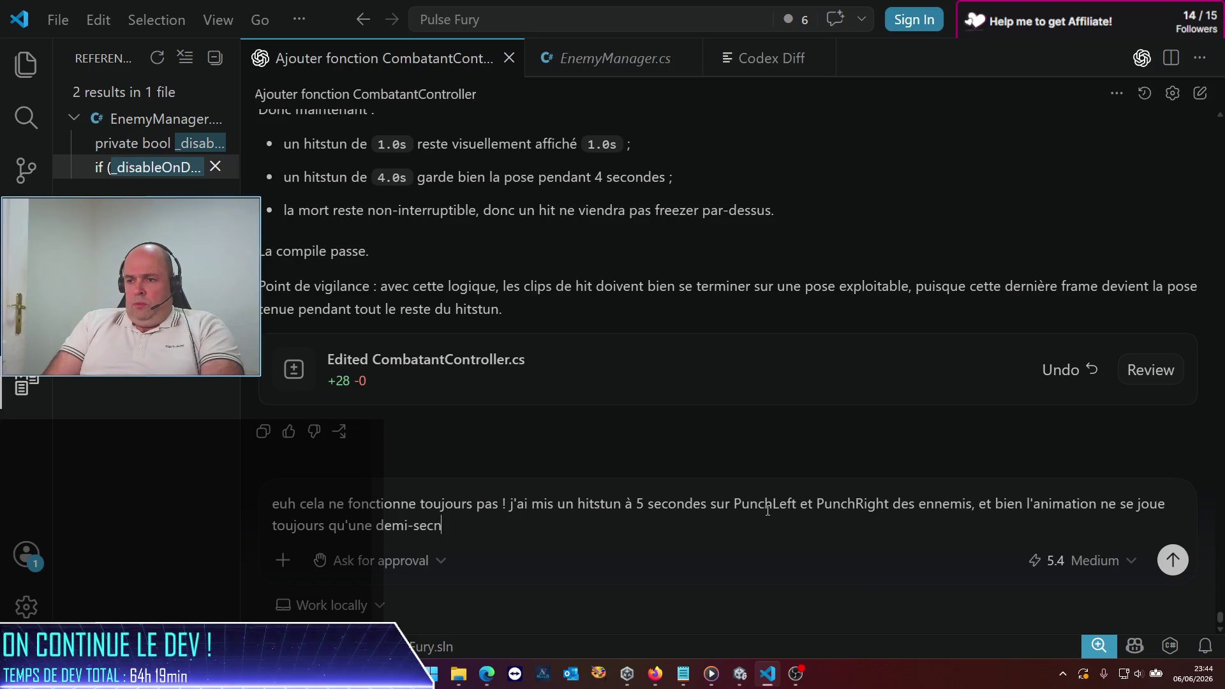
{"action": "key", "text": "BackSpace"}
{"action": "type", "text": "onde max (s"}
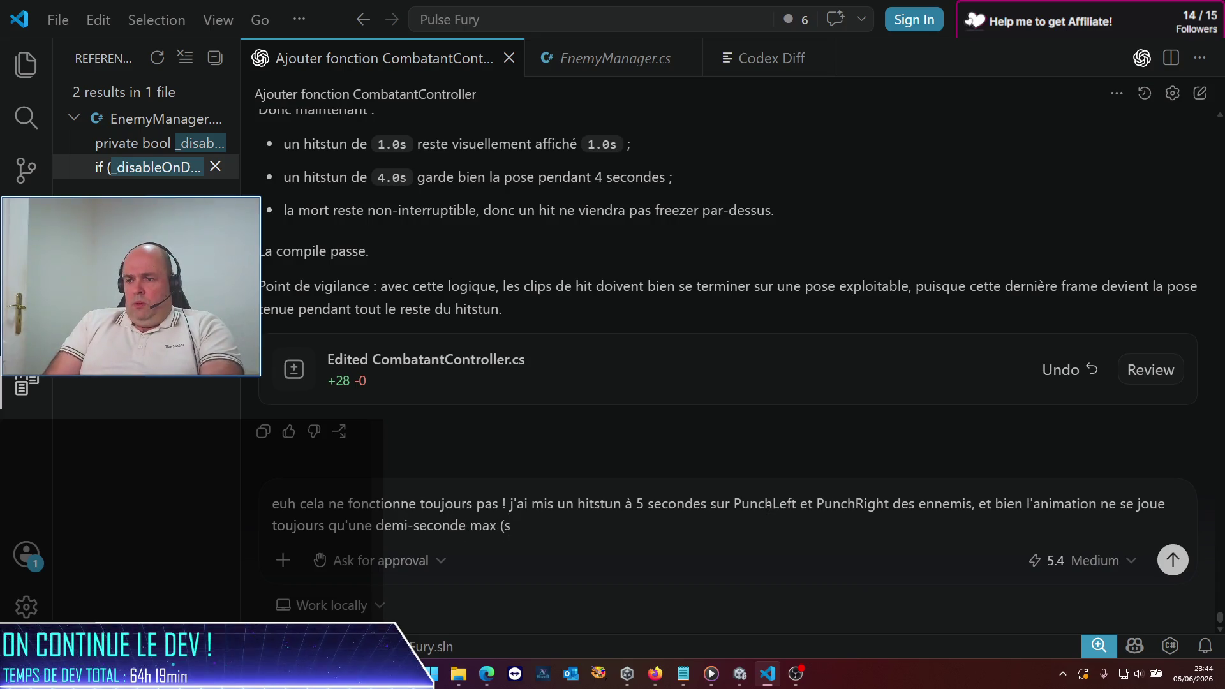
{"action": "type", "text": "pon"}
{"action": "type", "text": "d à la t"}
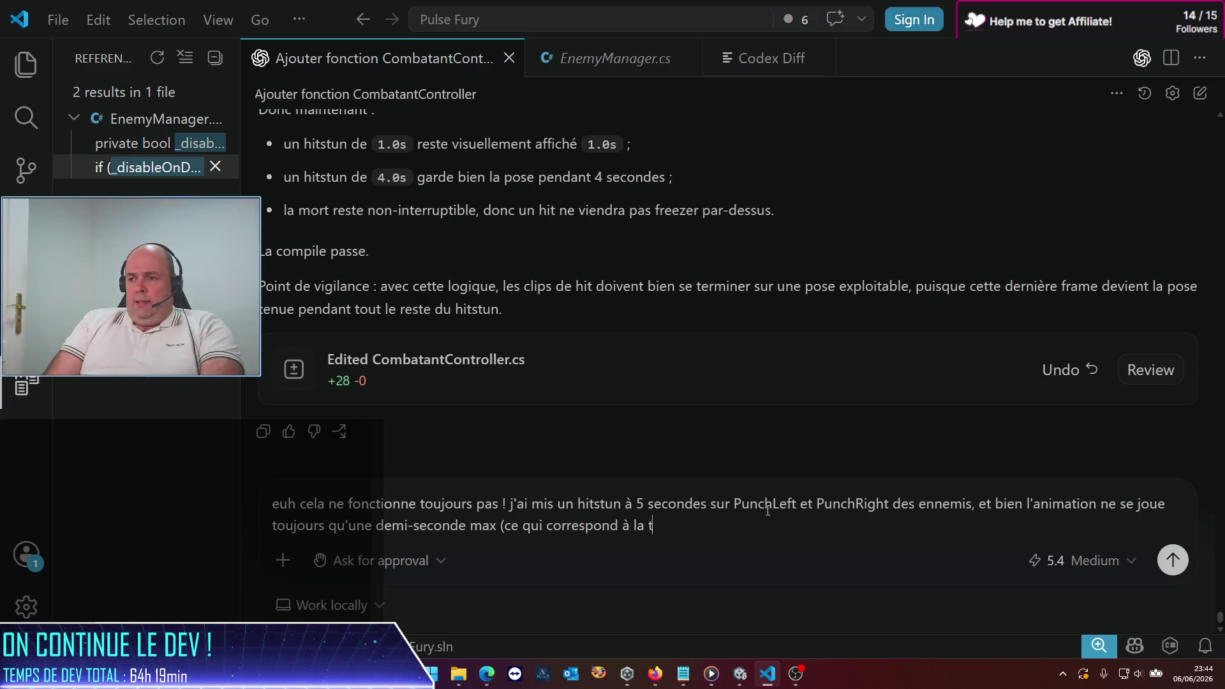
{"action": "type", "text": "duré"}
{"action": "type", "text": "clip ni"}
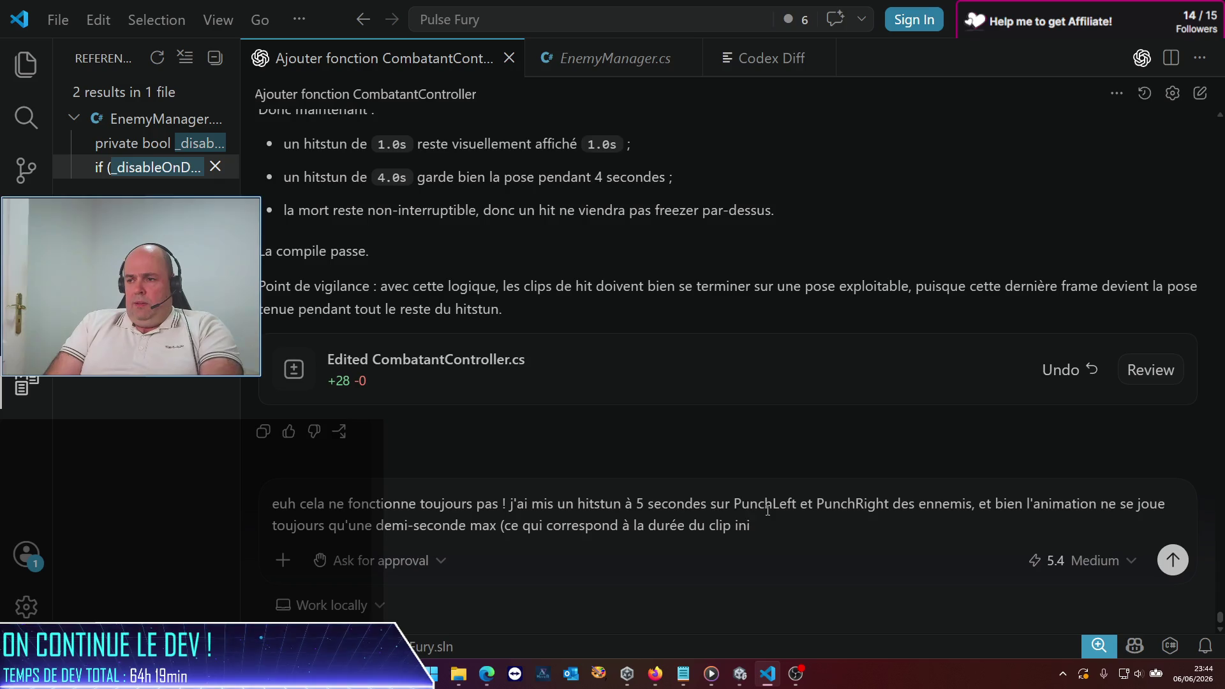
{"action": "type", "text": ". Maoe"}
{"action": "key", "text": "BackSpace"}
{"action": "key", "text": "BackSpace"}
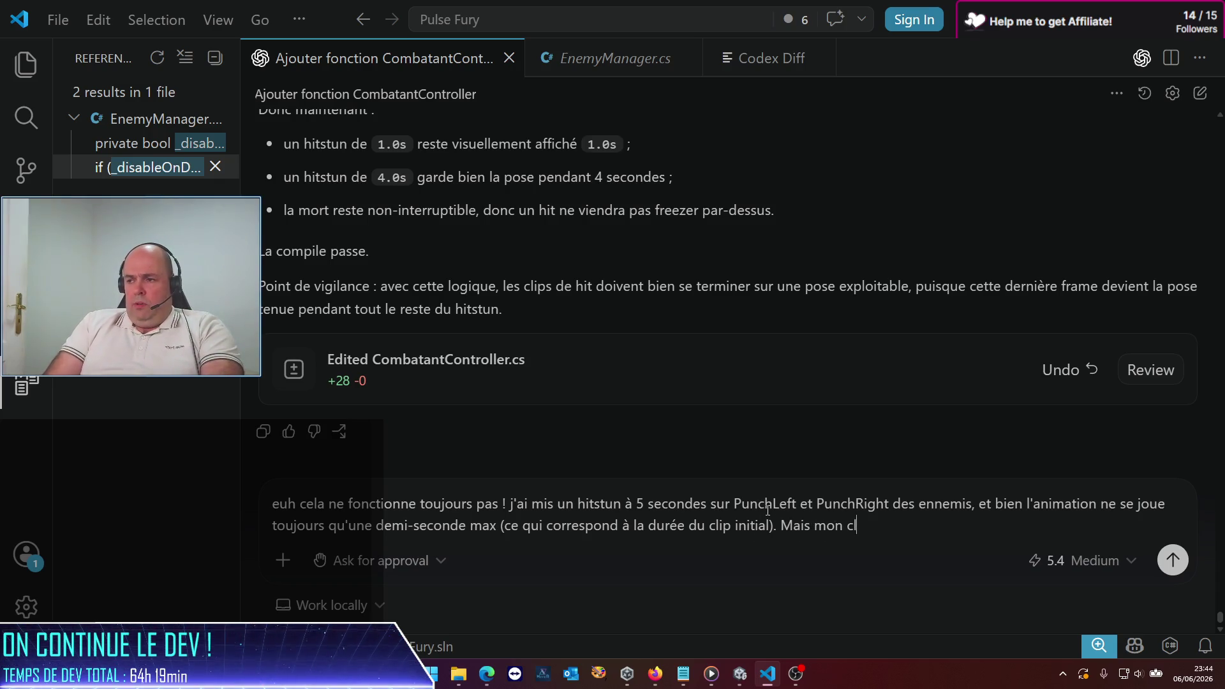
{"action": "type", "text": "en en loop, ça devrait fonctionner non"}
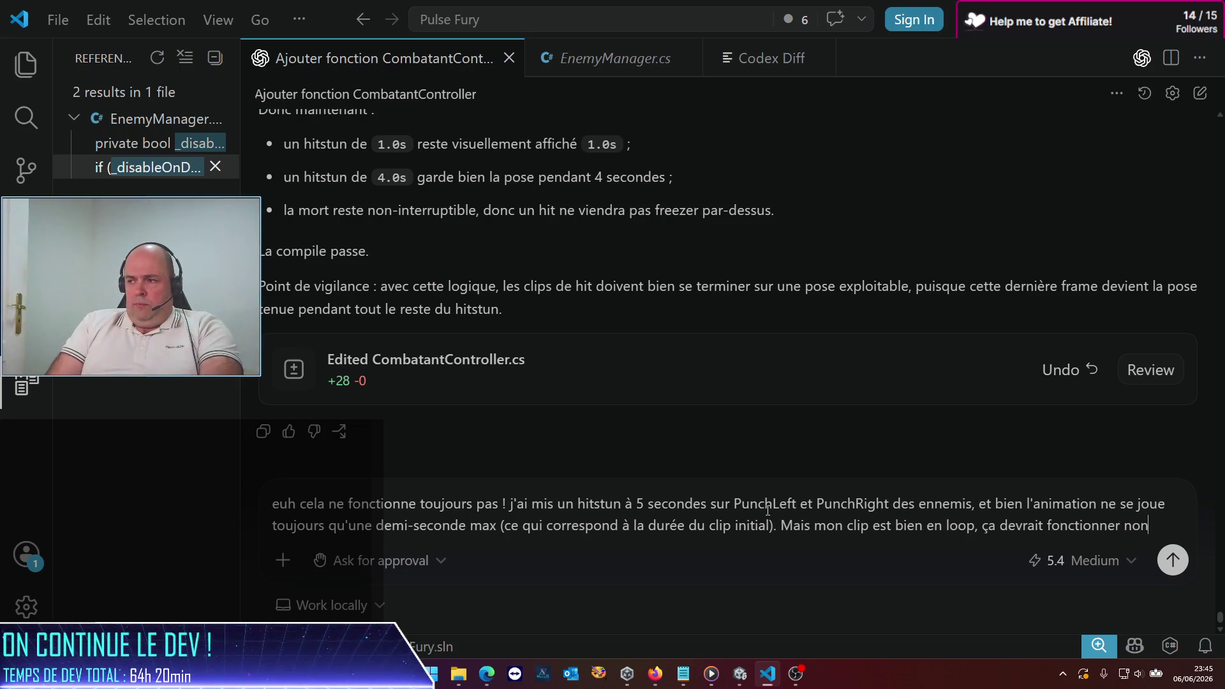
{"action": "key", "text": "Return"}
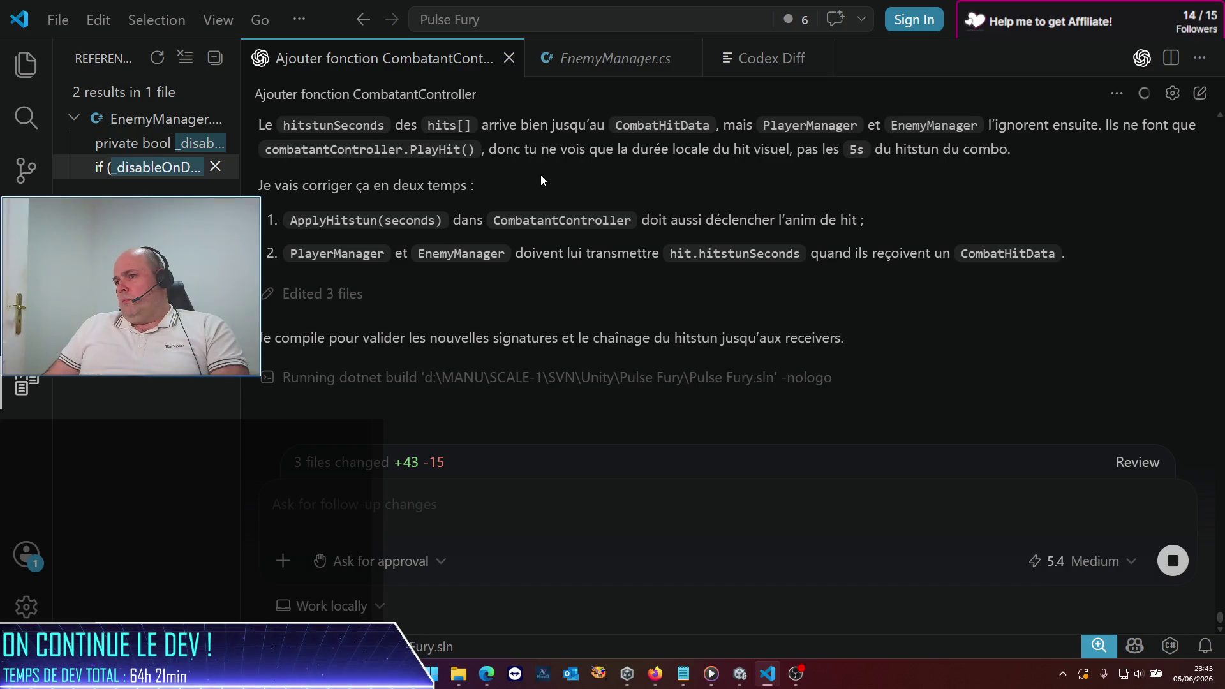
Step: Read Codex's 3-file fix passing hitstunSeconds to PlayerManager and EnemyManager via ApplyHitstun
{"action": "scroll", "coordinate": [542, 175], "scroll_direction": "up", "scroll_amount": 2}
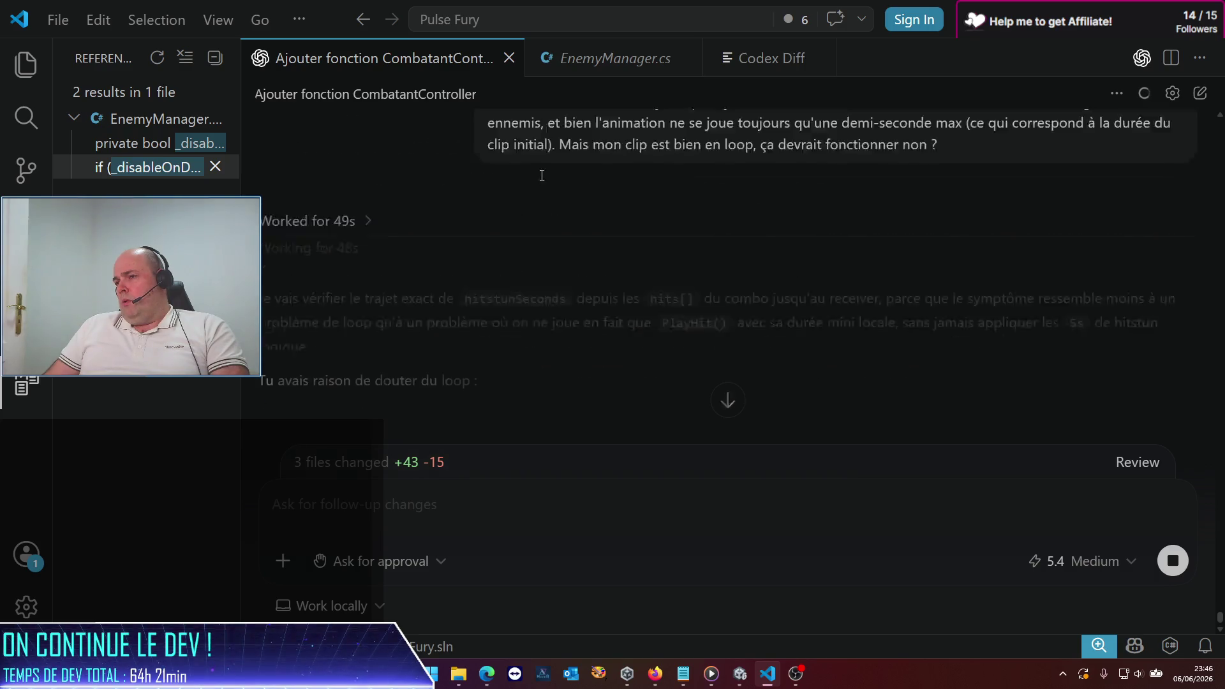
{"action": "scroll", "coordinate": [490, 296], "scroll_direction": "up", "scroll_amount": 3}
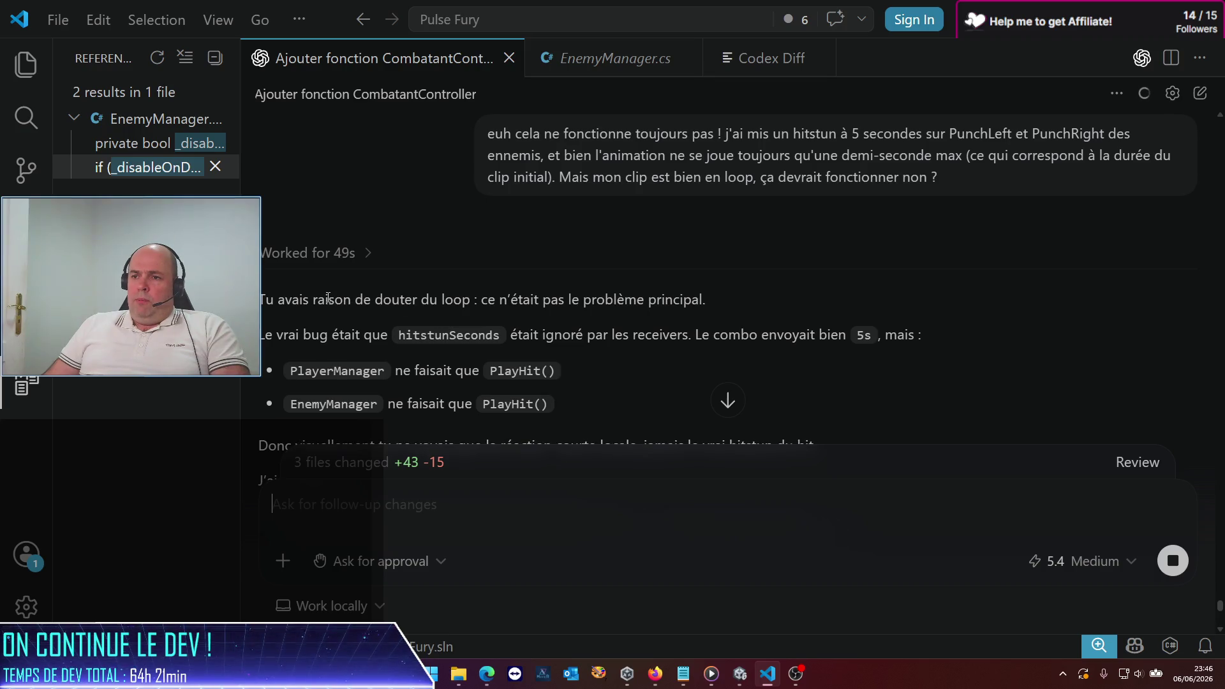
{"action": "scroll", "coordinate": [413, 300], "scroll_direction": "down", "scroll_amount": 3}
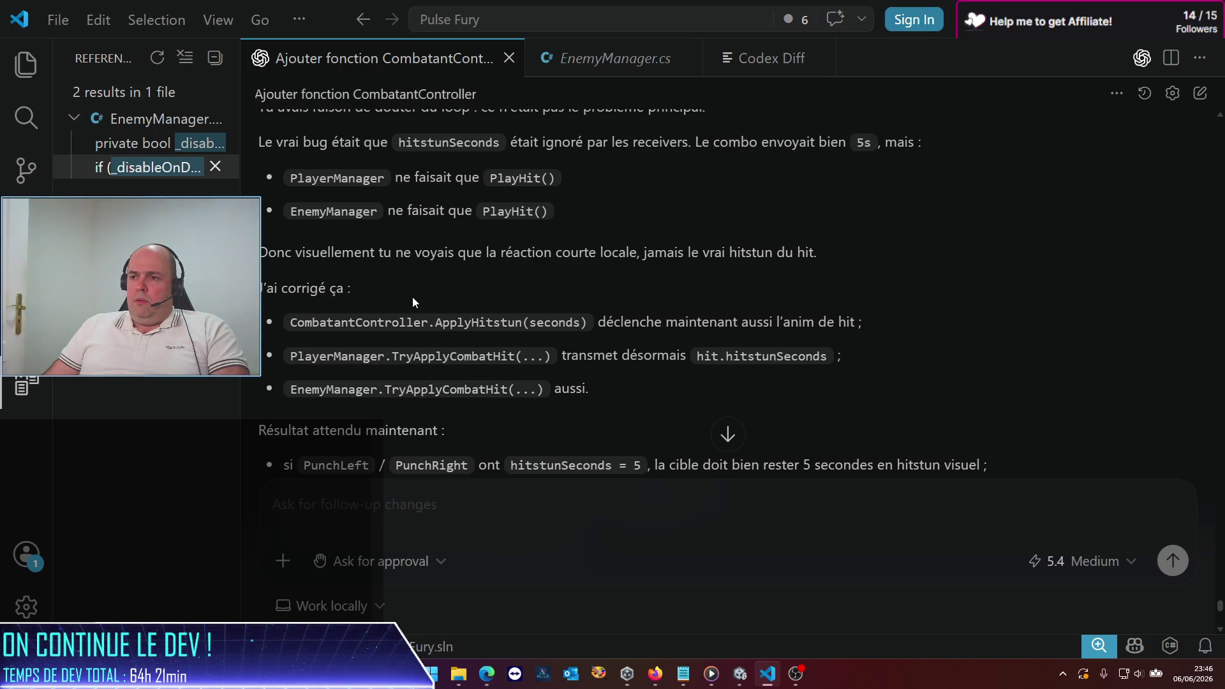
{"action": "scroll", "coordinate": [412, 297], "scroll_direction": "down", "scroll_amount": 3}
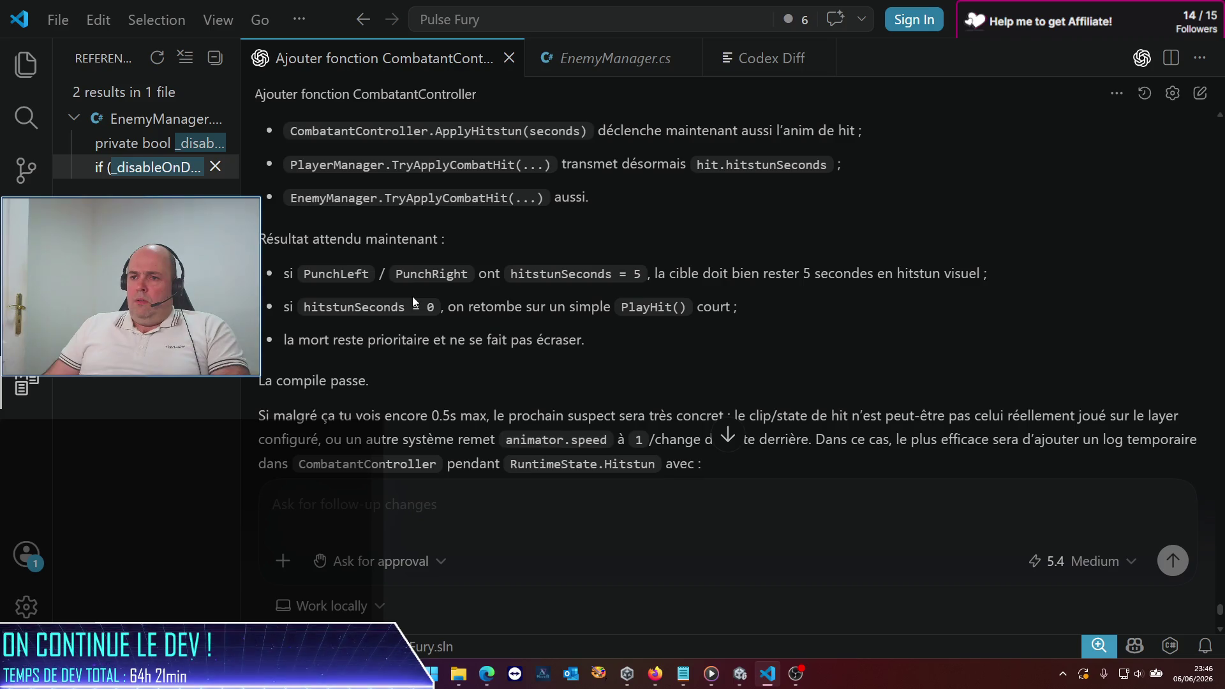
{"action": "scroll", "coordinate": [412, 296], "scroll_direction": "down", "scroll_amount": 4}
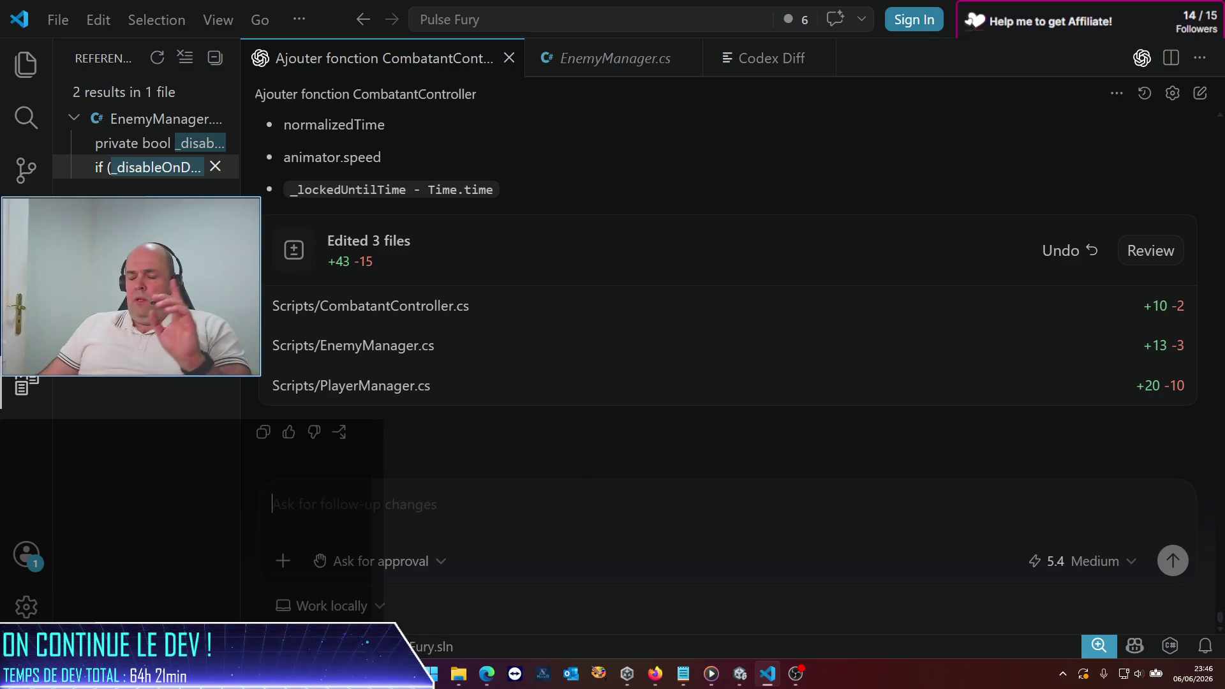
Step: Bring the Unity editor forward after compilation and enlarge the Simulator view
{"action": "left_click", "coordinate": [739, 674]}
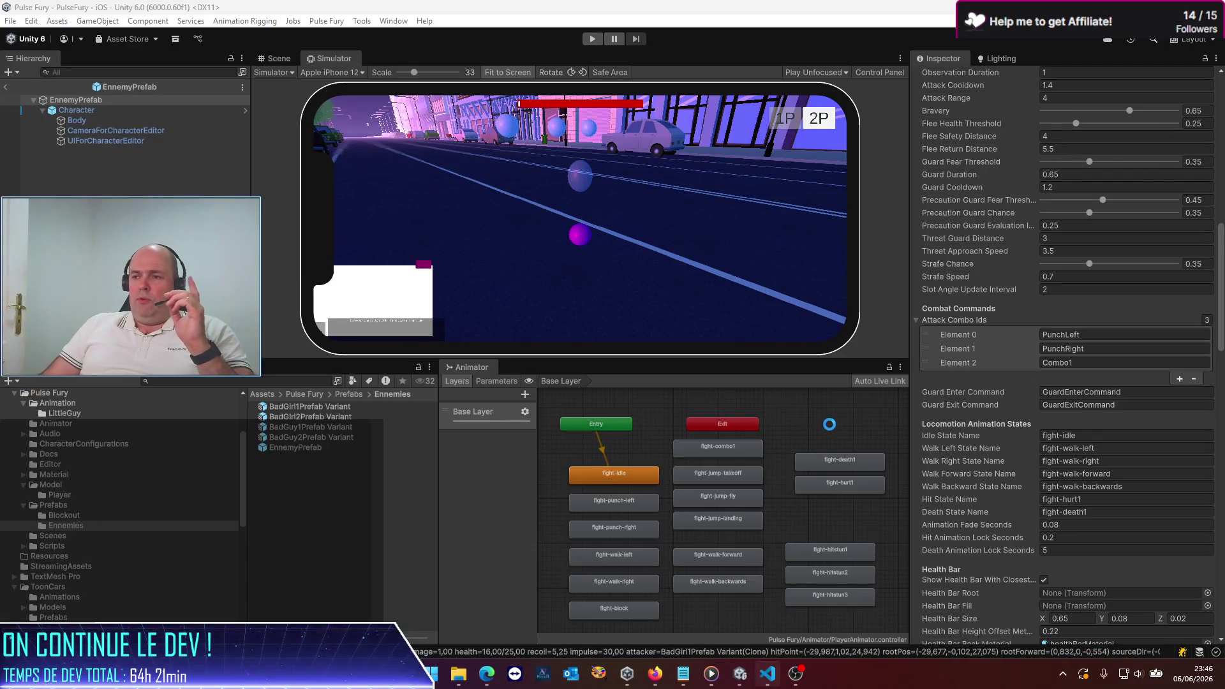
{"action": "mouse_move", "coordinate": [768, 676]}
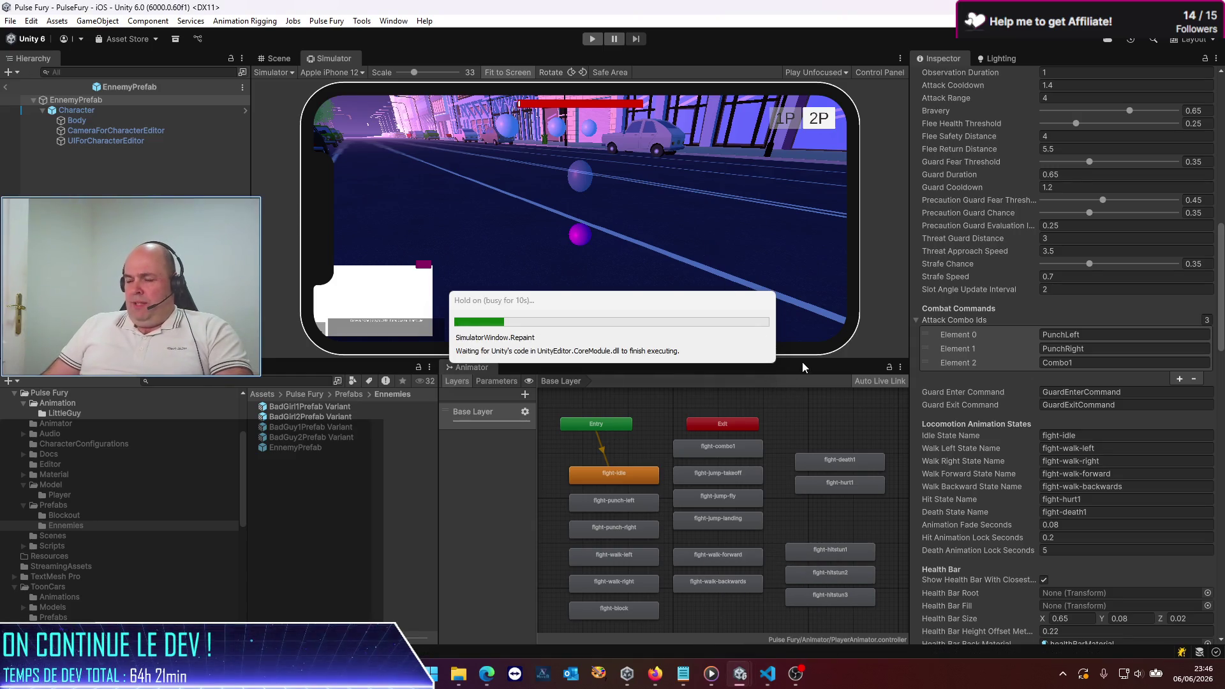
{"action": "left_click_drag", "start_coordinate": [830, 359], "coordinate": [836, 406]}
Step: Play-test the updated scripts in the Simulator, stop play mode, and return to VS Code
{"action": "left_click", "coordinate": [593, 39]}
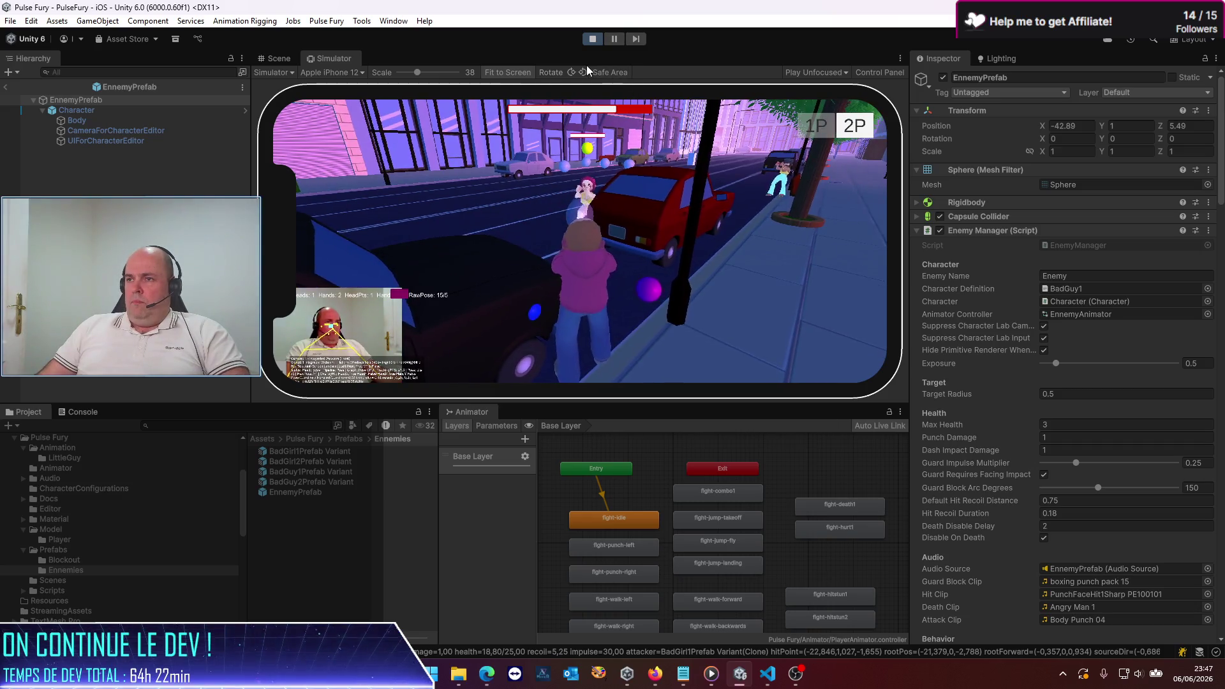
{"action": "left_click", "coordinate": [591, 41]}
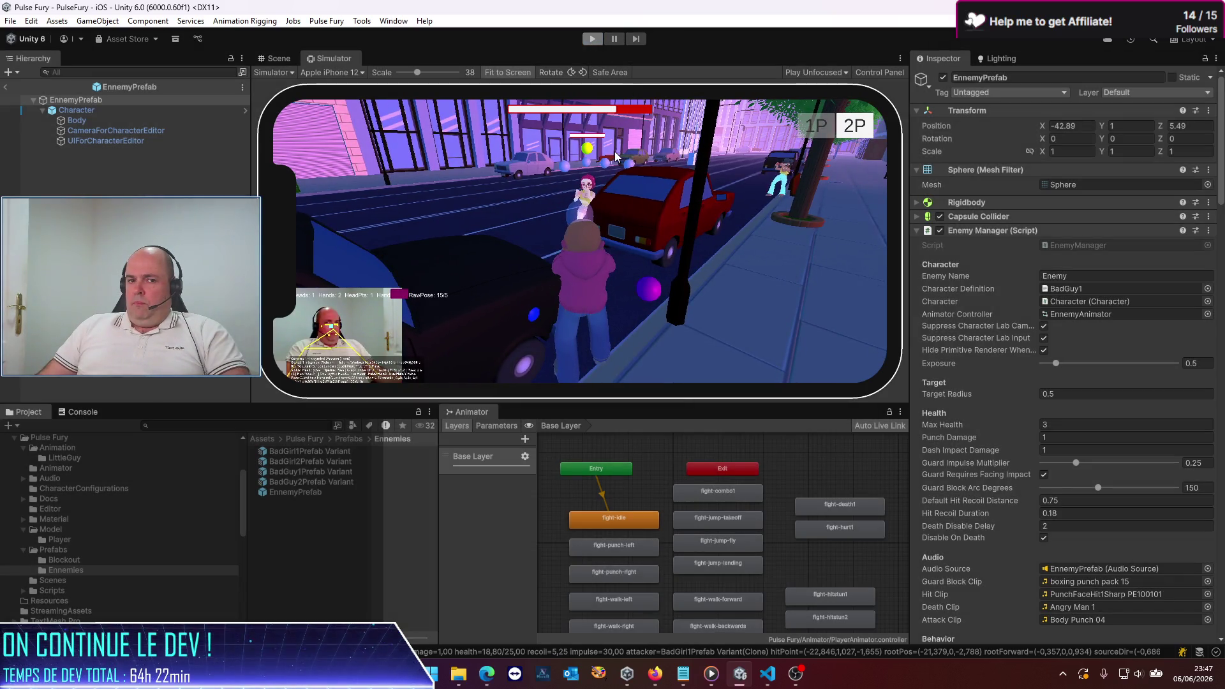
{"action": "left_click", "coordinate": [758, 677]}
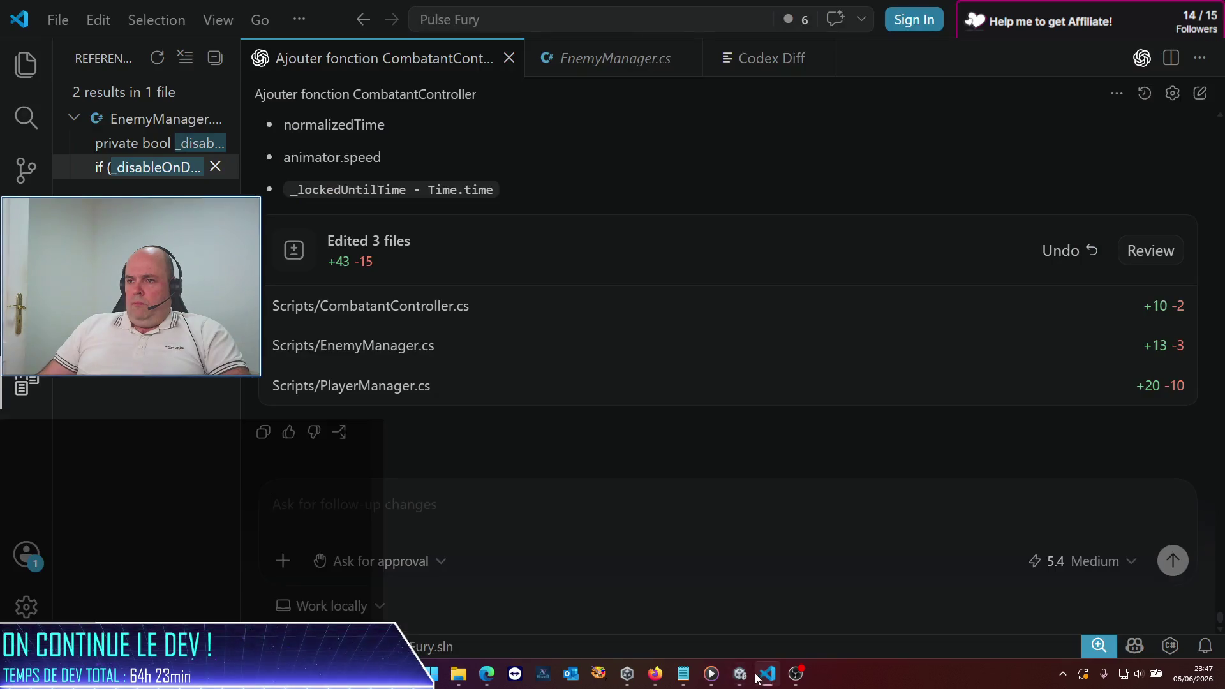
Step: Ask Codex whether the hitstun duration also stops player and enemy from walking or starting combos
{"action": "type", "text": "alors tu"}
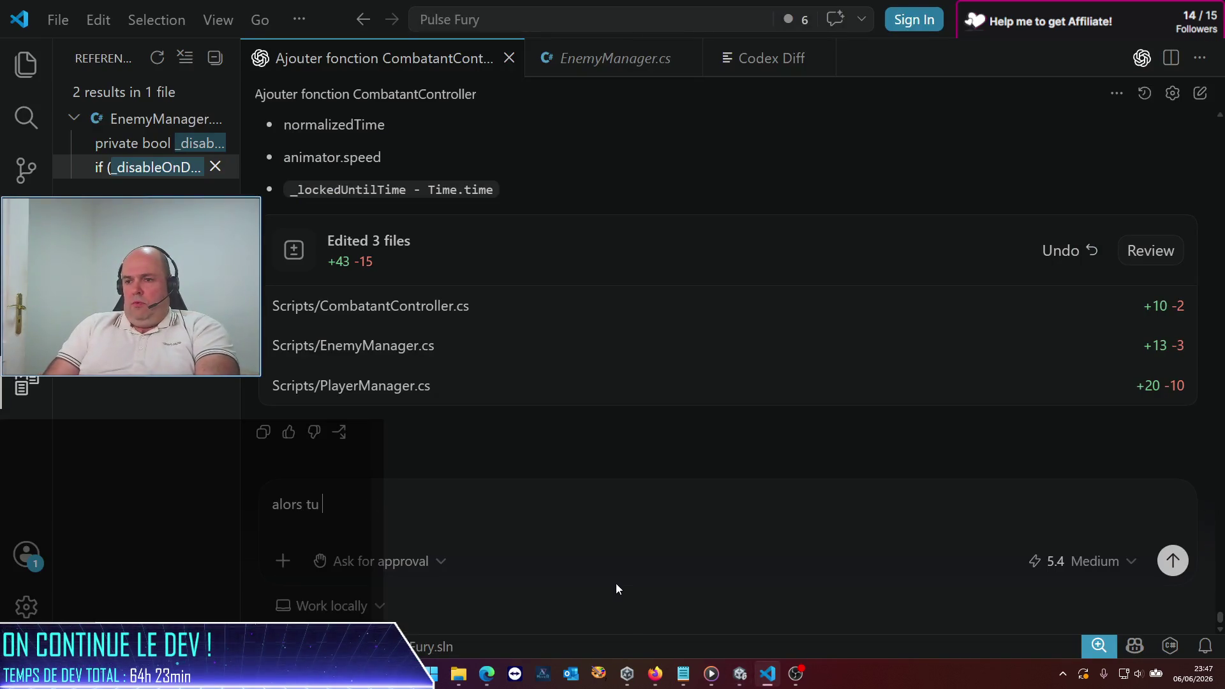
{"action": "type", "text": " me mets le doute sur un point : si le"}
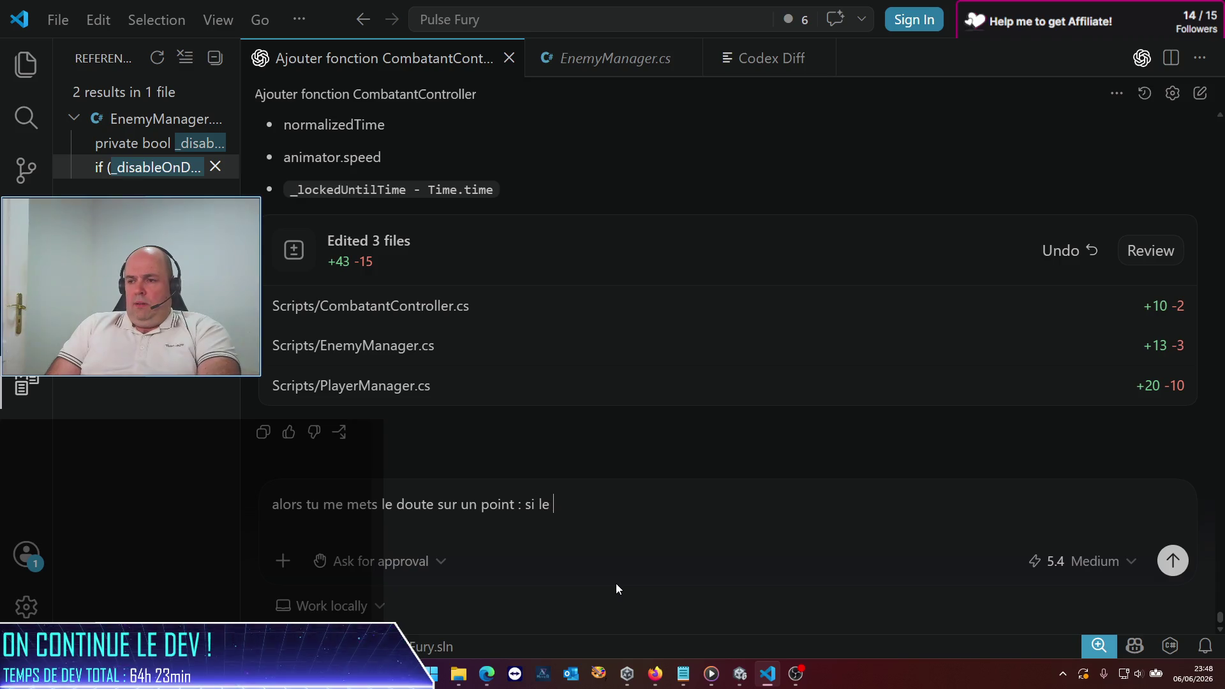
{"action": "key", "text": "BackSpace"}
{"action": "key", "text": "BackSpace"}
{"action": "type", "text": "a"}
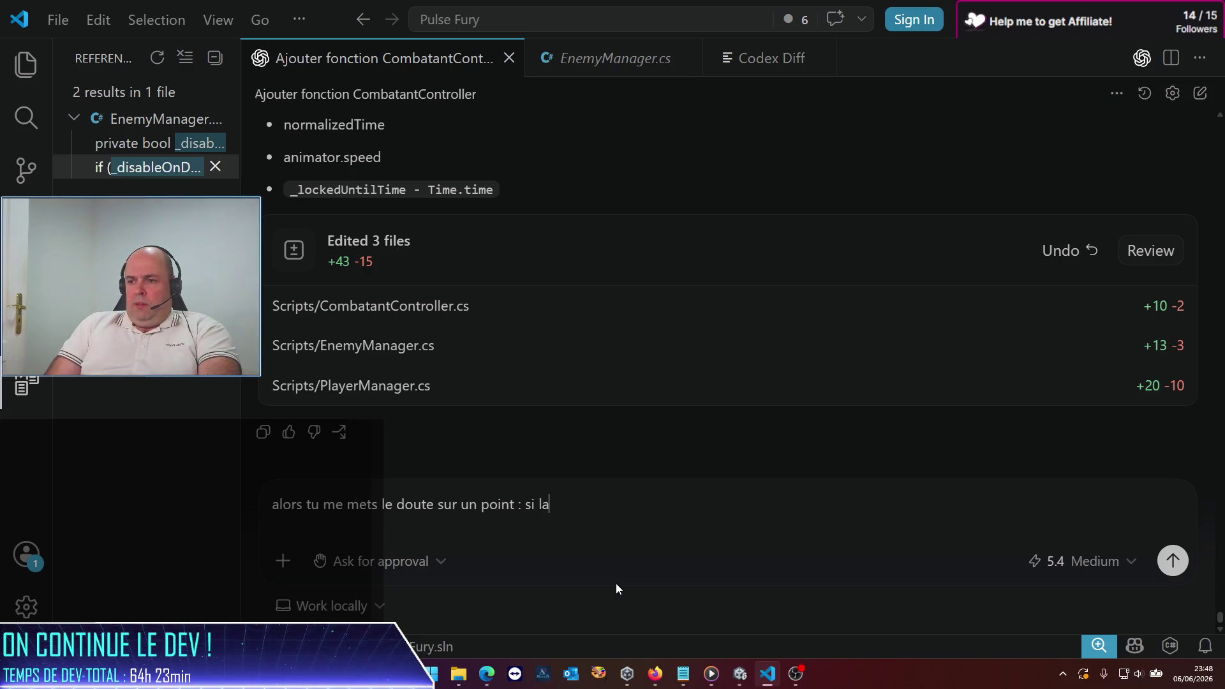
{"action": "type", "text": " durée hi"}
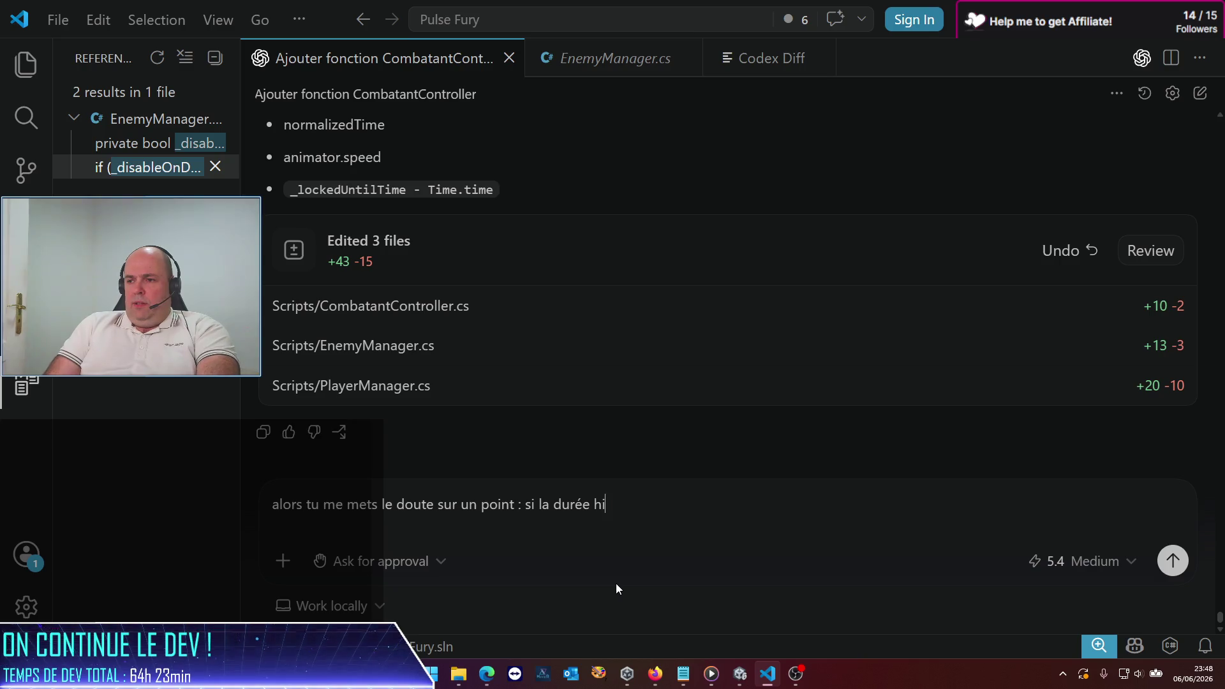
{"action": "type", "text": "tstun n'était pas"}
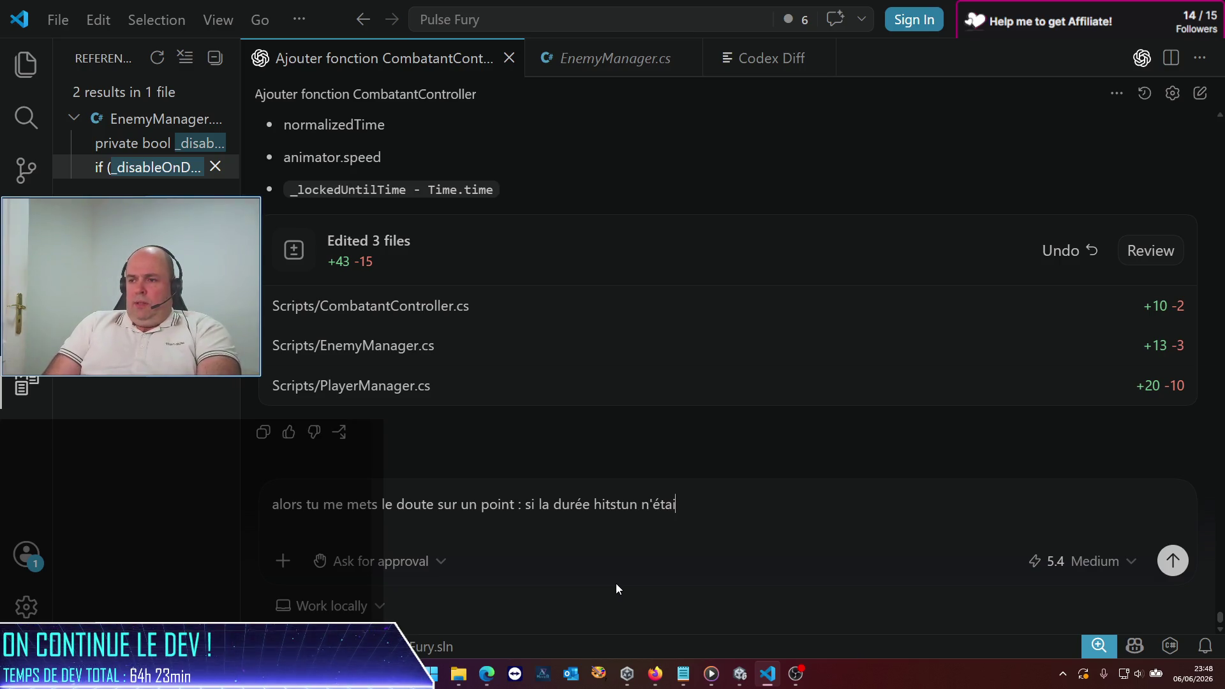
{"action": "type", "text": " bien "}
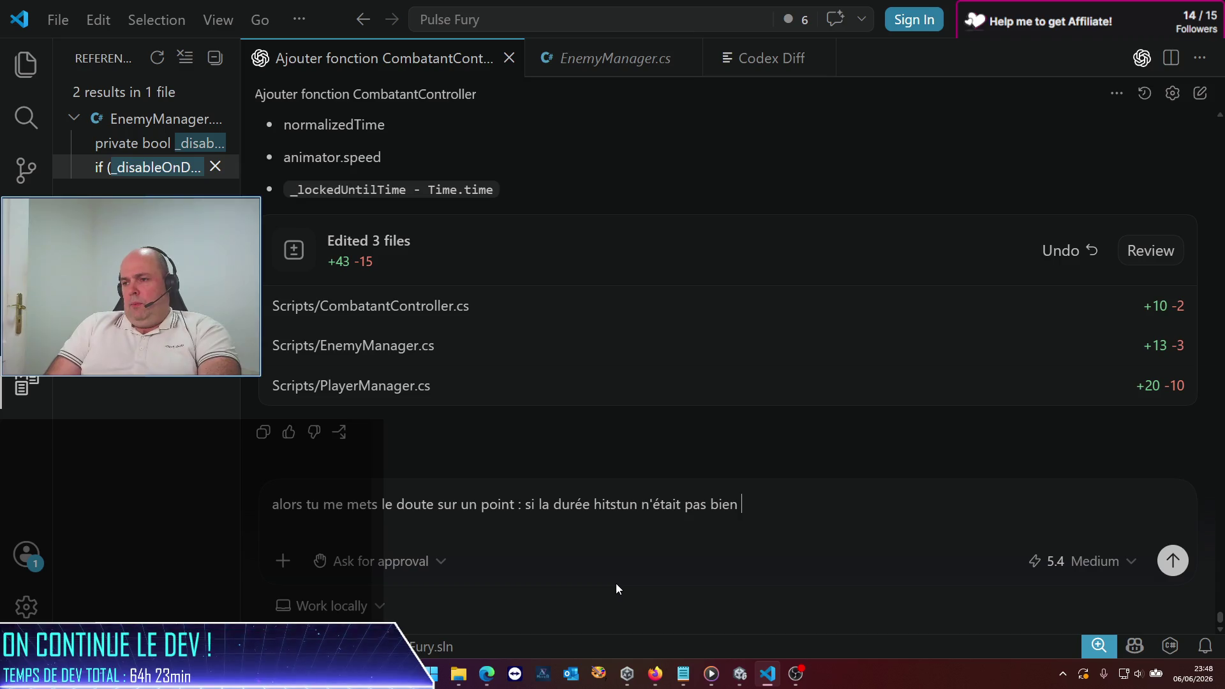
{"action": "type", "text": "considérée pour l'affiuch"}
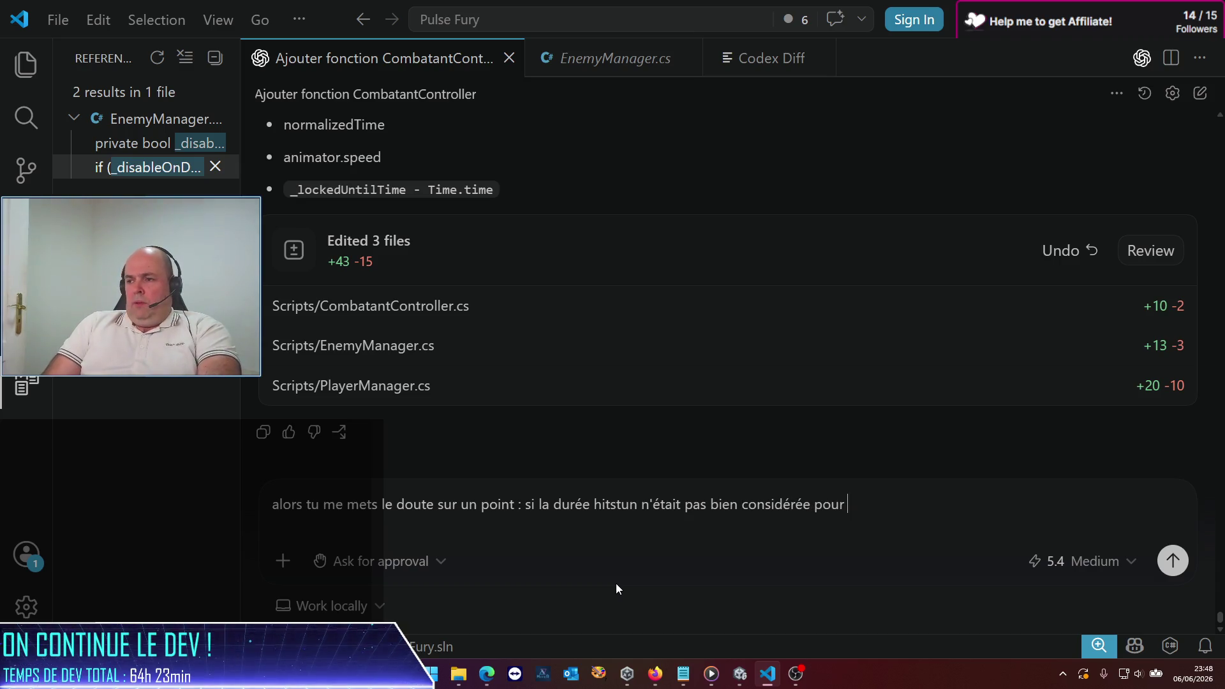
{"action": "key", "text": "BackSpace"}
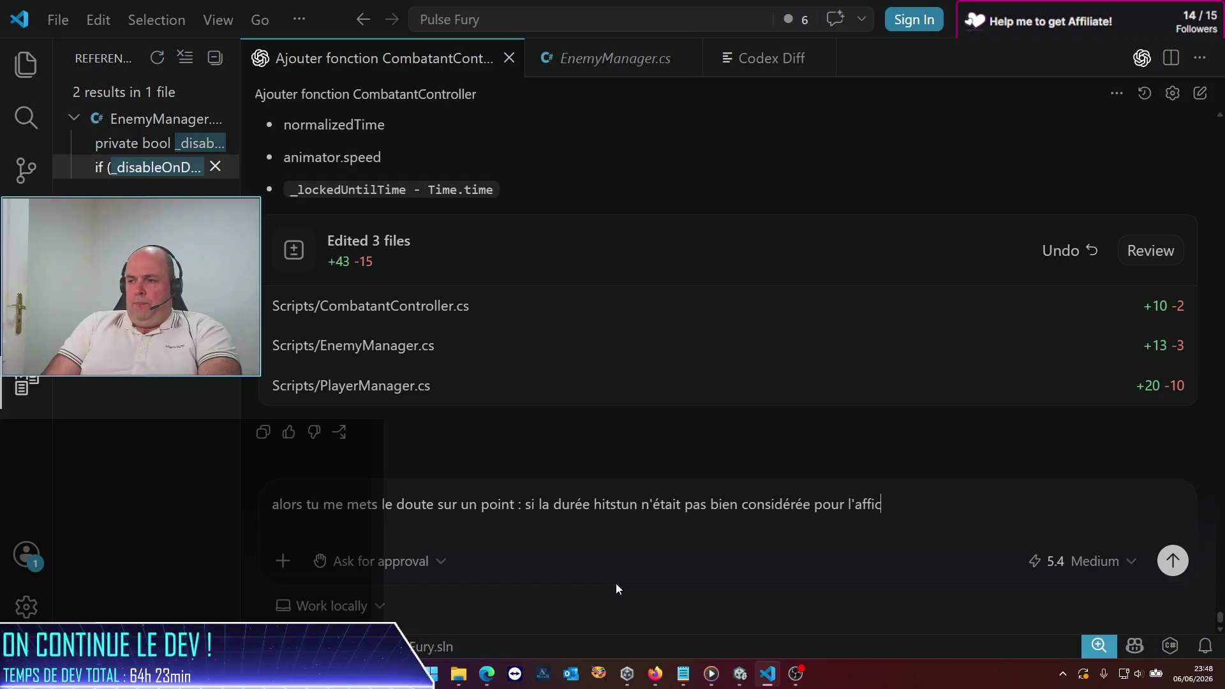
{"action": "type", "text": "hage de l'anm"}
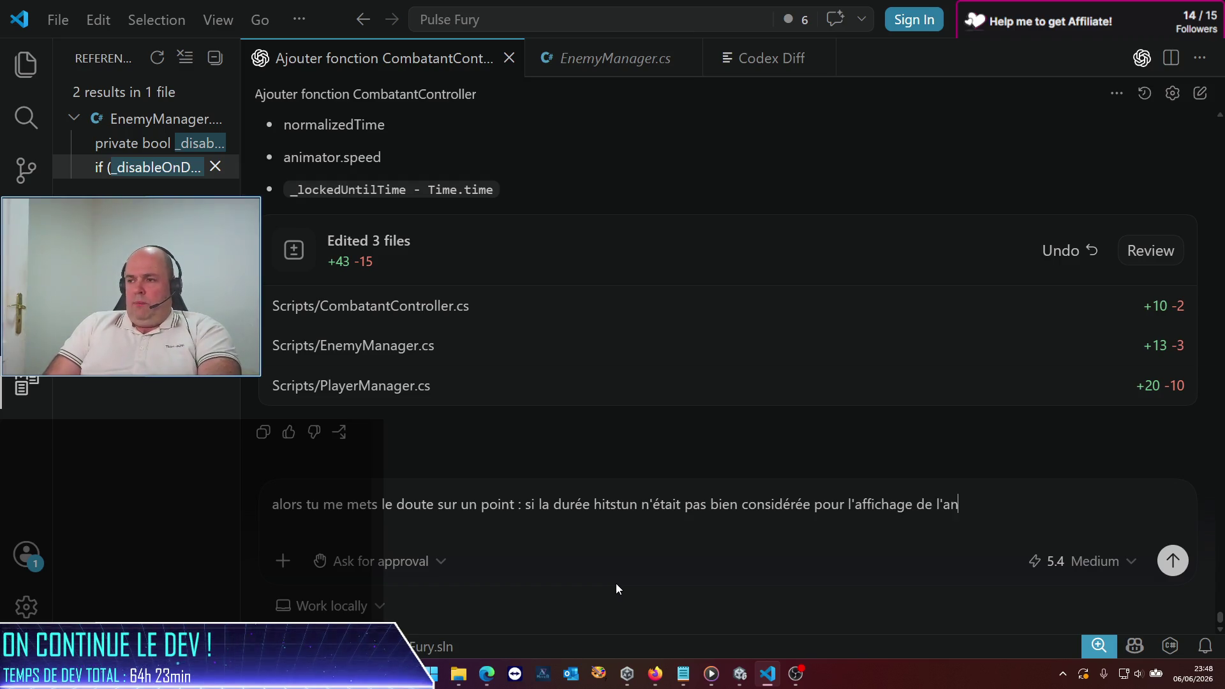
{"action": "key", "text": "BackSpace"}
{"action": "key", "text": "BackSpace"}
{"action": "type", "text": "nimati"}
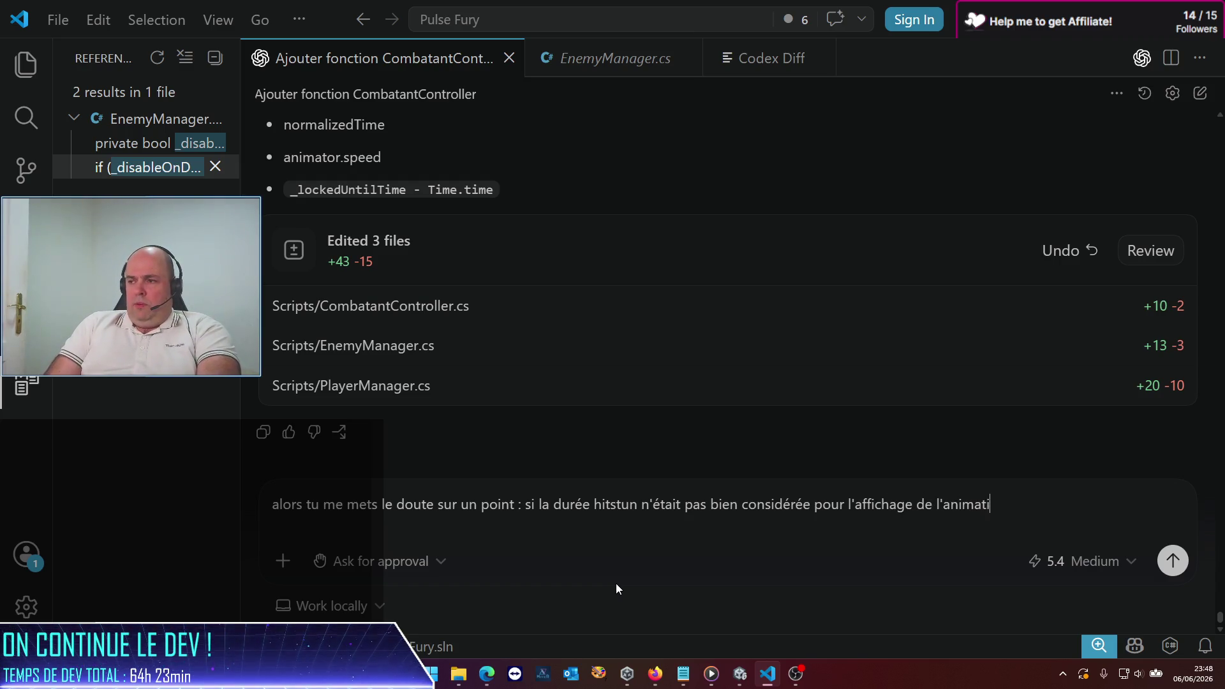
{"action": "type", "text": "on, l'est-"}
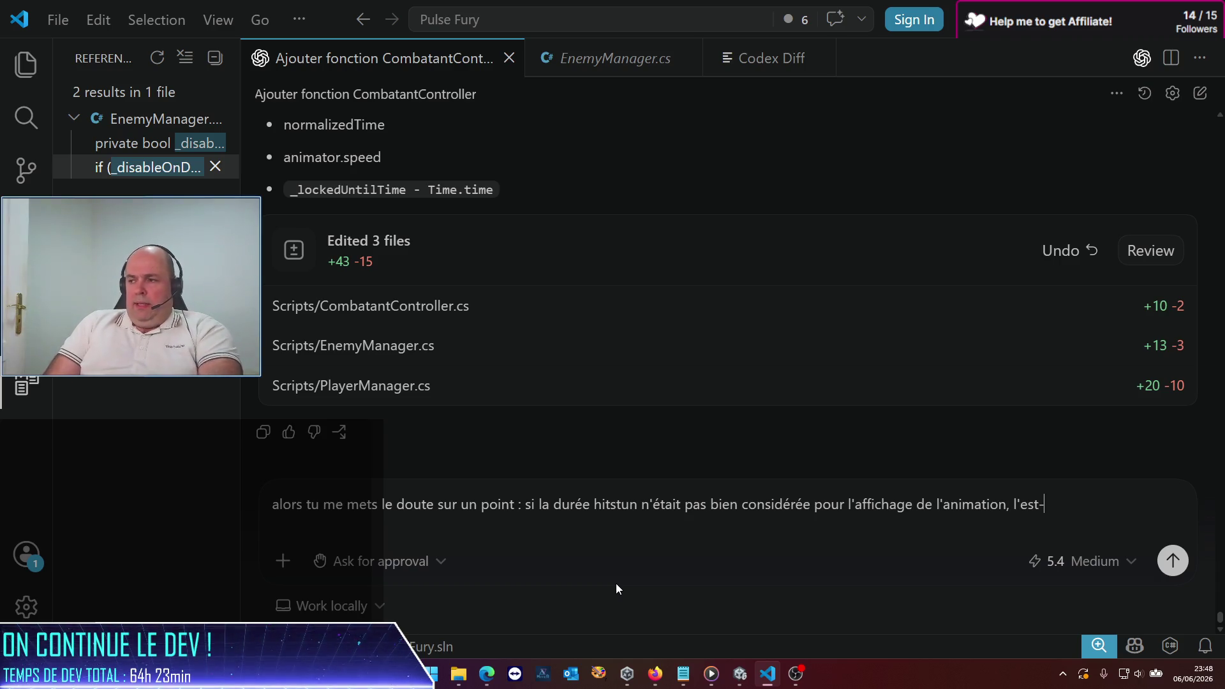
{"action": "type", "text": "elle bien pour la "}
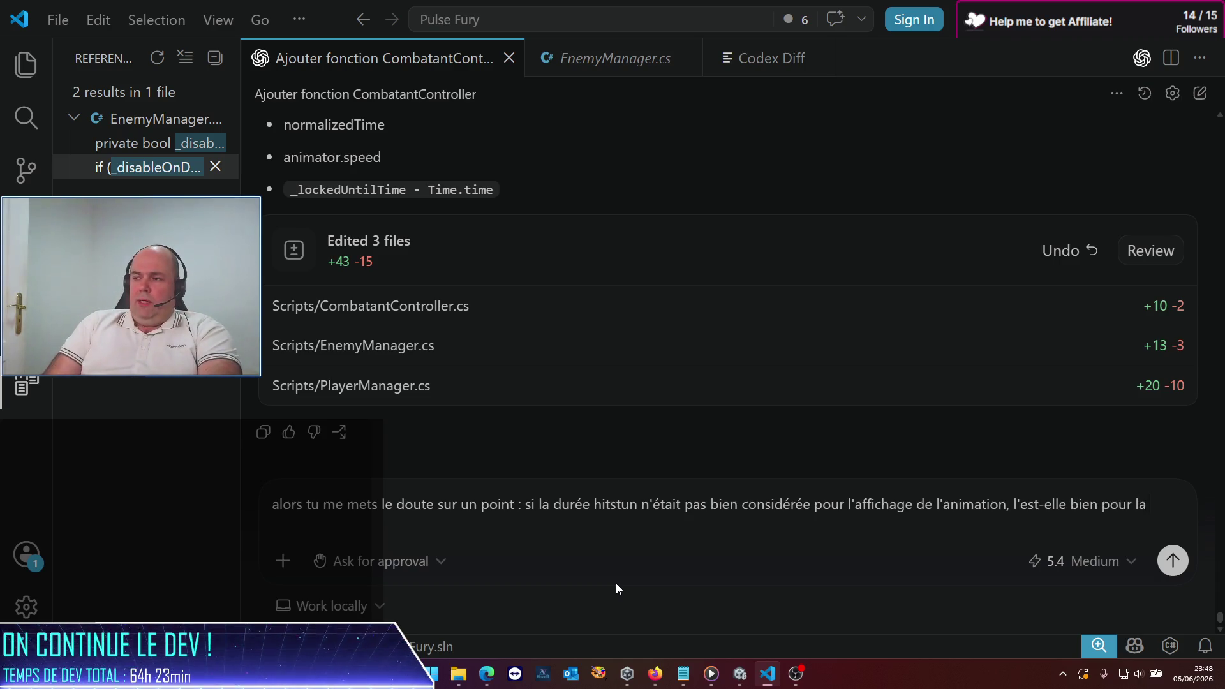
{"action": "type", "text": "logique ? à savo"}
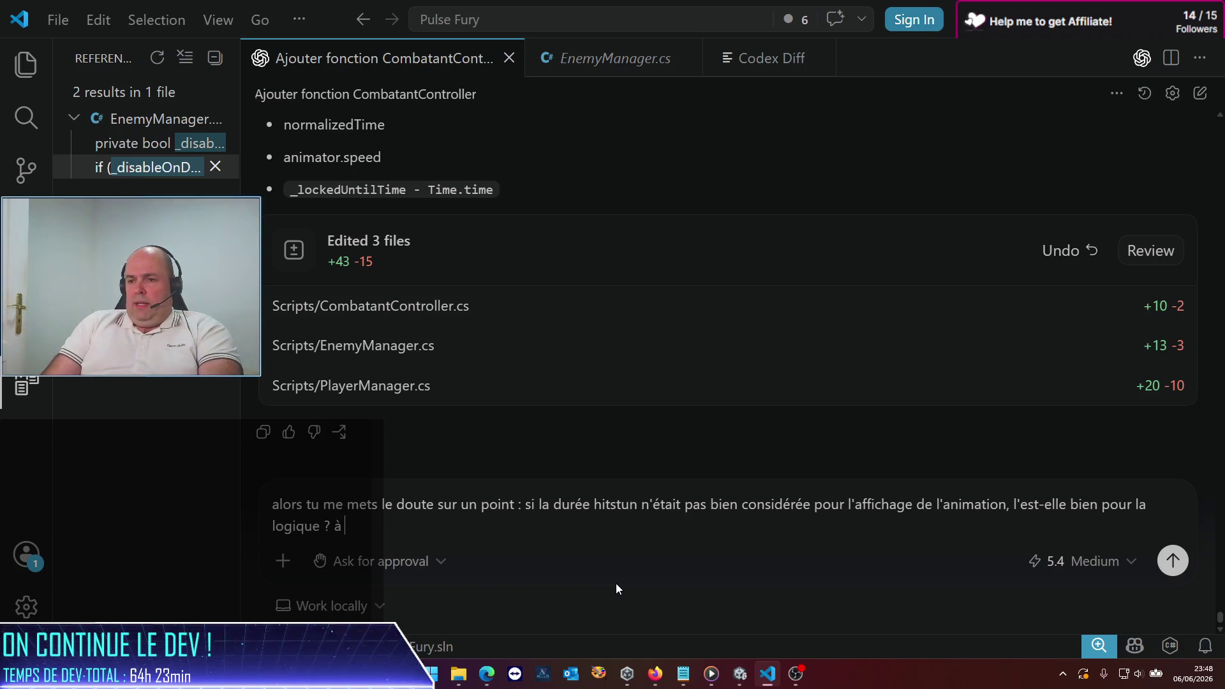
{"action": "type", "text": "ir que"}
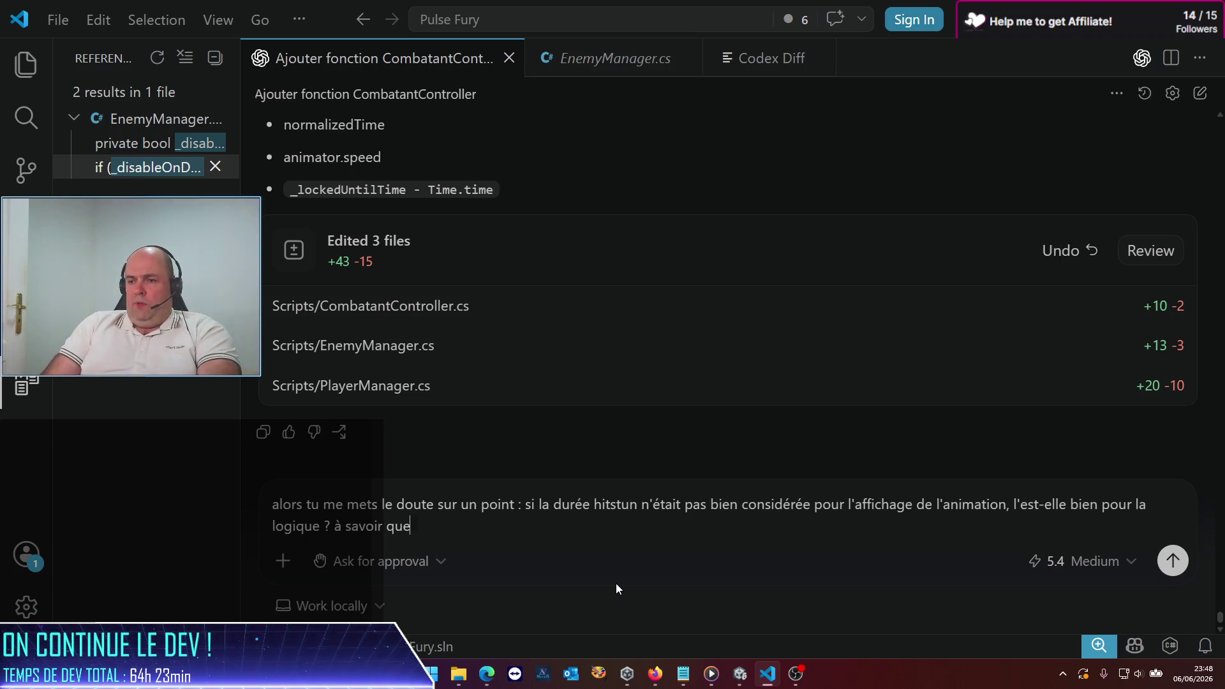
{"action": "type", "text": " ni joueur n"}
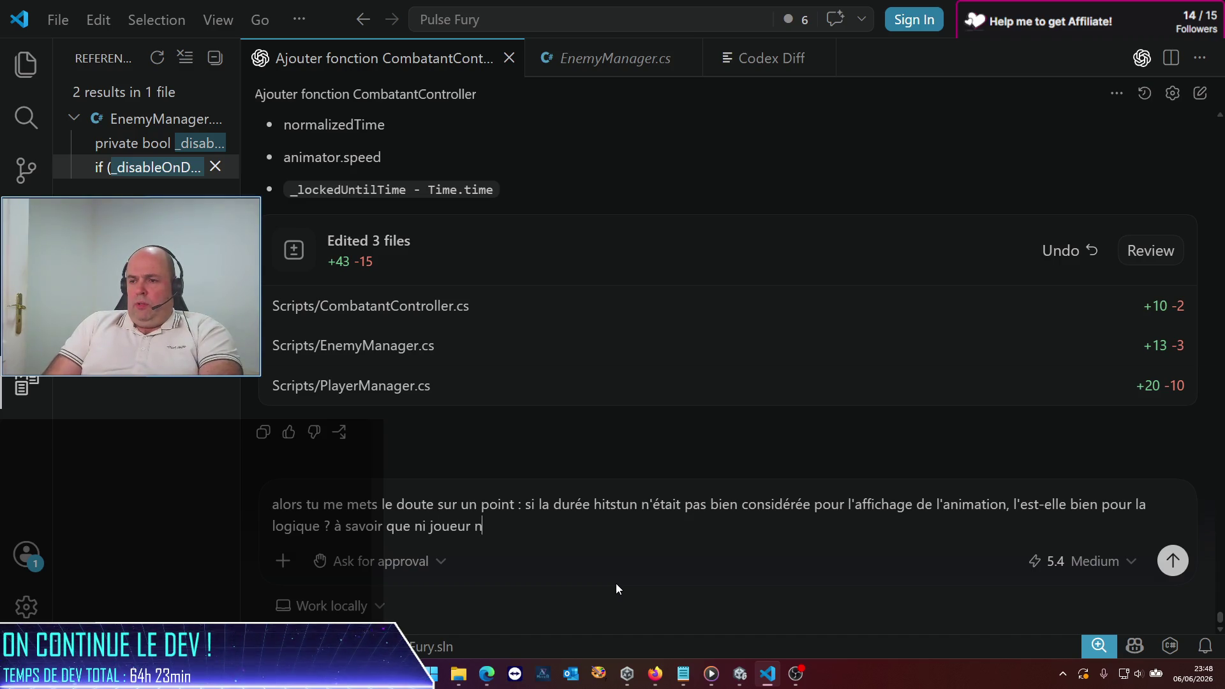
{"action": "type", "text": "i ennemi ne peuvent "}
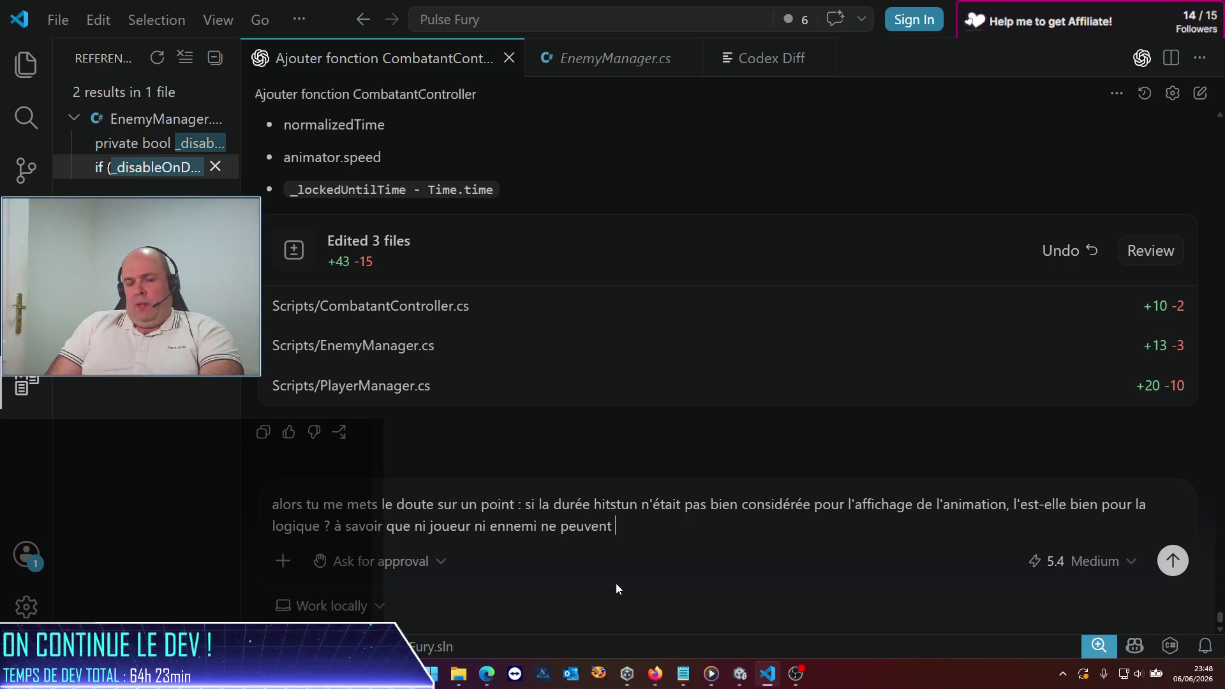
{"action": "type", "text": "marcher ou déclencher un combo tant qu'ils sont en hitstun :"}
{"action": "key", "text": "BackSpace"}
{"action": "type", "text": "!"}
Step: Add a line saying testing showed little visible difference, and send the message
{"action": "key", "text": "shift+Return"}
{"action": "type", "text": "Sinon je viens de tester,"}
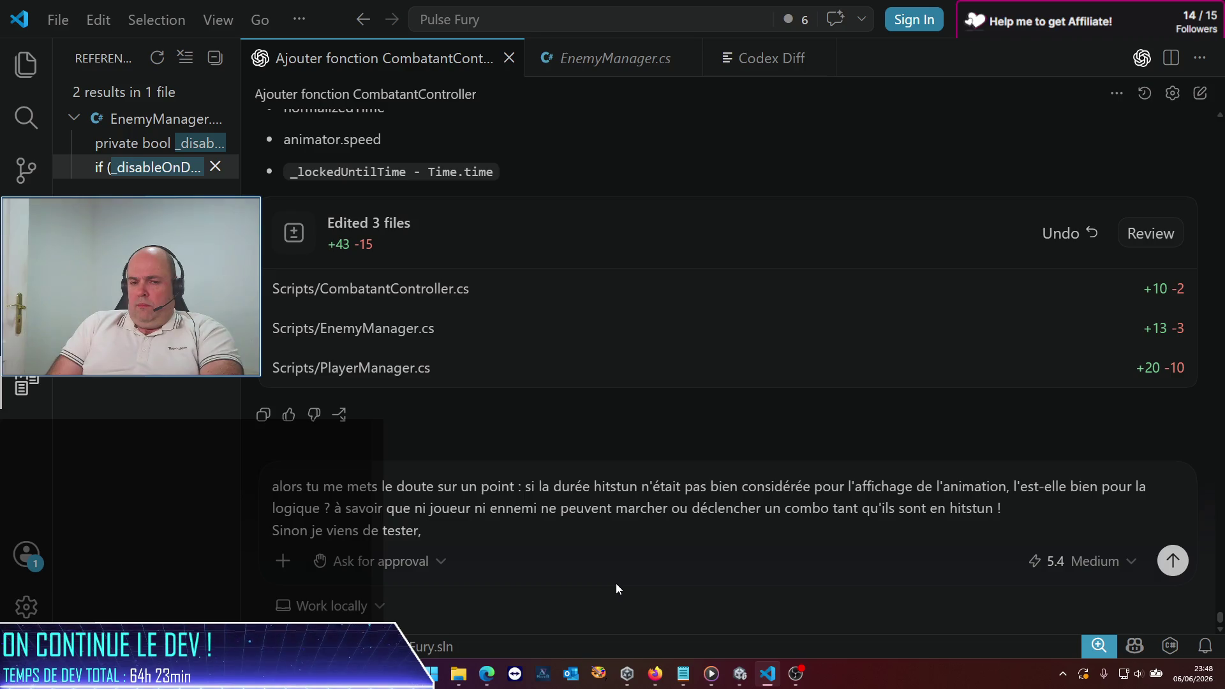
{"action": "type", "text": " je ne vois"}
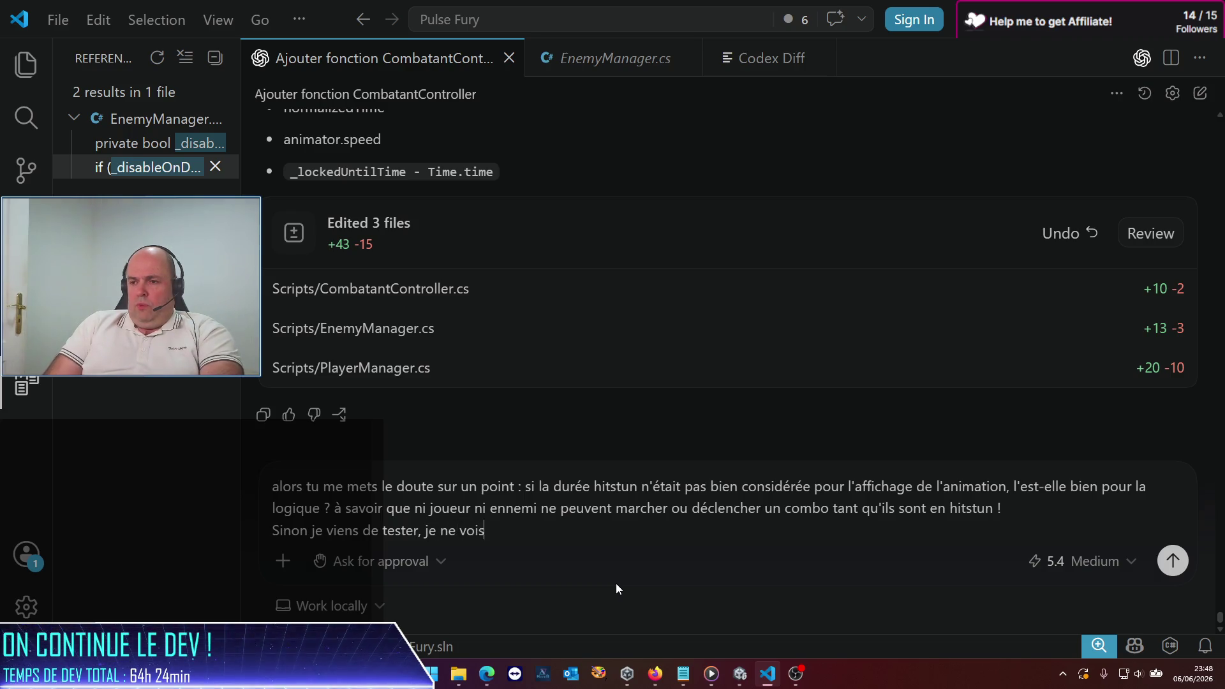
{"action": "type", "text": " pas de gra"}
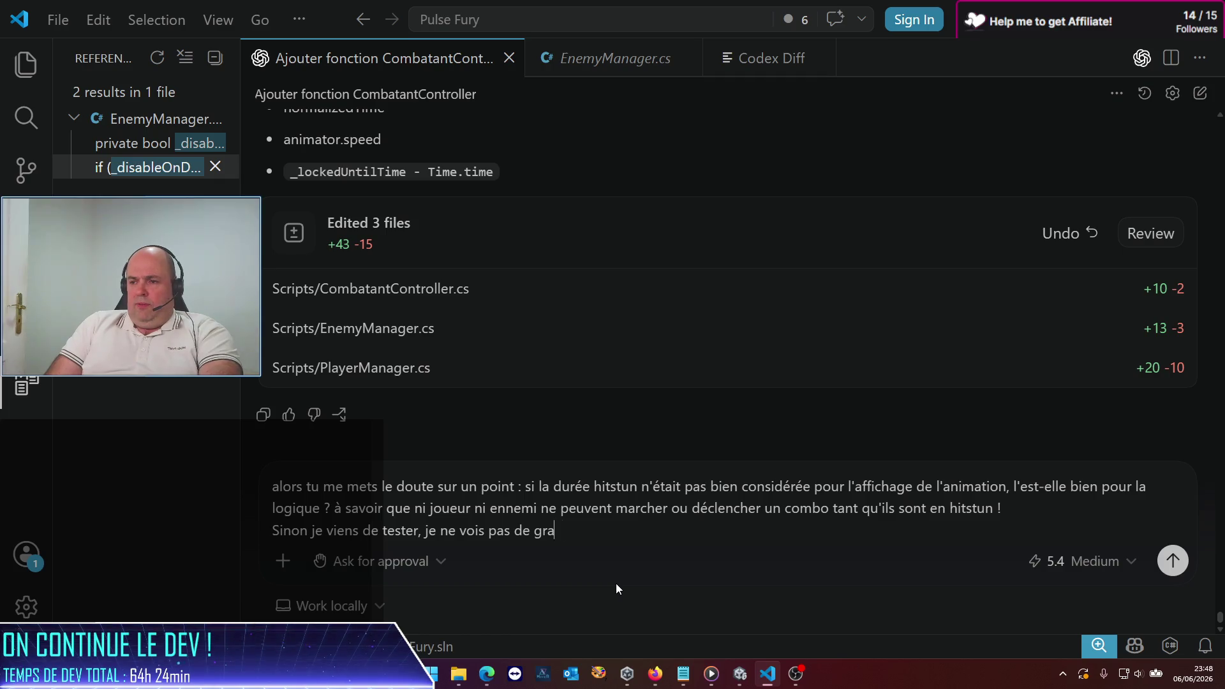
{"action": "type", "text": "nde différence"}
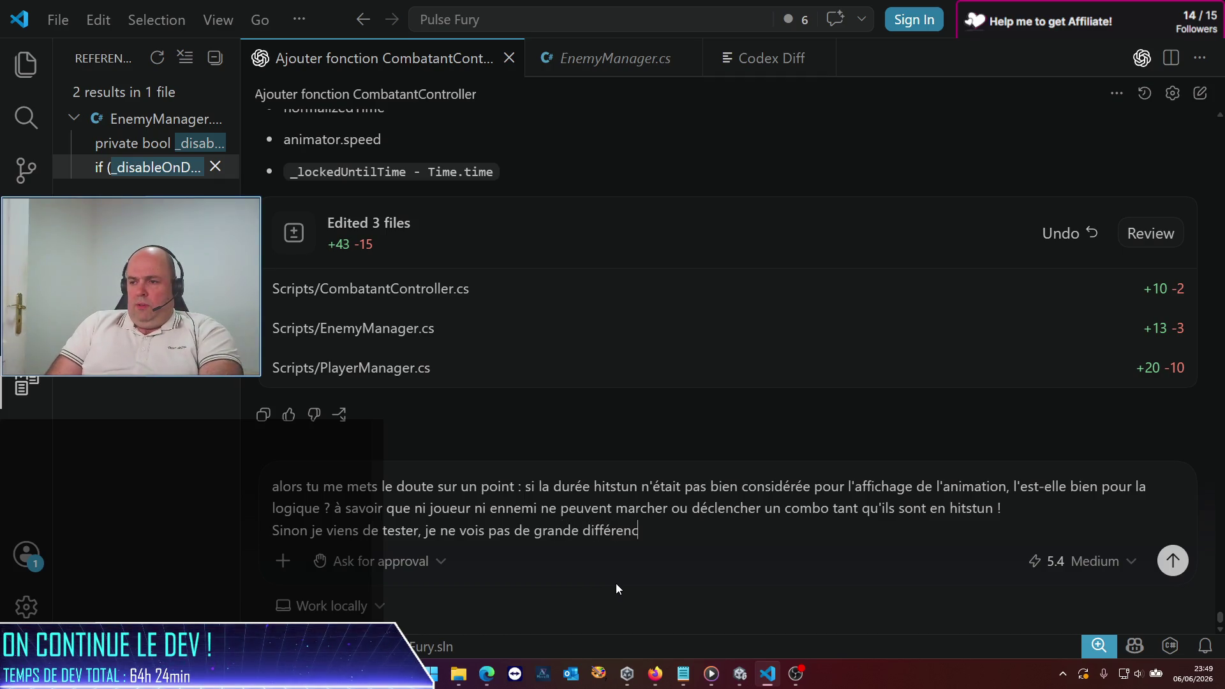
{"action": "key", "text": "Return"}
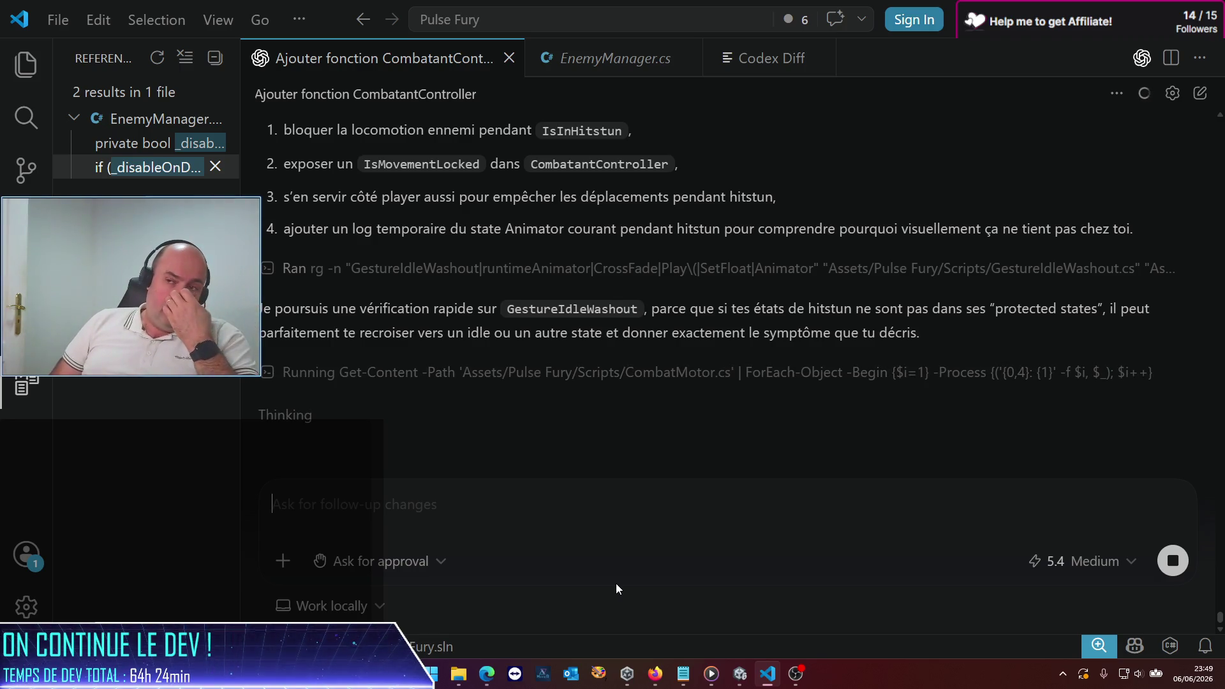
Step: Scroll through Codex's streaming analysis of what hitstun blocks and misses
{"action": "scroll", "coordinate": [648, 432], "scroll_direction": "up", "scroll_amount": 5}
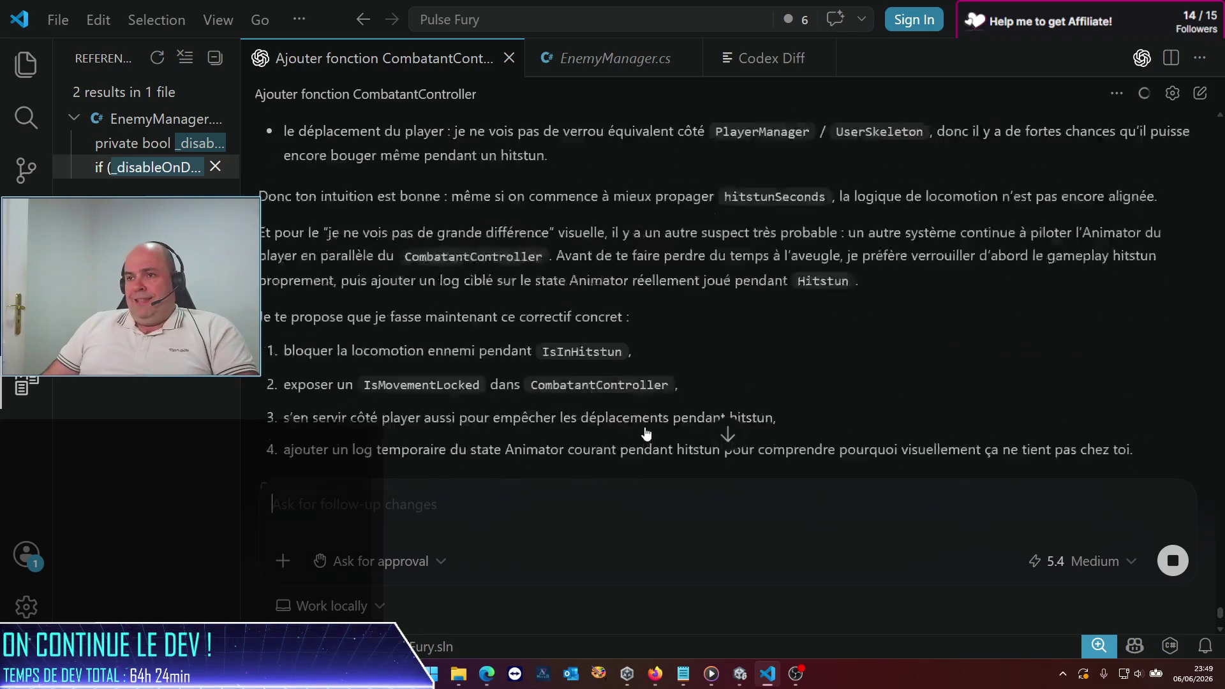
{"action": "scroll", "coordinate": [553, 373], "scroll_direction": "up", "scroll_amount": 5}
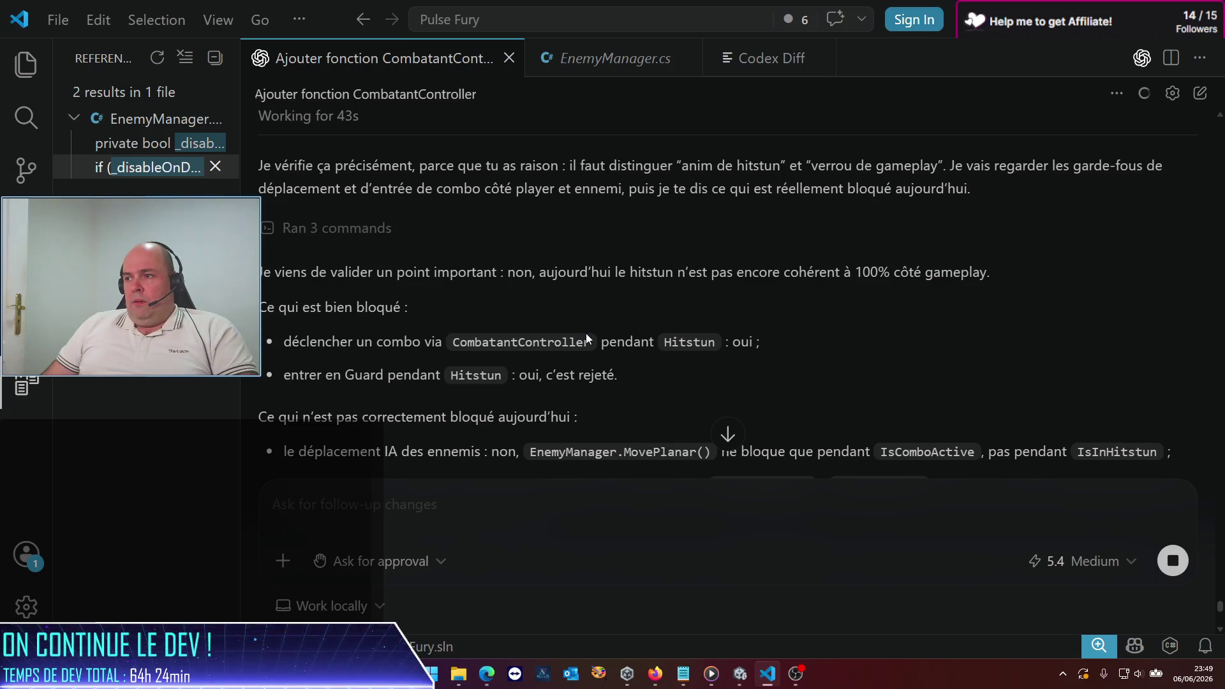
{"action": "scroll", "coordinate": [580, 327], "scroll_direction": "up", "scroll_amount": 2}
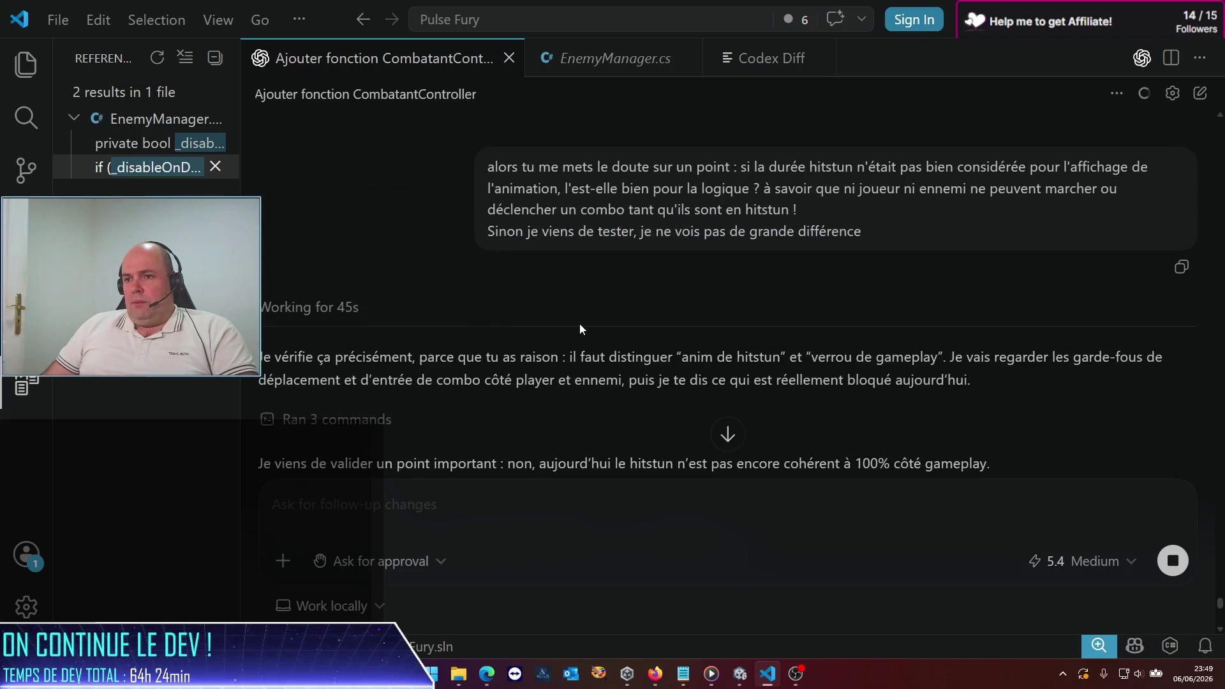
{"action": "scroll", "coordinate": [579, 323], "scroll_direction": "down", "scroll_amount": 3}
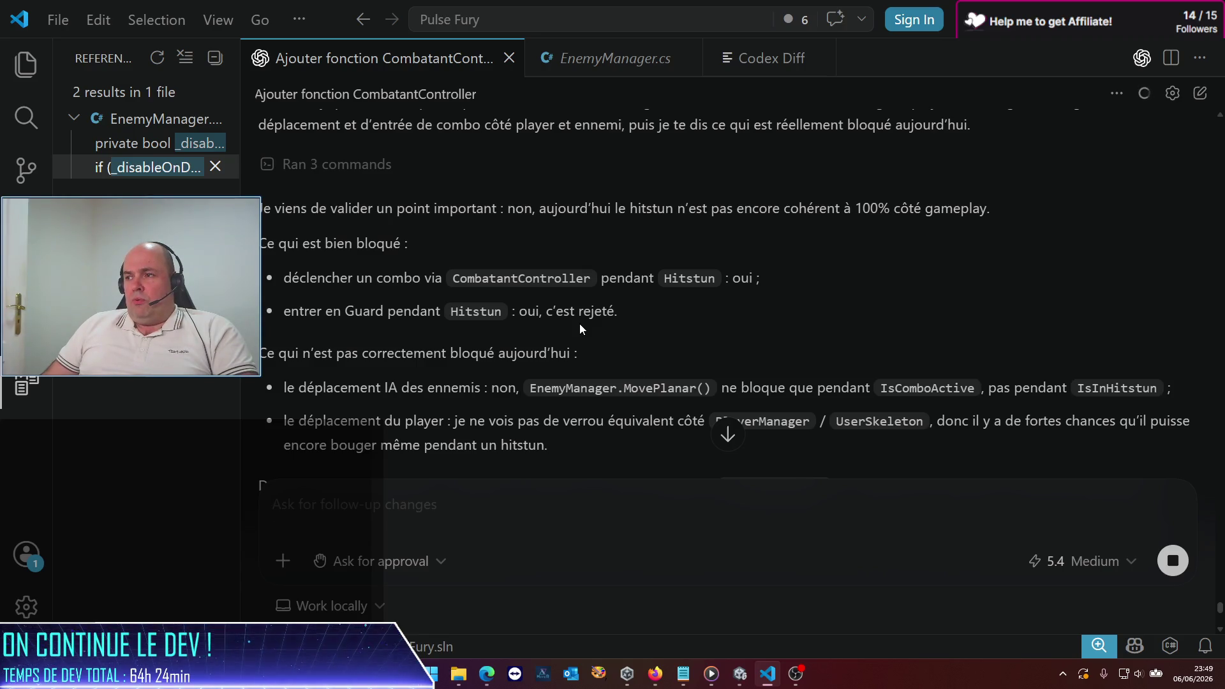
{"action": "scroll", "coordinate": [555, 319], "scroll_direction": "down", "scroll_amount": 1}
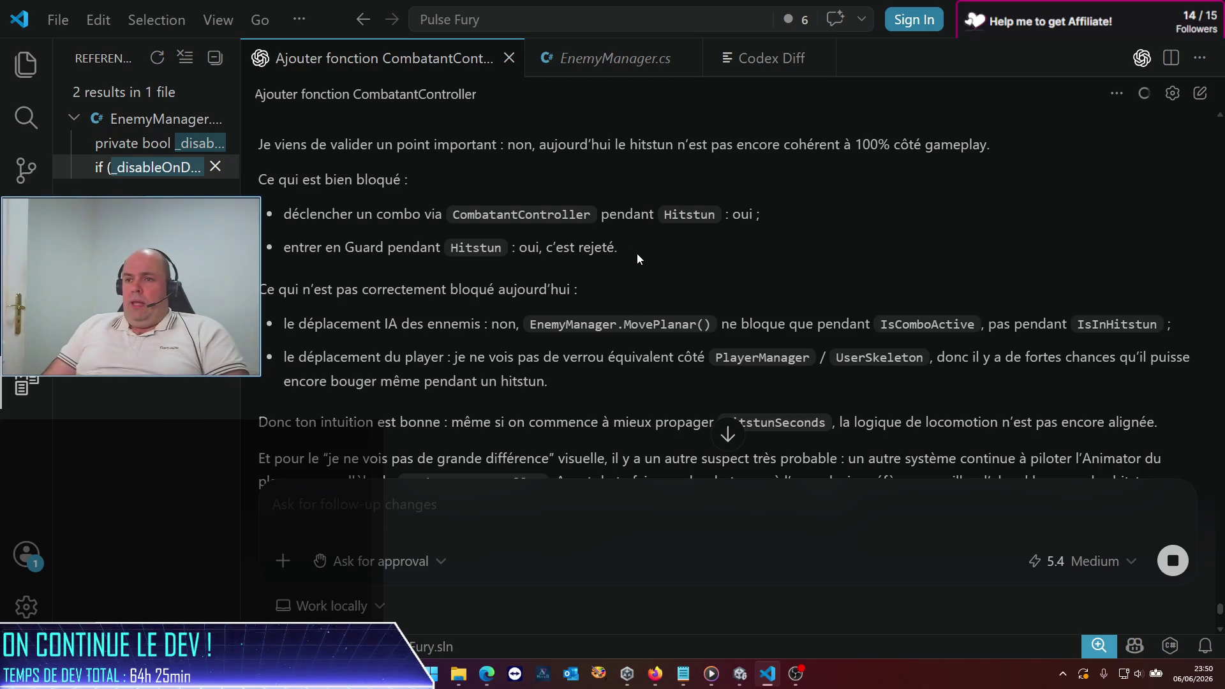
{"action": "scroll", "coordinate": [613, 261], "scroll_direction": "down", "scroll_amount": 1}
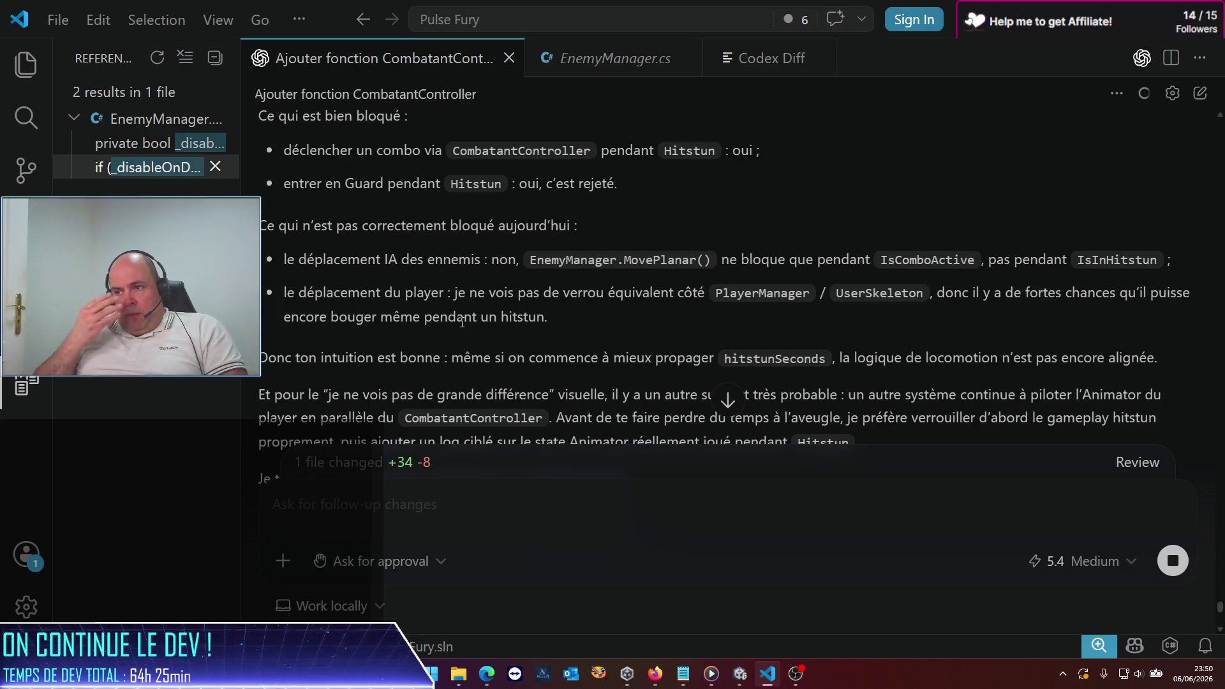
Step: Read Codex's finished enemy-AI hitstun fix and its Edited 2 files card, then go to Unity
{"action": "scroll", "coordinate": [769, 313], "scroll_direction": "down", "scroll_amount": 2}
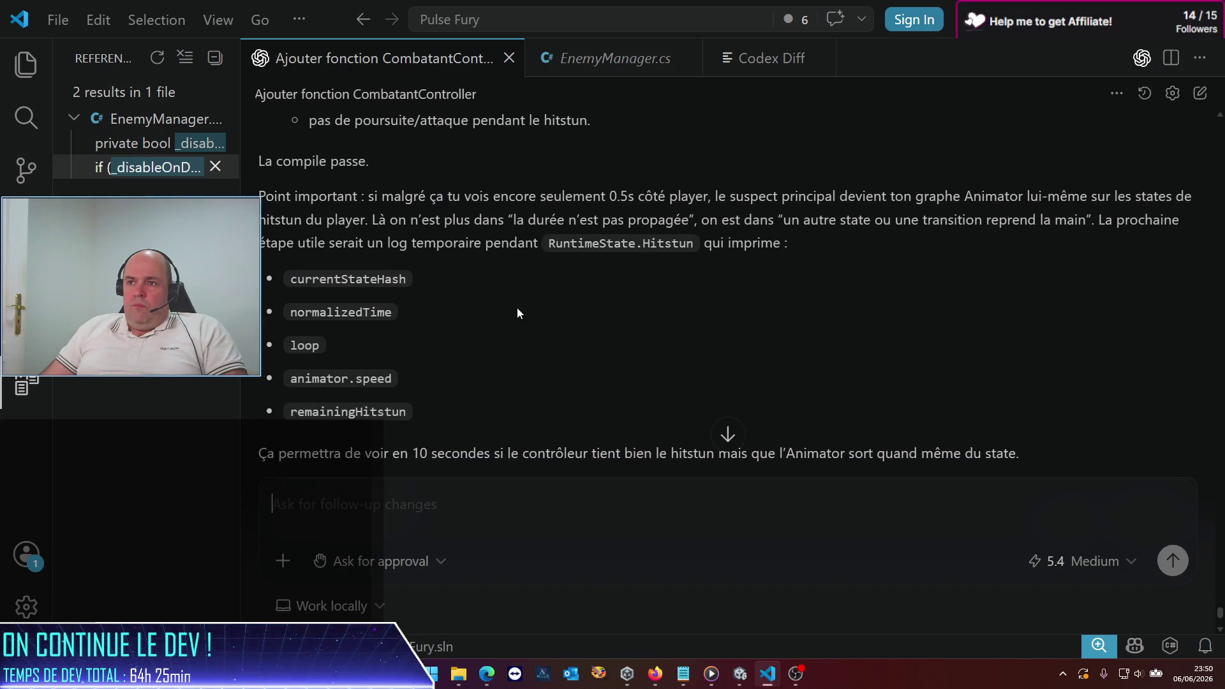
{"action": "scroll", "coordinate": [517, 308], "scroll_direction": "up", "scroll_amount": 1}
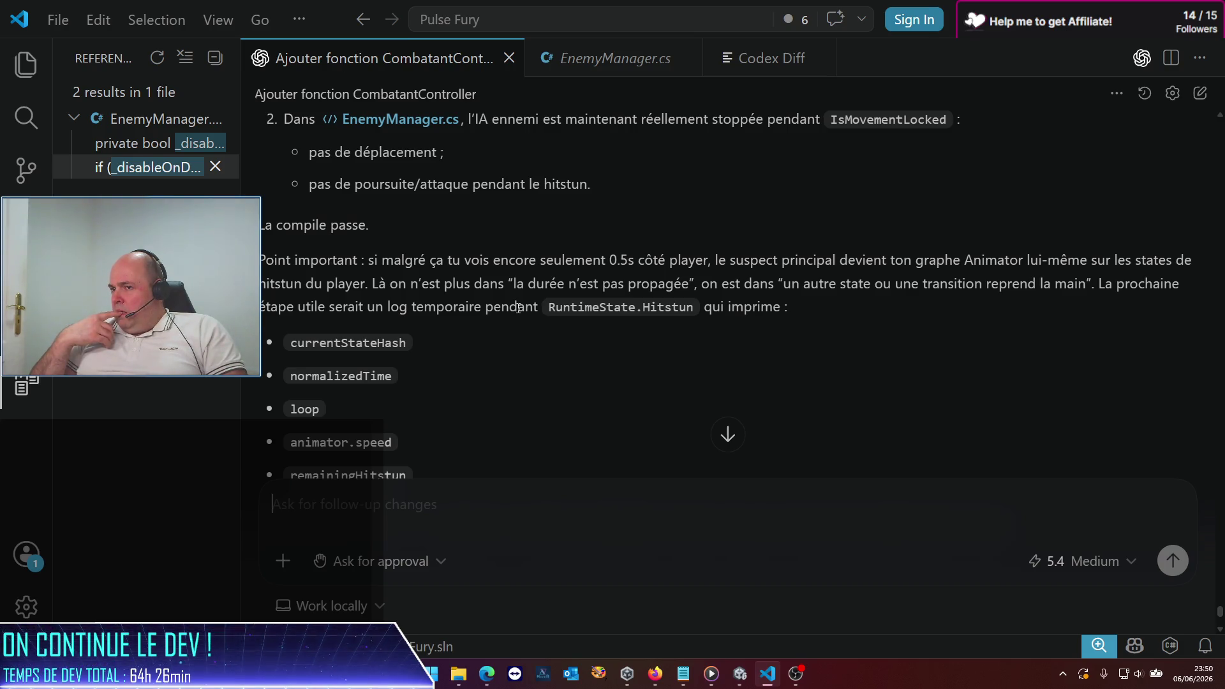
{"action": "scroll", "coordinate": [485, 332], "scroll_direction": "down", "scroll_amount": 4}
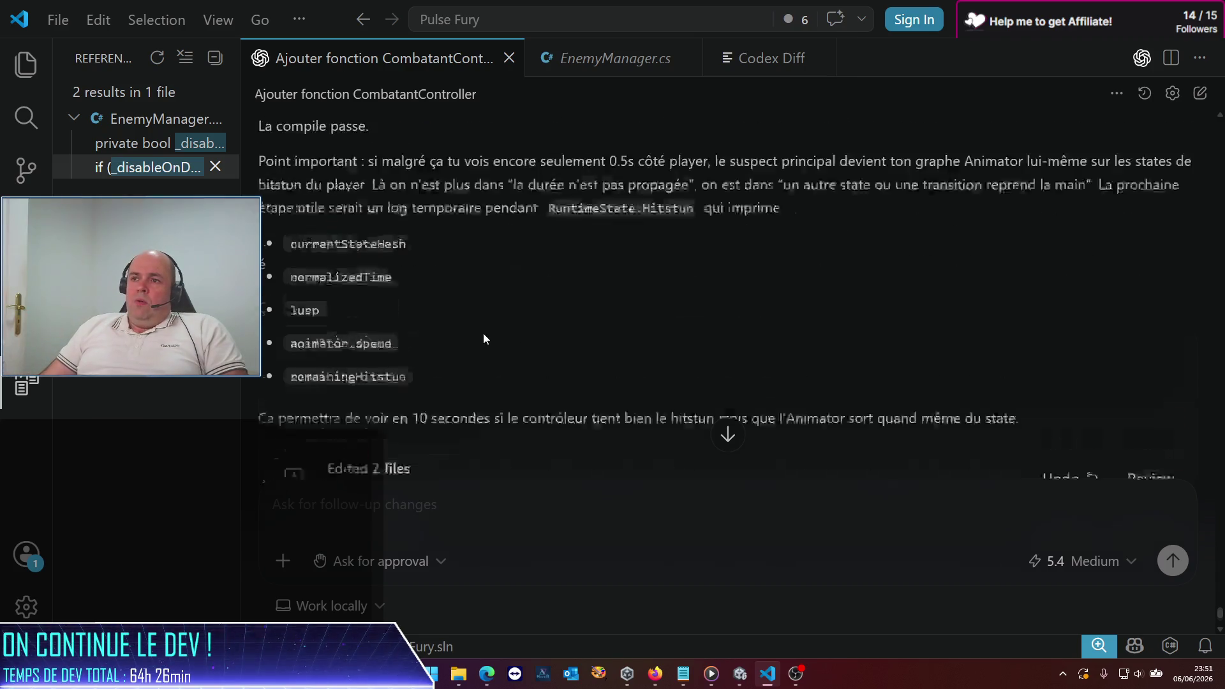
{"action": "left_click", "coordinate": [739, 674]}
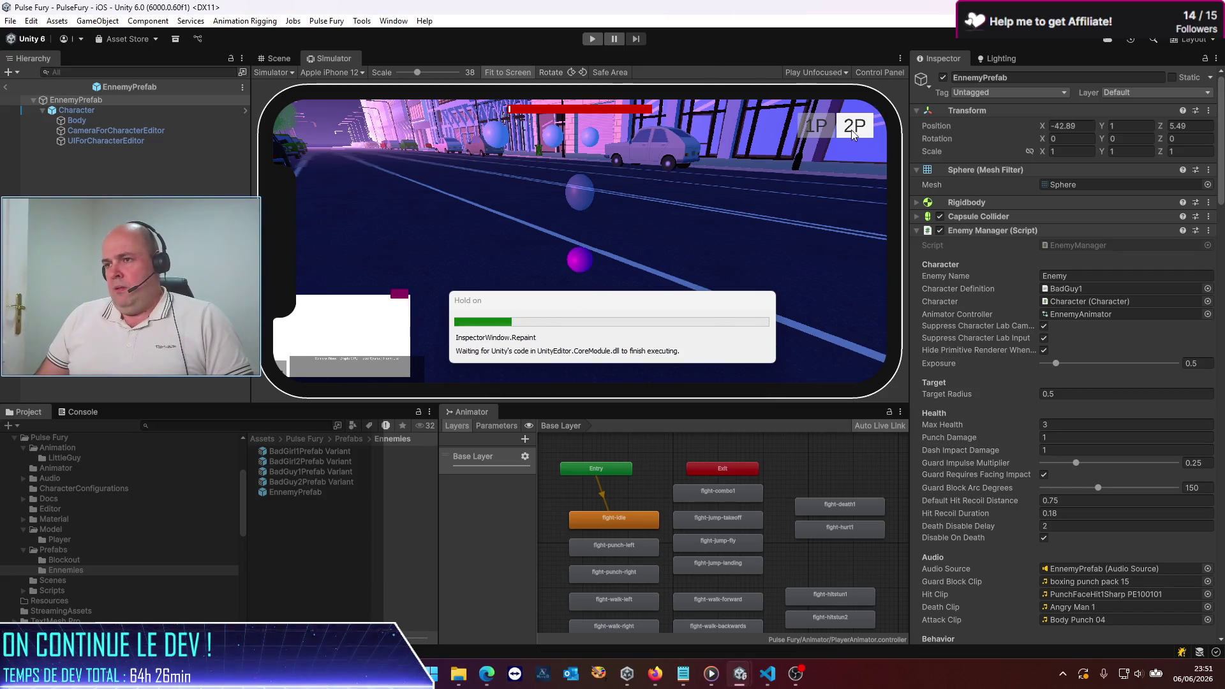
Step: Play-test the fight with the enemy-AI hitstun change, stop it, and return to VS Code
{"action": "left_click", "coordinate": [592, 40]}
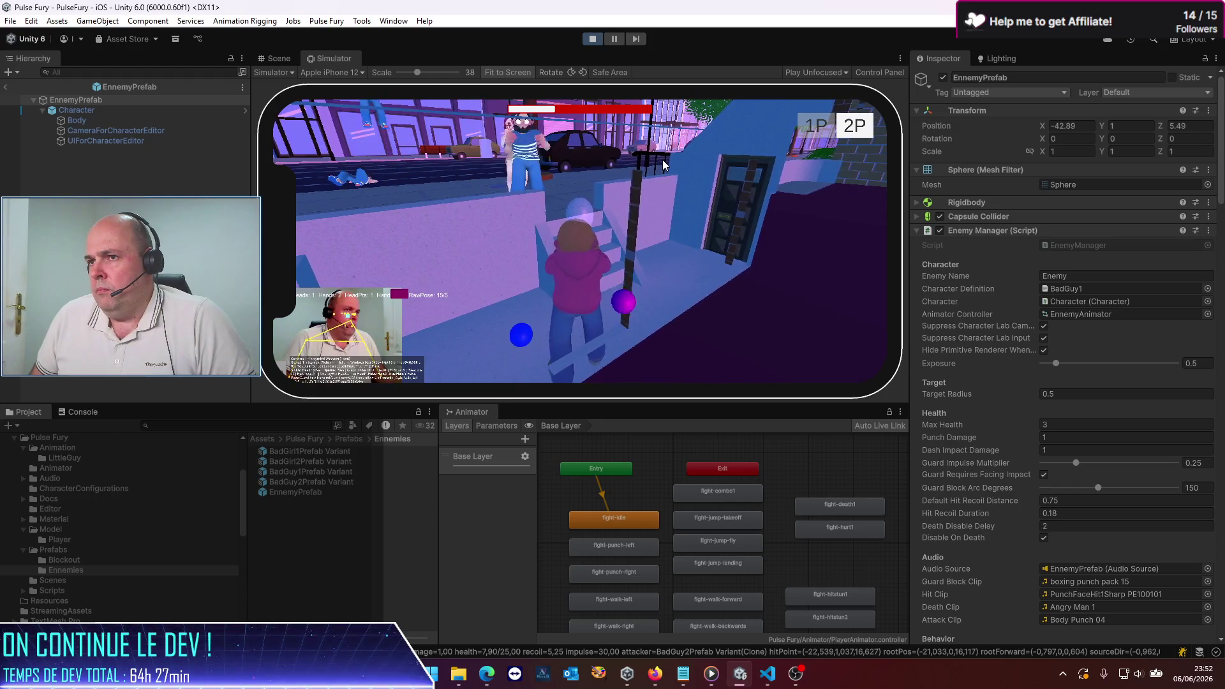
{"action": "left_click", "coordinate": [599, 35]}
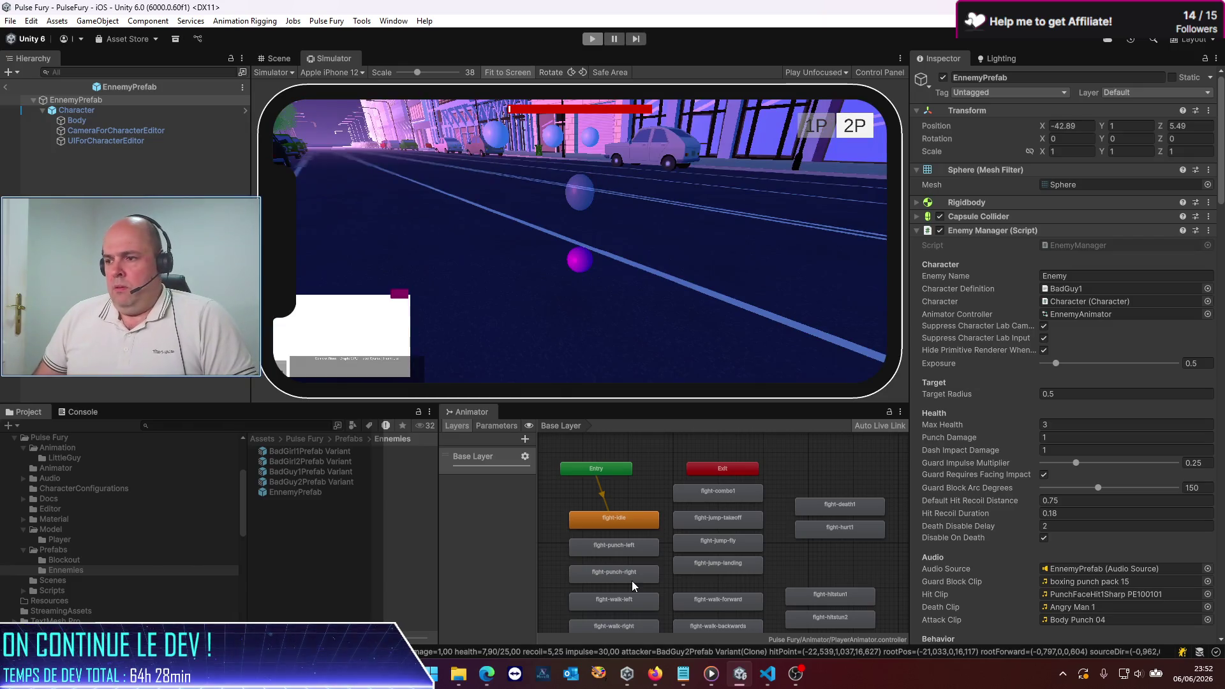
{"action": "left_click", "coordinate": [763, 677]}
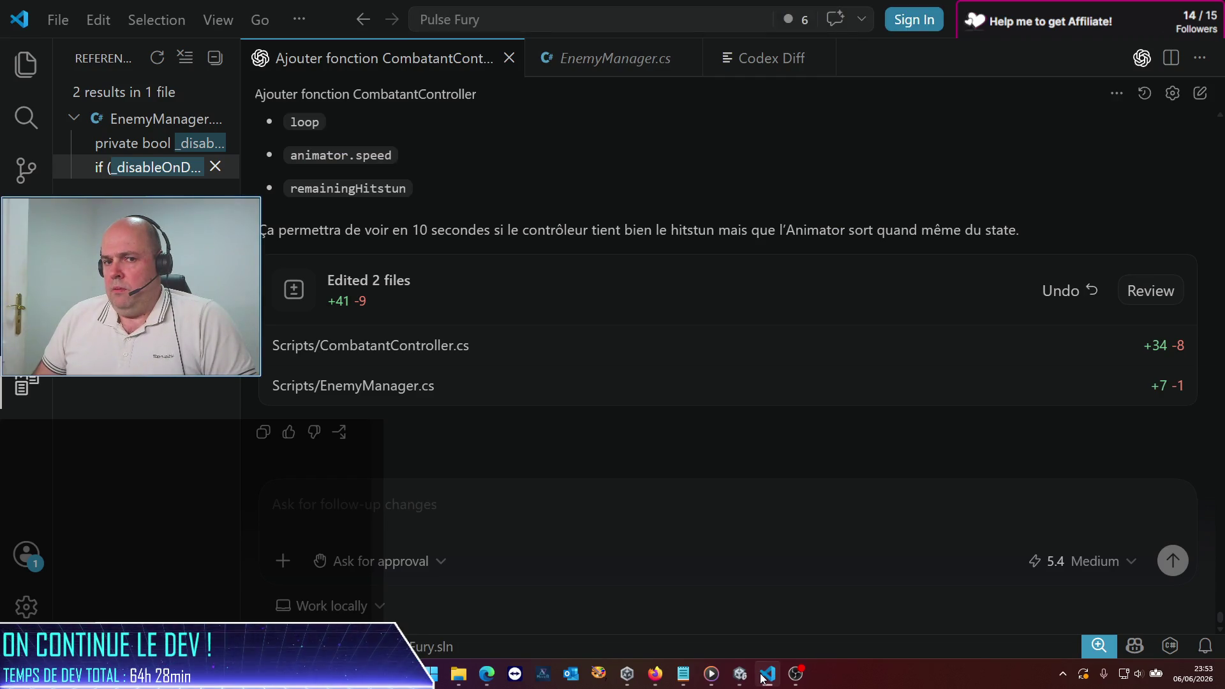
Step: Tell Codex hit enemies still keep moving and launching combos, ask it to check why, and send
{"action": "left_click", "coordinate": [763, 678]}
{"action": "left_click", "coordinate": [763, 678]}
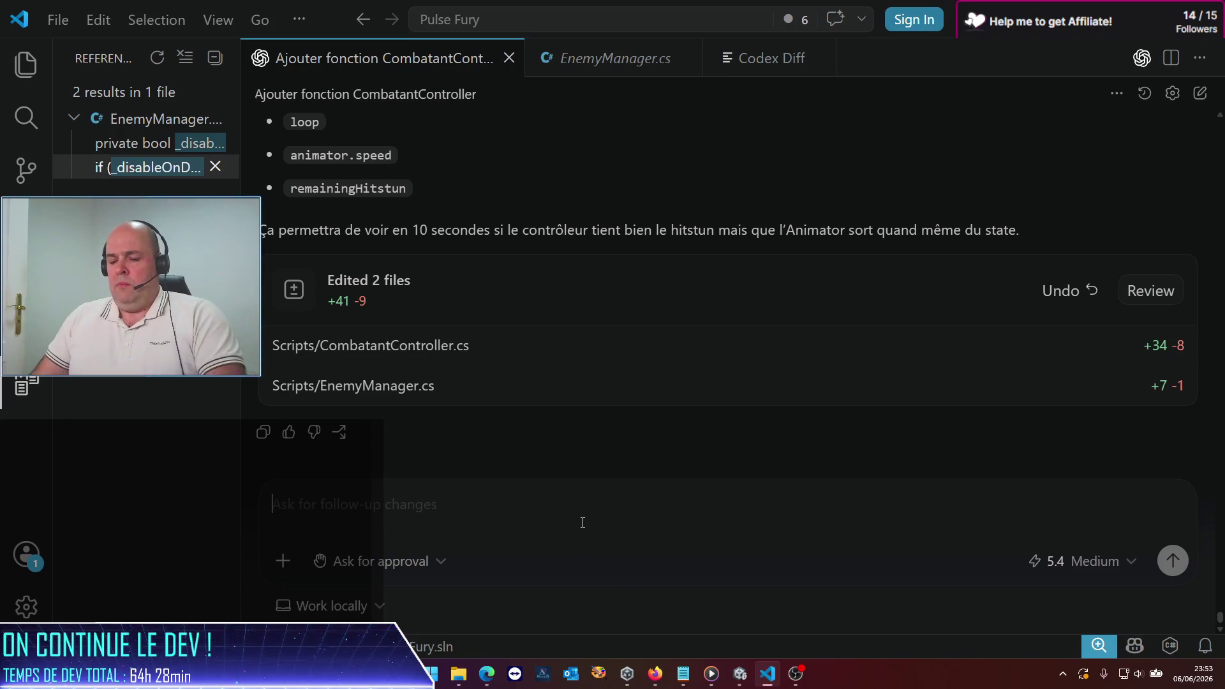
{"action": "type", "text": "alors po"}
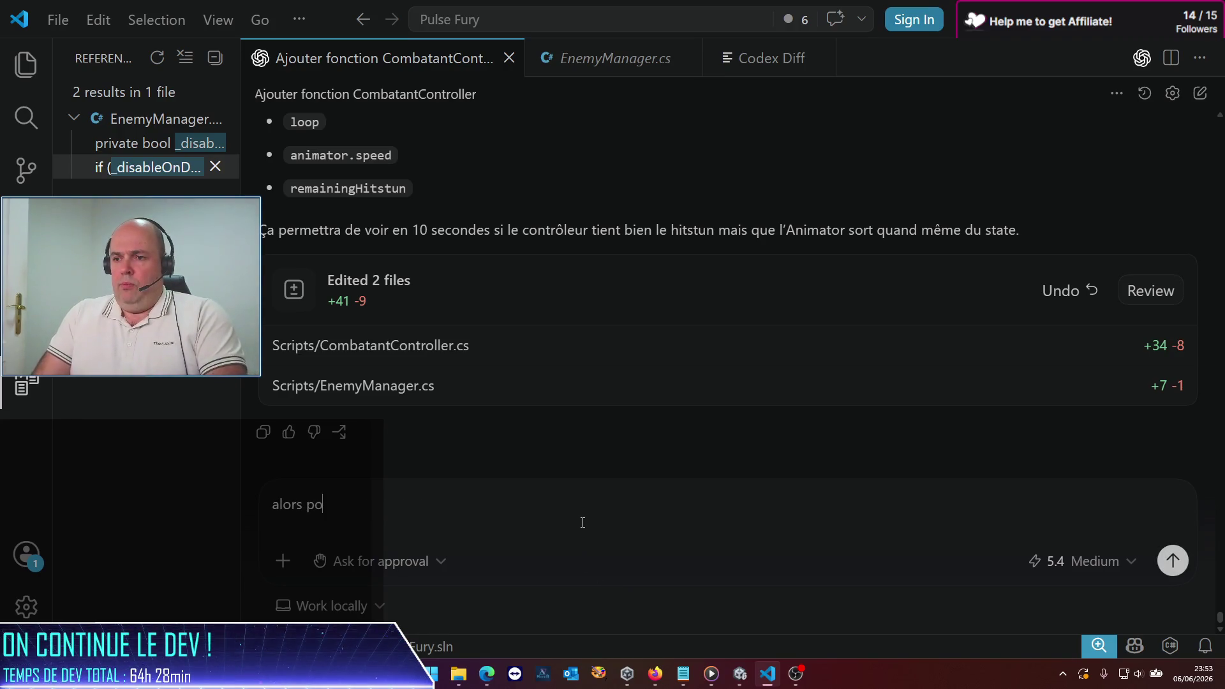
{"action": "type", "text": "ur le moment, faisons un focus juste"}
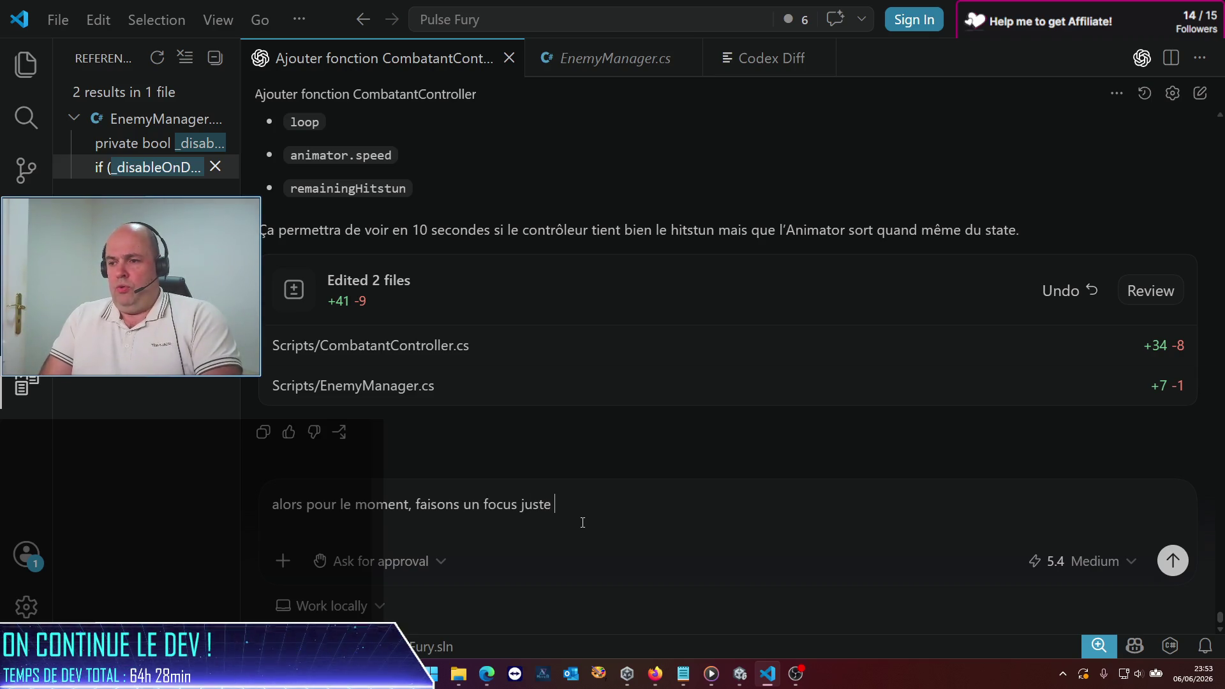
{"action": "type", "text": "nnemis : leur hitstun"}
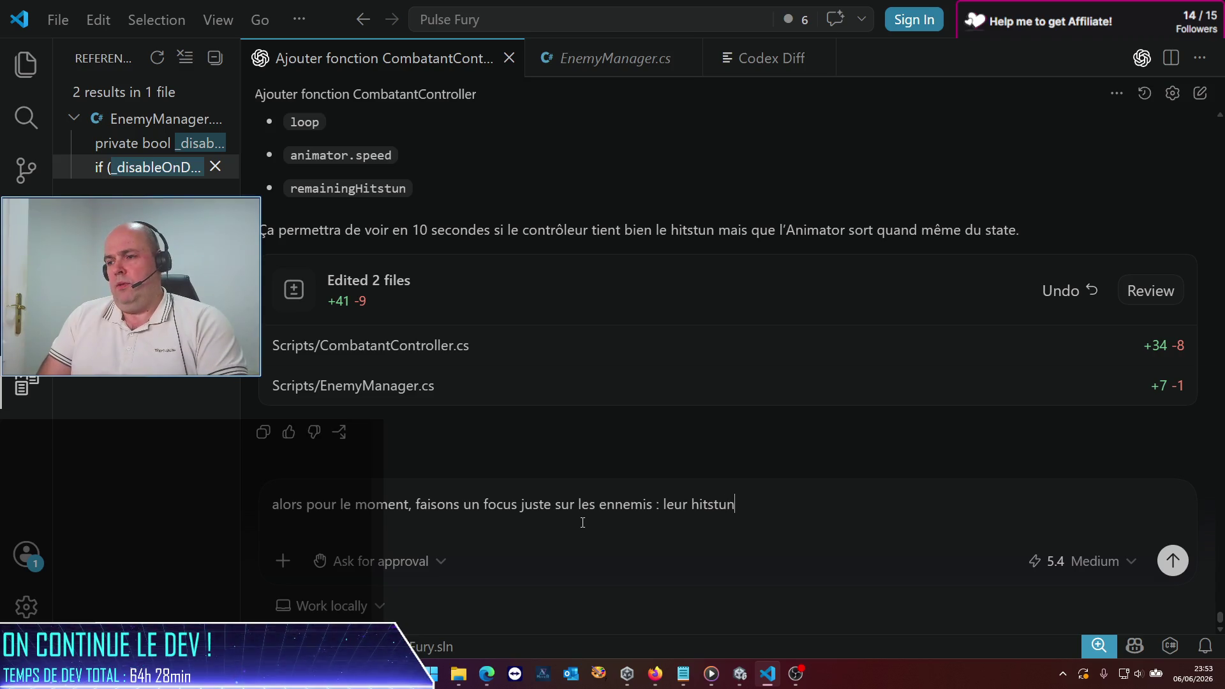
{"action": "key", "text": "BackSpace"}
{"action": "key", "text": "BackSpace"}
{"action": "key", "text": "BackSpace"}
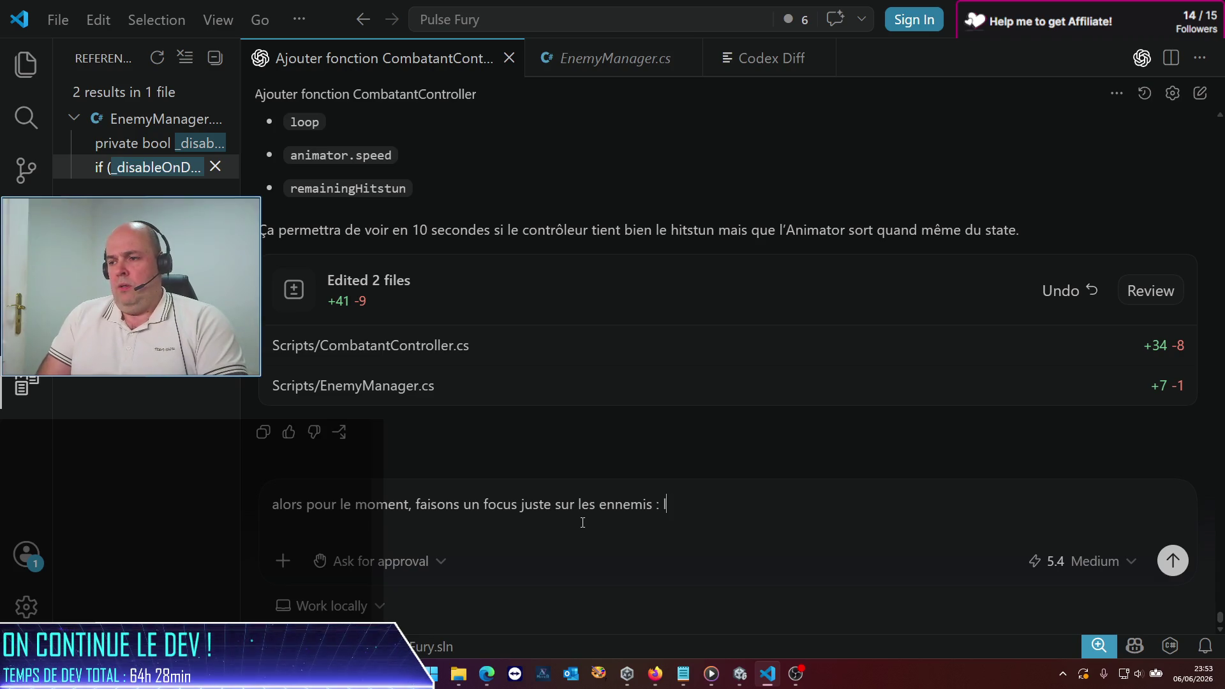
{"action": "type", "text": "au delà du fait que"}
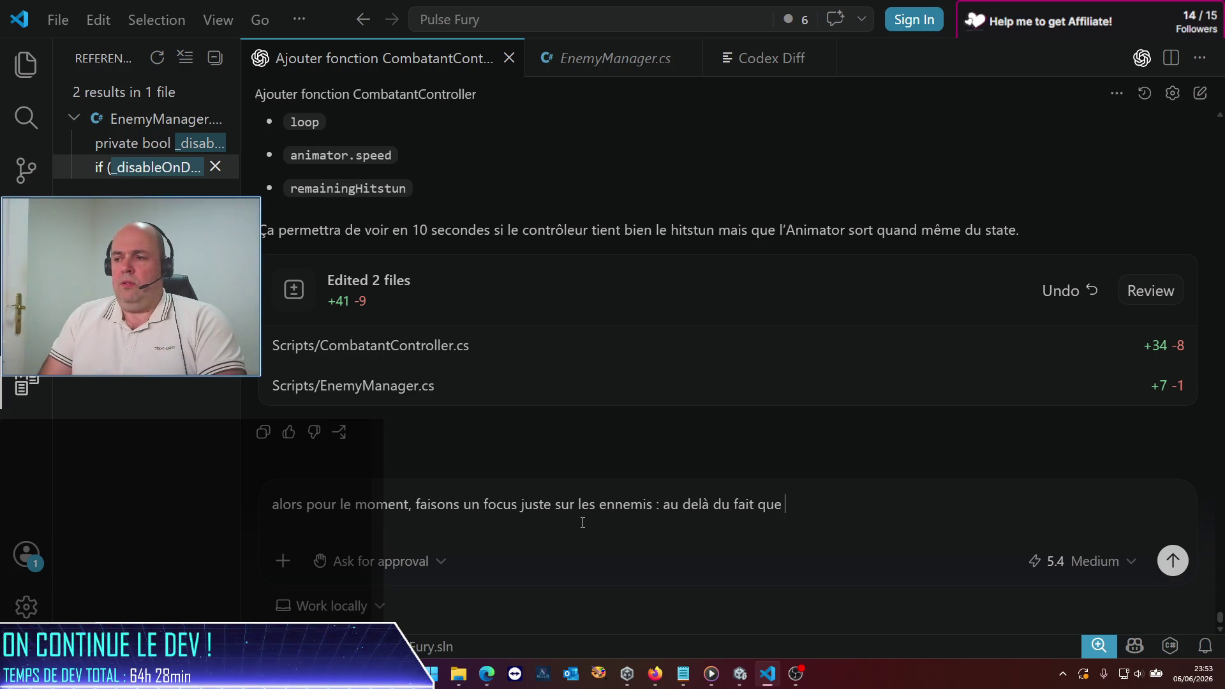
{"action": "type", "text": "imation"}
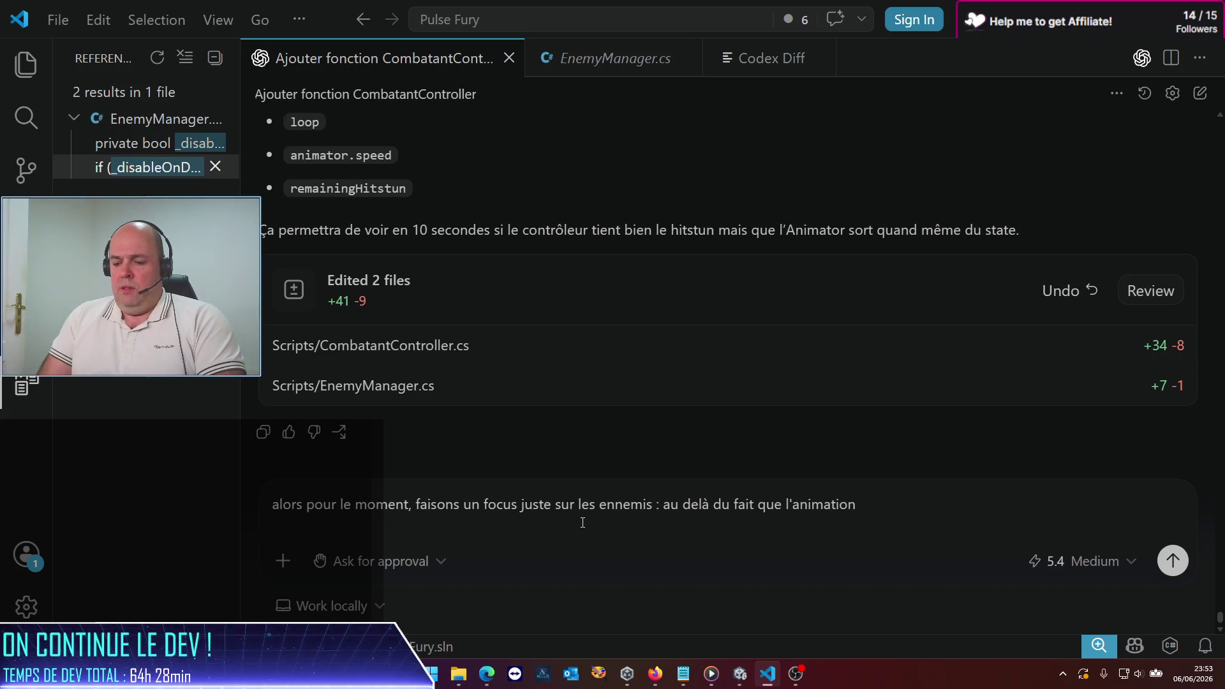
{"action": "type", "text": "n'apparait que tr"}
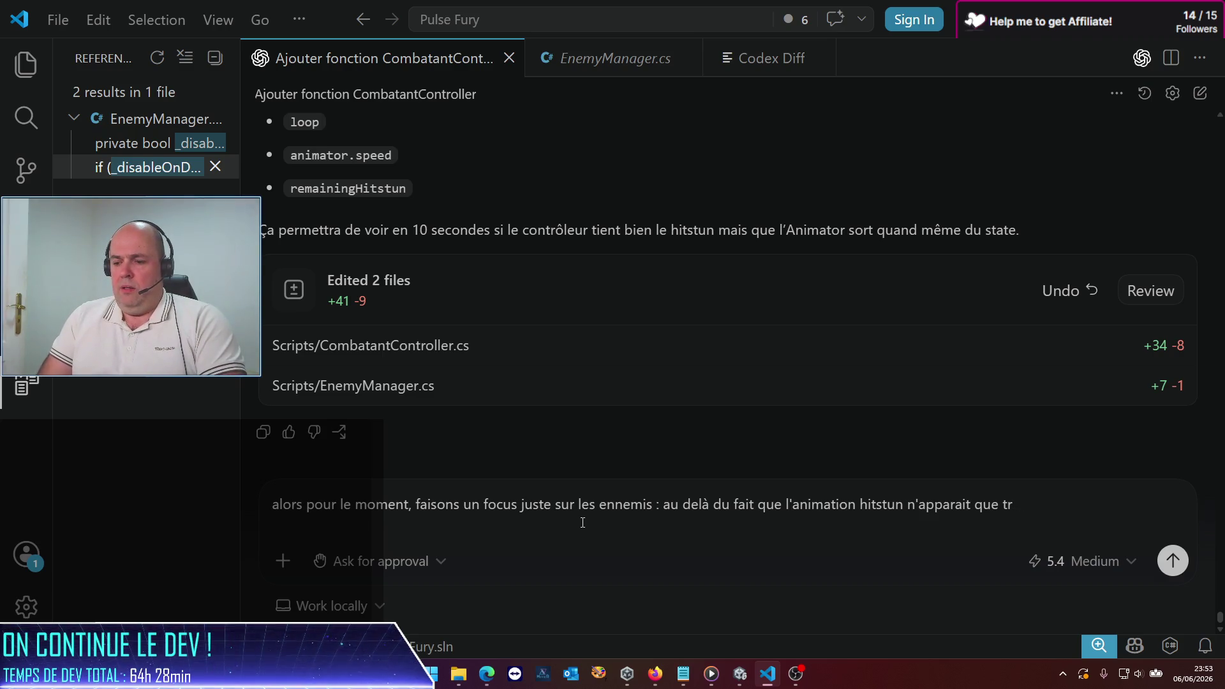
{"action": "type", "text": "ès furtivement, ils contine"}
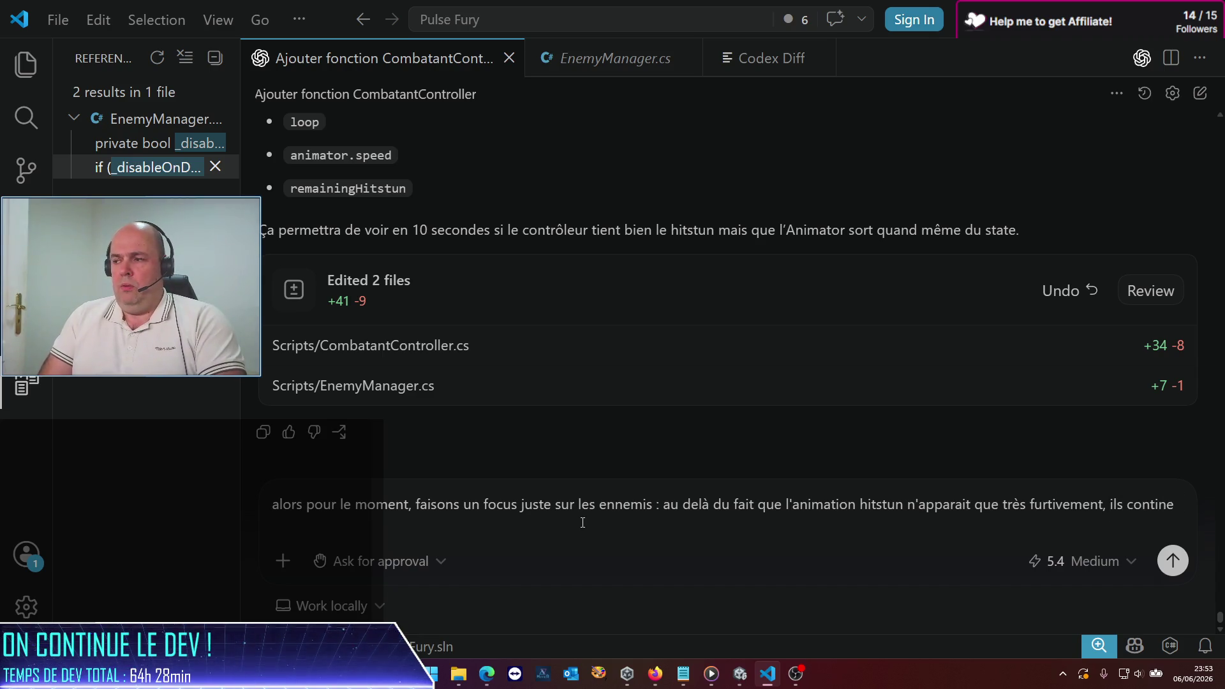
{"action": "key", "text": "BackSpace"}
{"action": "type", "text": "uent de "}
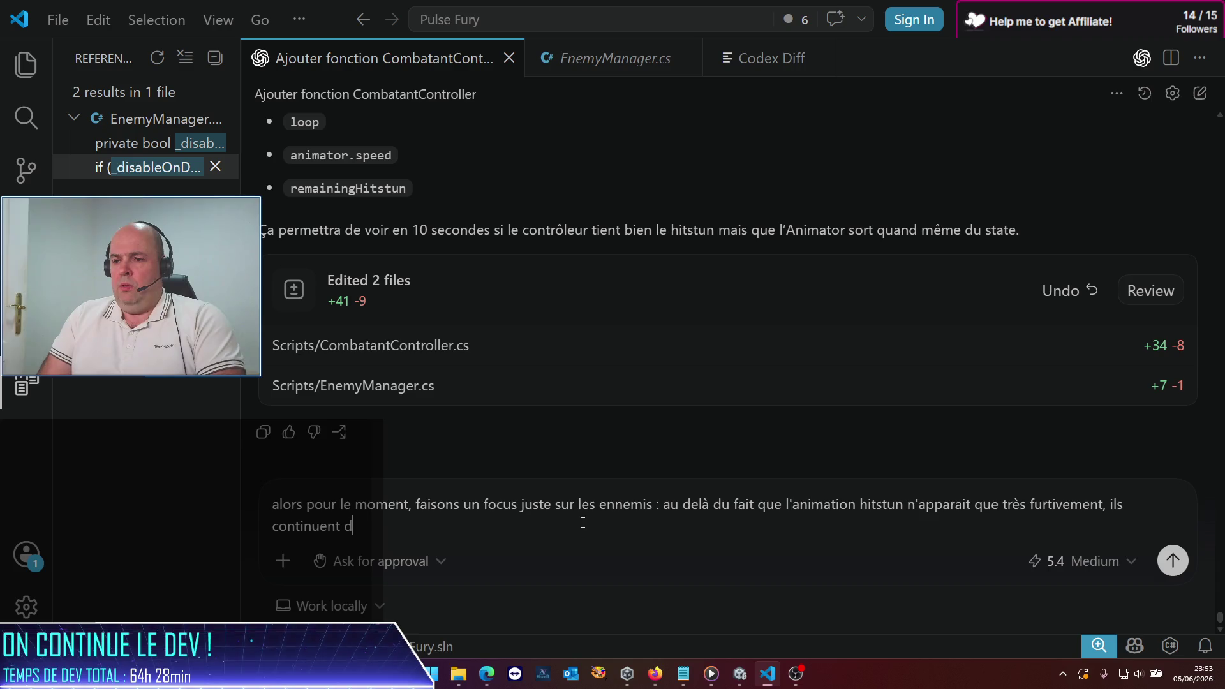
{"action": "type", "text": "se d"}
{"action": "type", "text": "éplacer"}
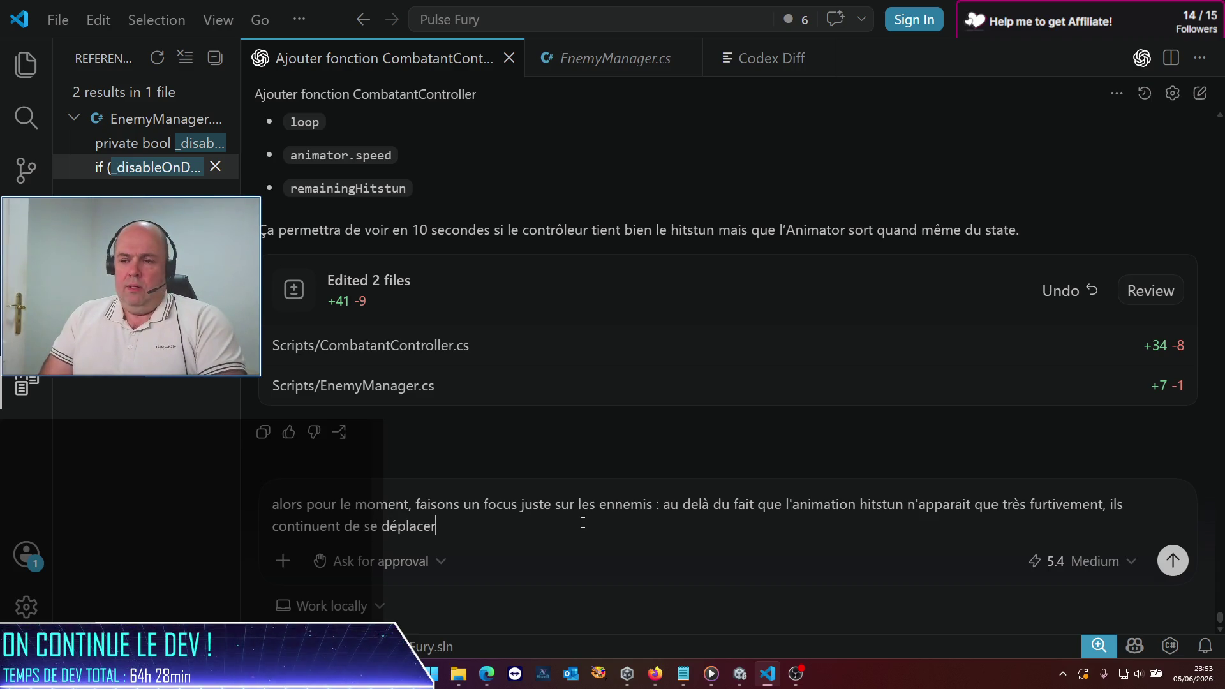
{"action": "type", "text": " juste "}
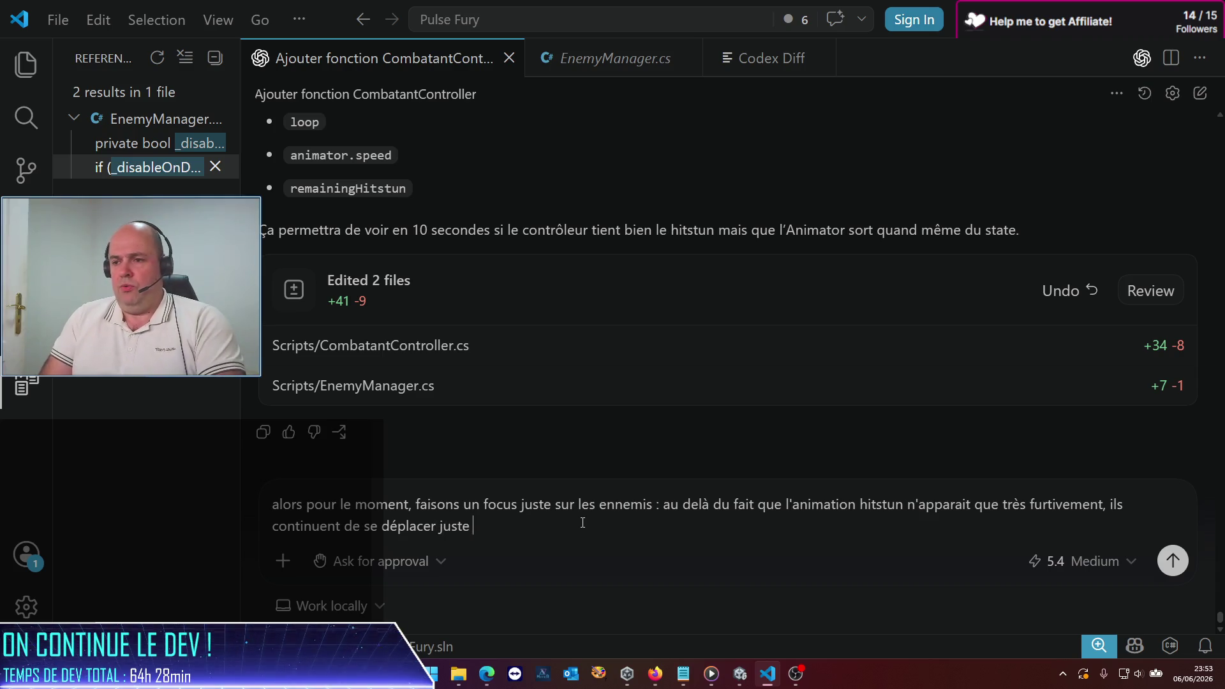
{"action": "type", "text": "cou"}
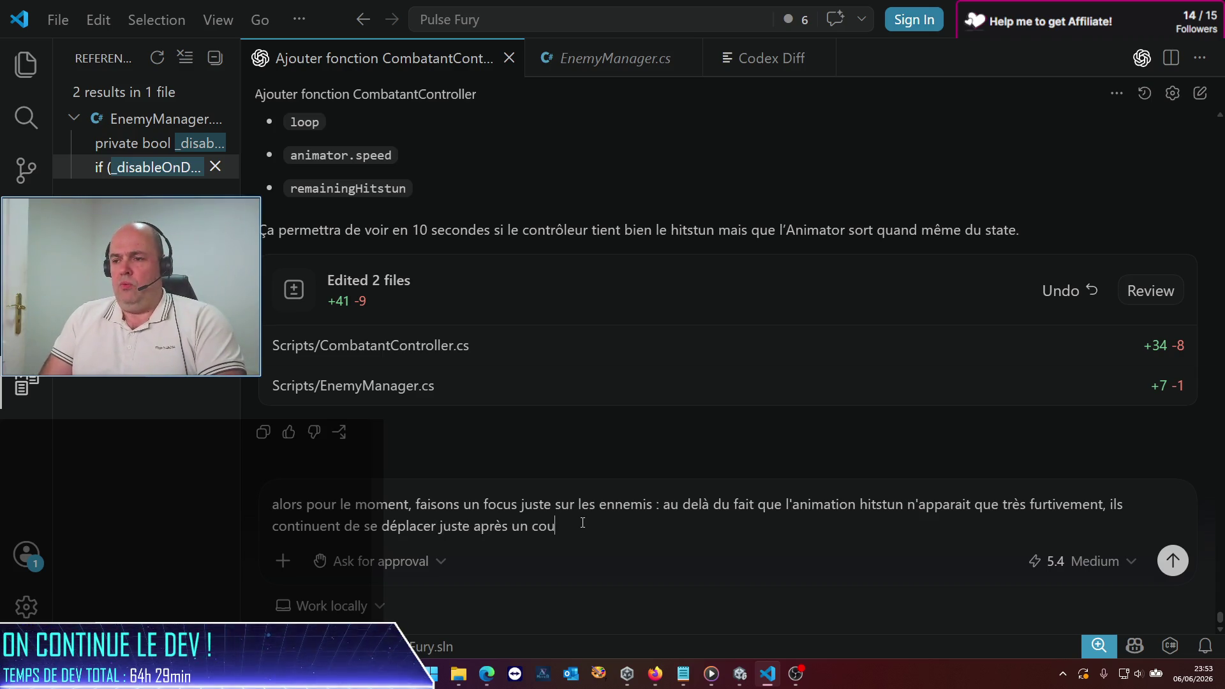
{"action": "type", "text": "p. Et peut"}
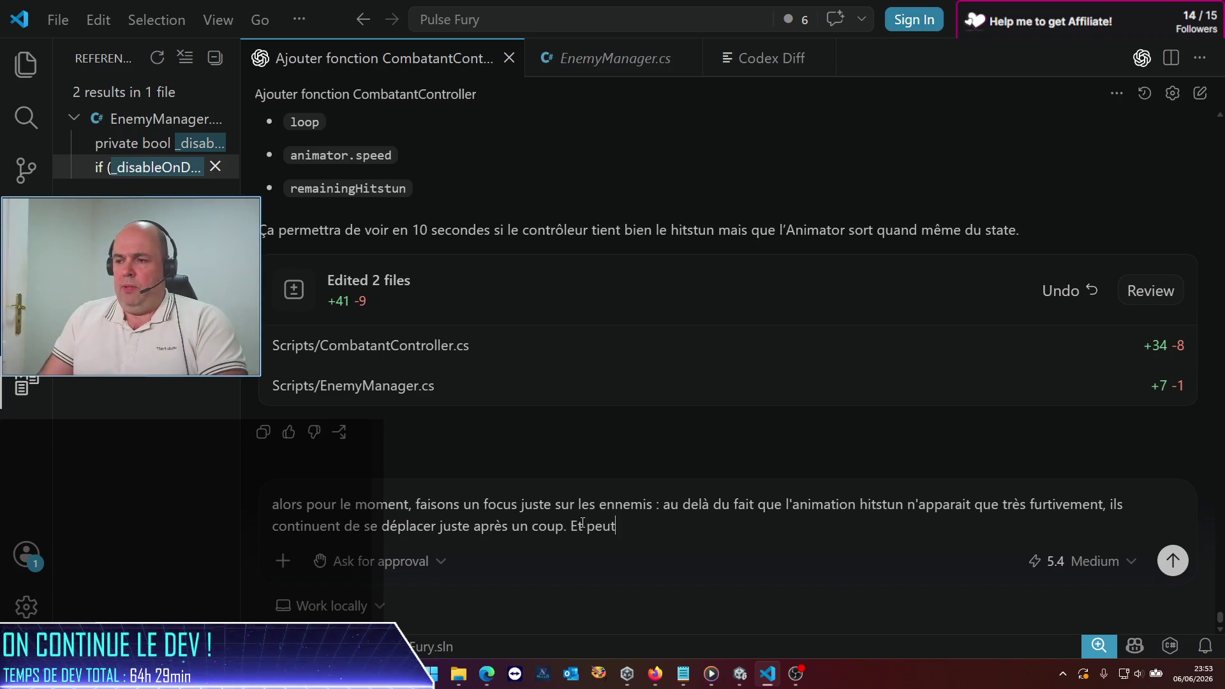
{"action": "type", "text": "-être même"}
{"action": "type", "text": " à m"}
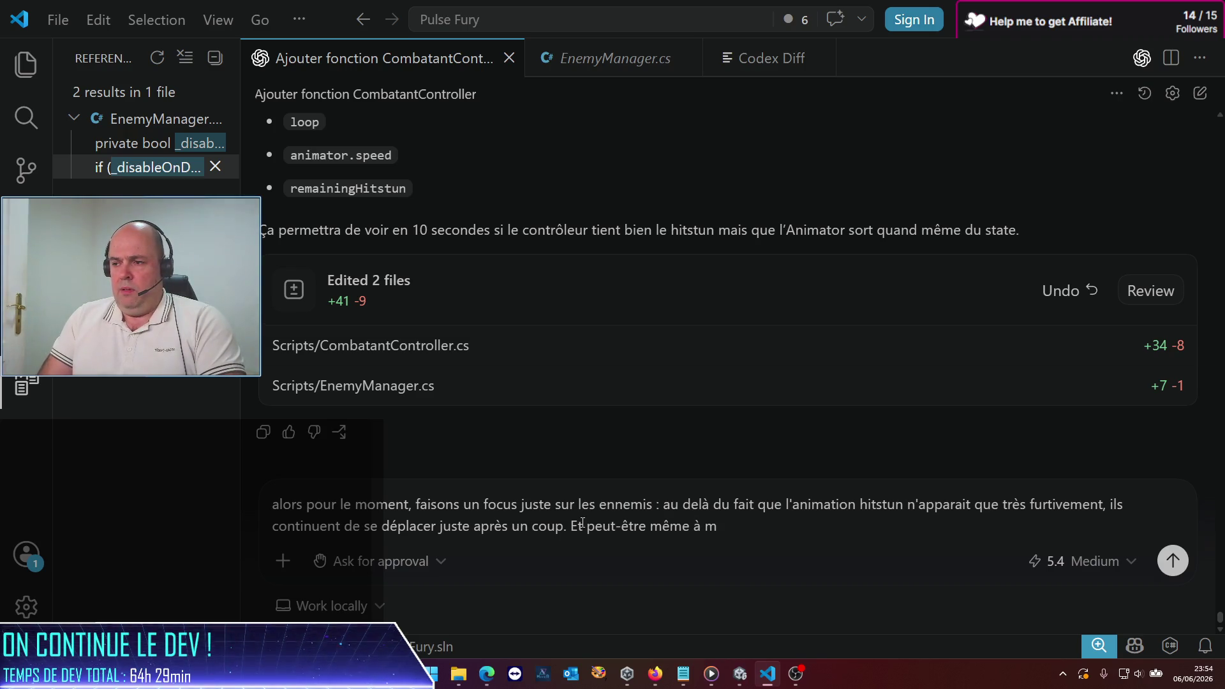
{"action": "type", "text": "lalancer "}
{"action": "type", "text": "combos. Peux-tu vérifier cet"}
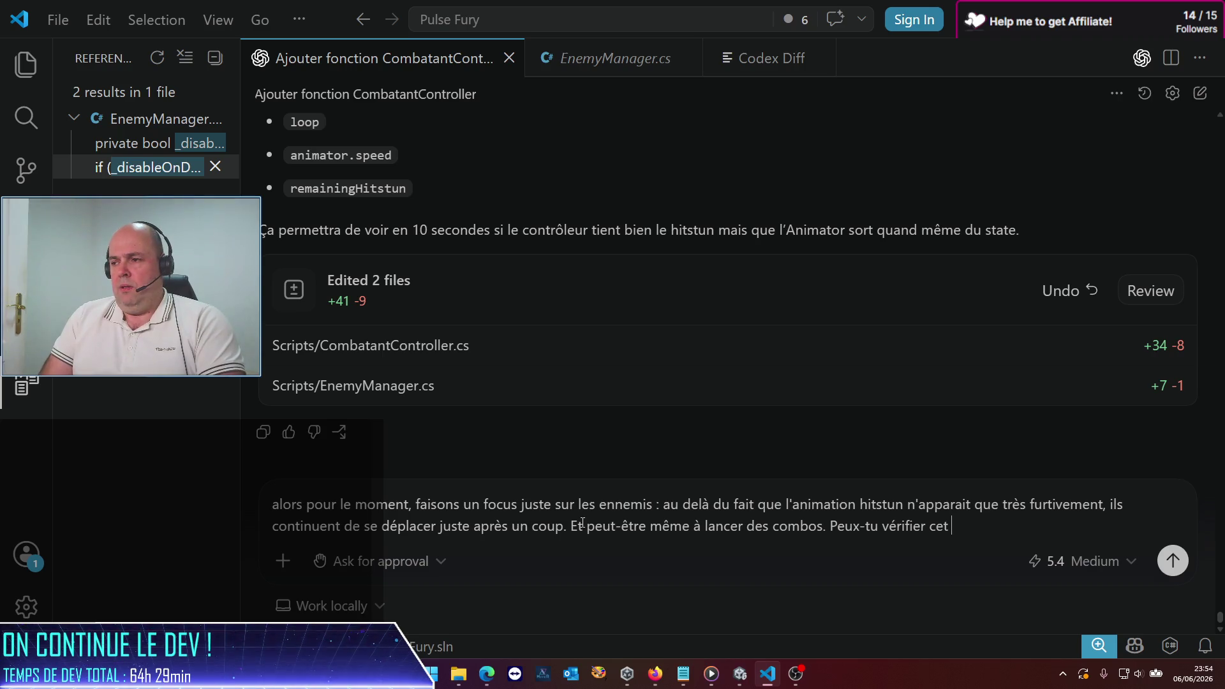
{"action": "type", "text": "aspect"}
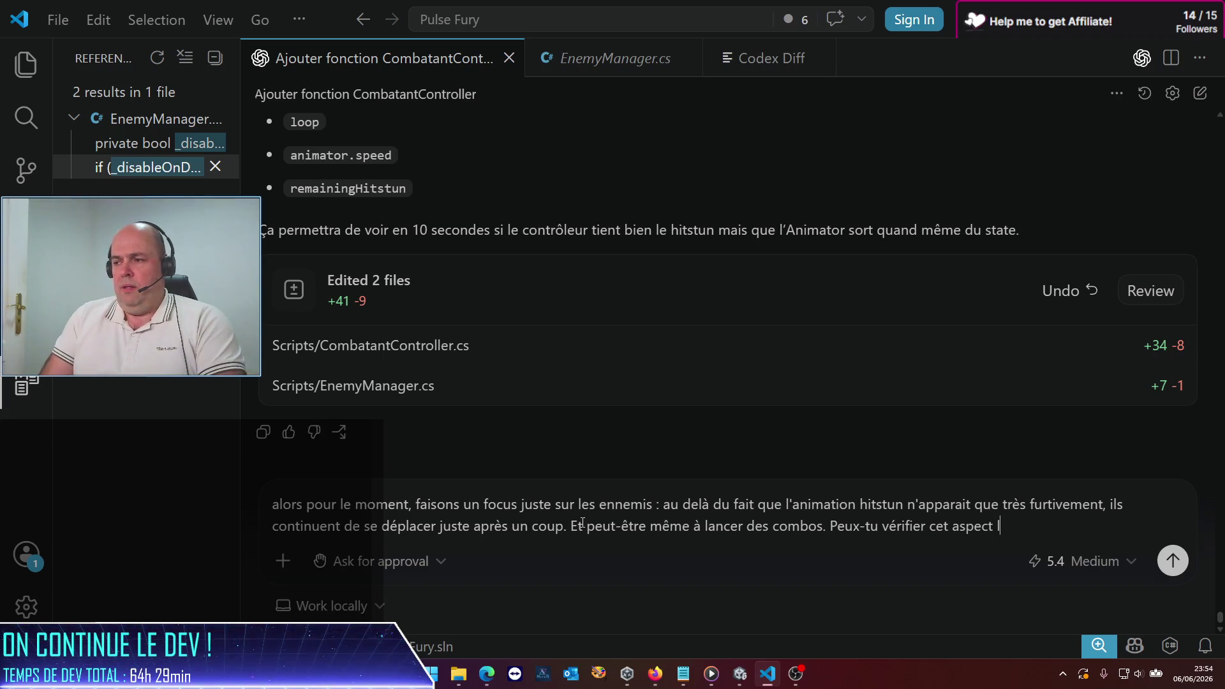
{"action": "key", "text": "BackSpace"}
{"action": "key", "text": "BackSpace"}
{"action": "key", "text": "BackSpace"}
{"action": "type", "text": "?"}
{"action": "key", "text": "Return"}
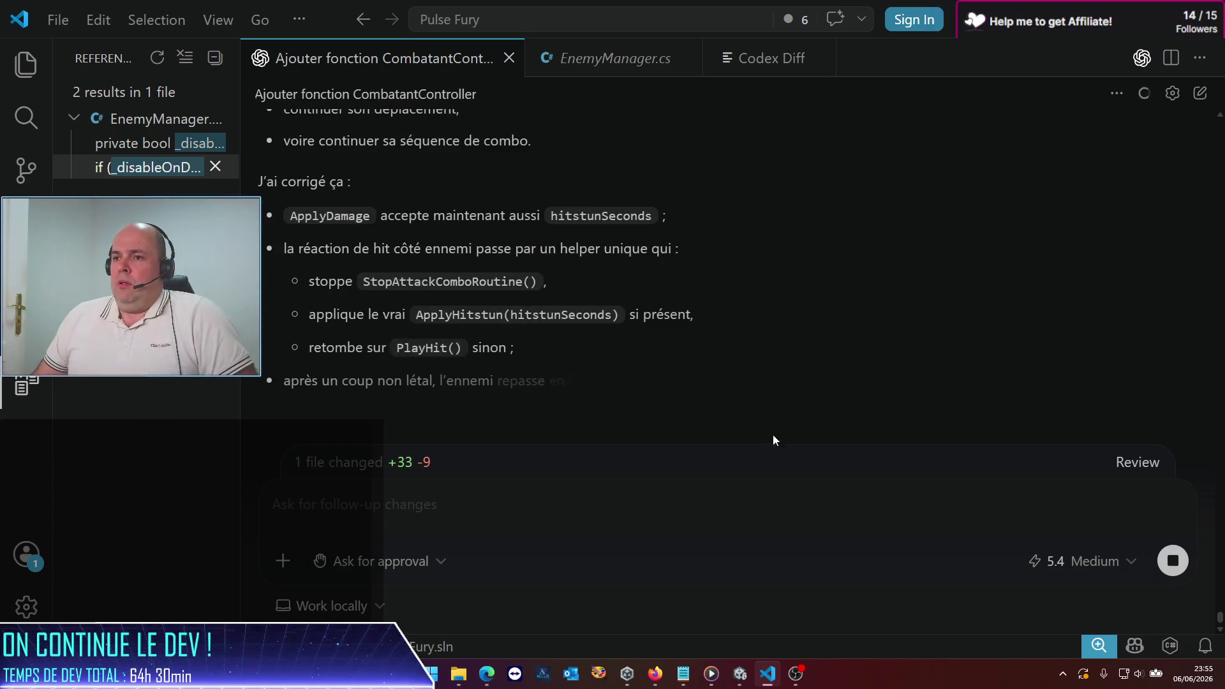
Step: Scroll up to Codex's finished explanation of the EnemyManager.cs ApplyDamage hitstun fix
{"action": "scroll", "coordinate": [635, 329], "scroll_direction": "up", "scroll_amount": 5}
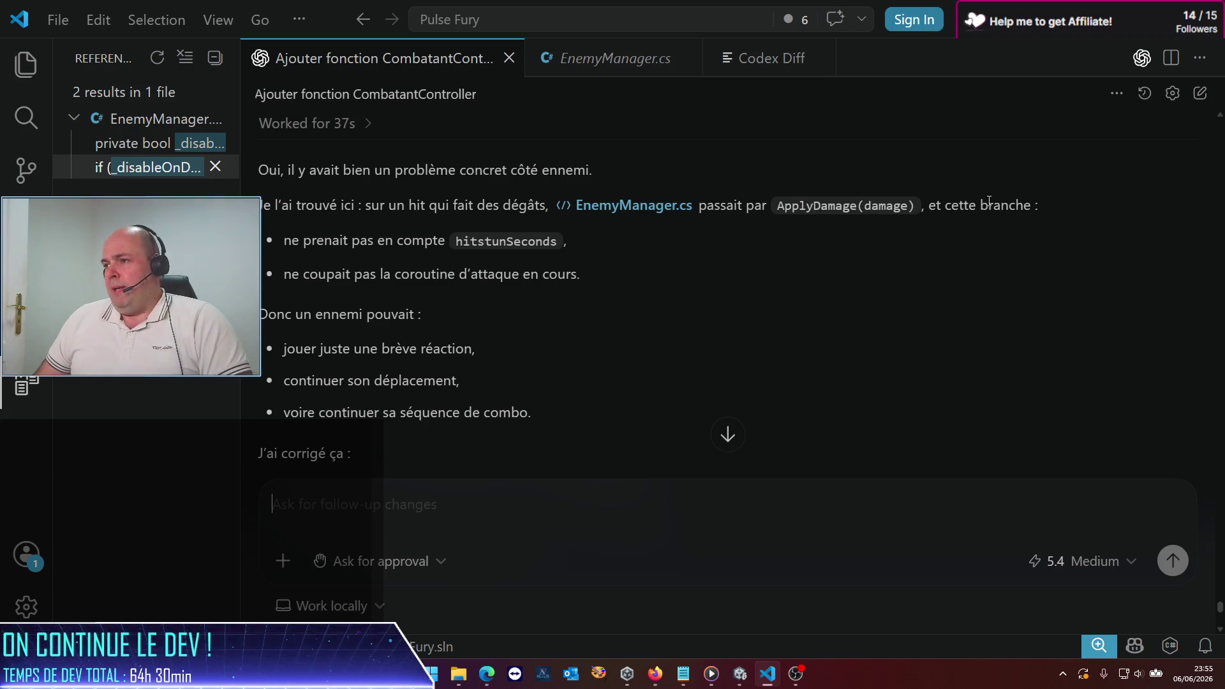
Step: Read Codex's EnemyManager.cs fix reply, highlight the closing advice on remaining suspects, then go to Unity
{"action": "scroll", "coordinate": [468, 330], "scroll_direction": "down", "scroll_amount": 2}
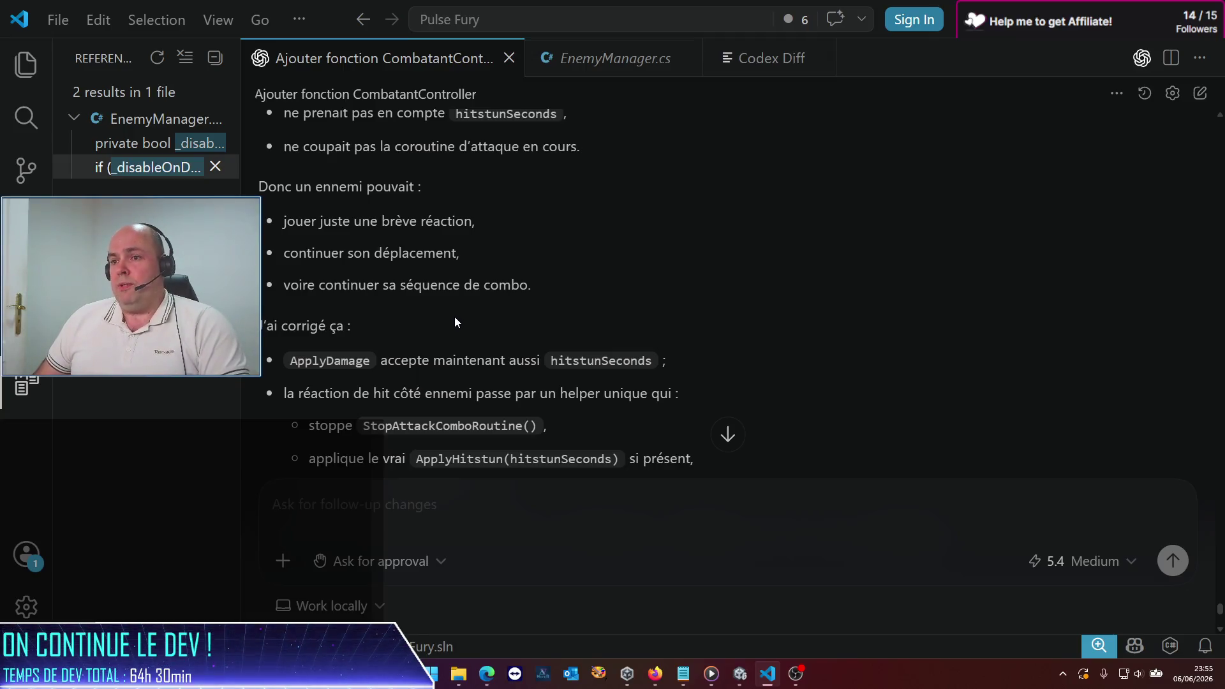
{"action": "scroll", "coordinate": [441, 302], "scroll_direction": "down", "scroll_amount": 2}
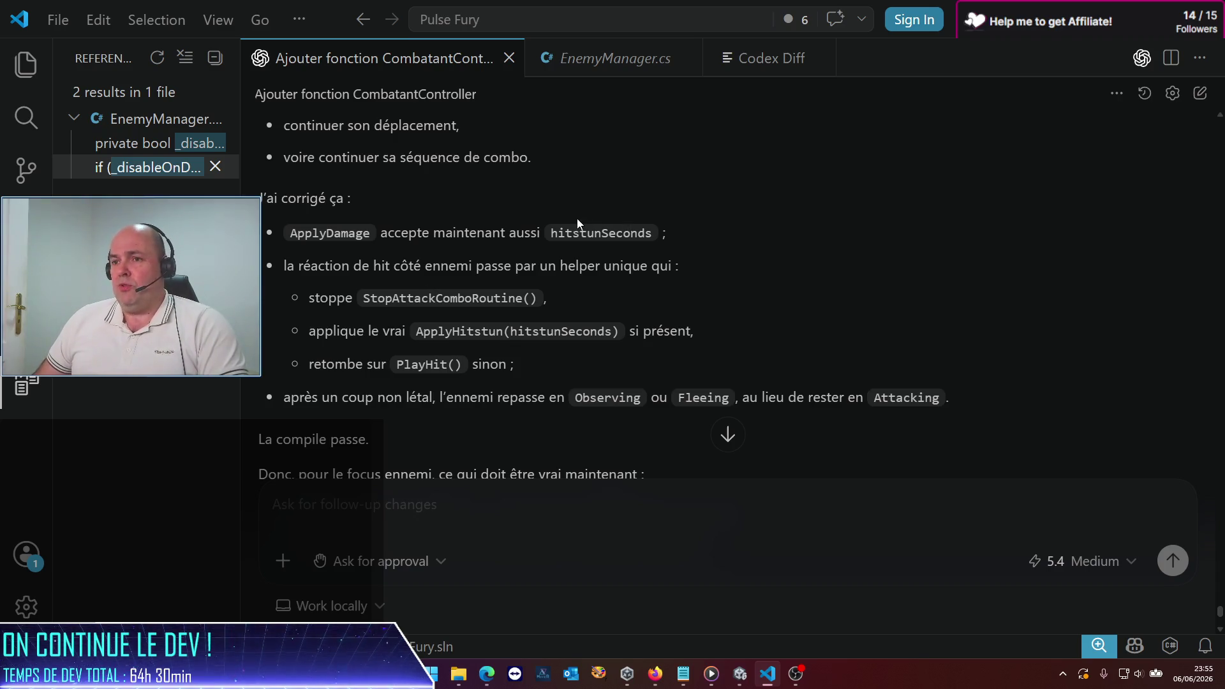
{"action": "scroll", "coordinate": [501, 270], "scroll_direction": "down", "scroll_amount": 3}
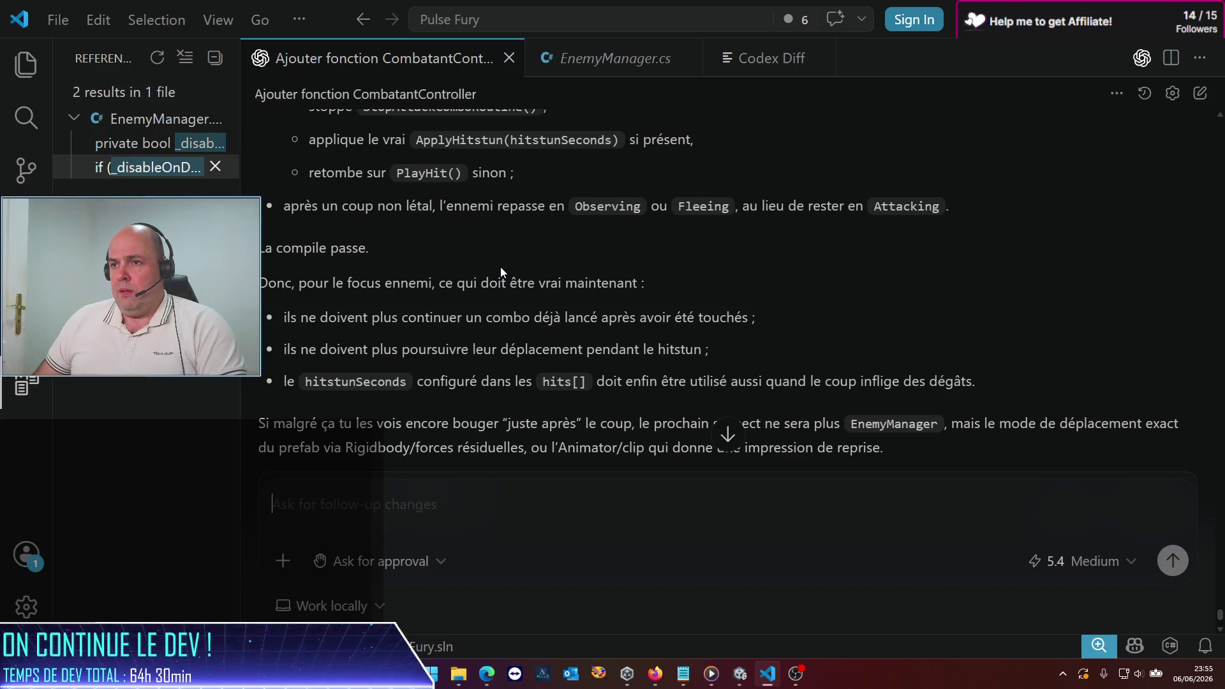
{"action": "scroll", "coordinate": [501, 271], "scroll_direction": "down", "scroll_amount": 1}
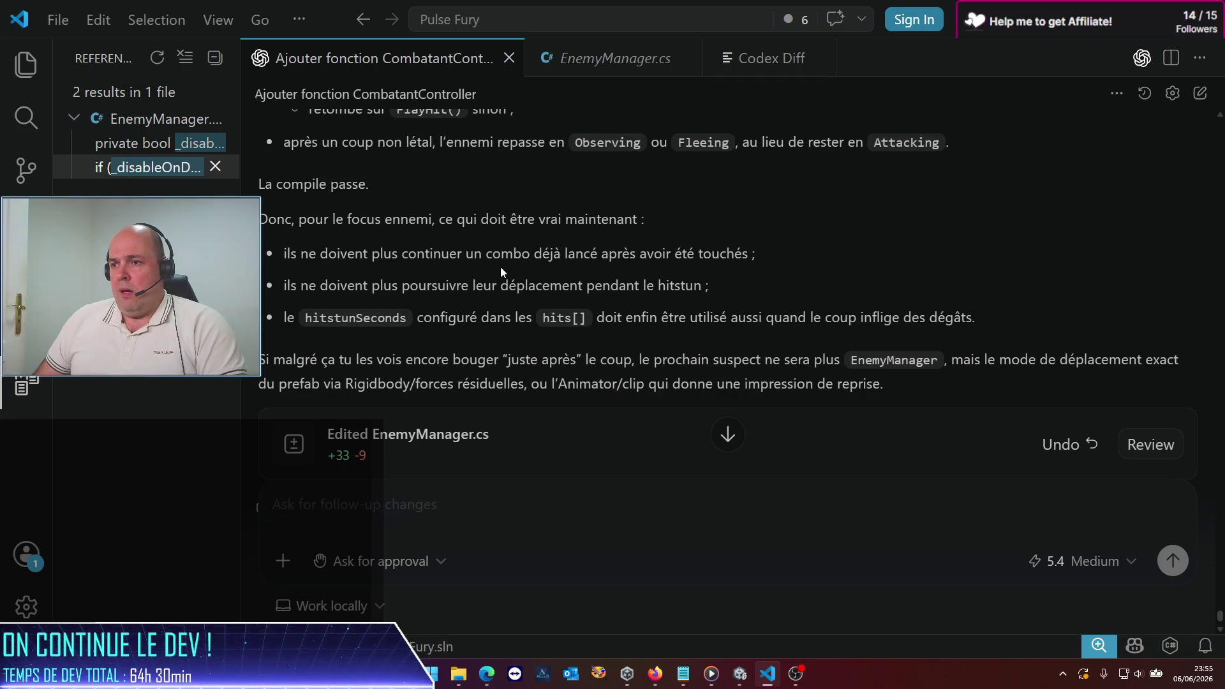
{"action": "scroll", "coordinate": [500, 267], "scroll_direction": "down", "scroll_amount": 1}
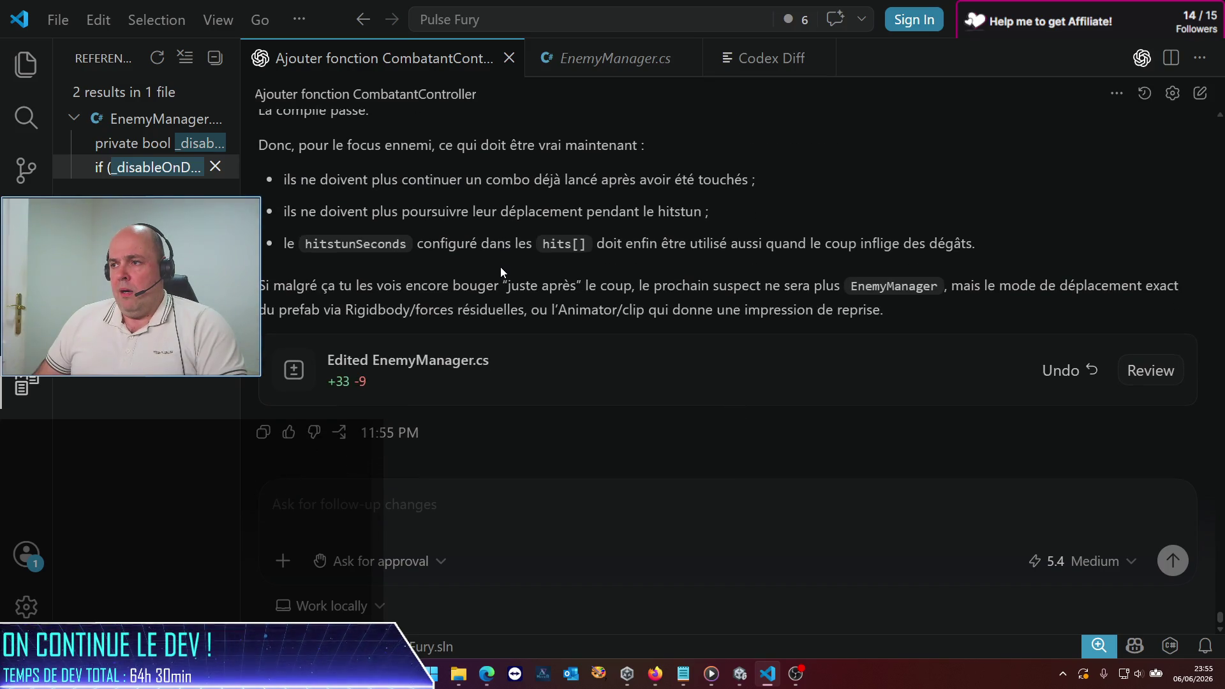
{"action": "mouse_move", "coordinate": [760, 289]}
{"action": "left_mouse_down"}
{"action": "mouse_move", "coordinate": [994, 287]}
{"action": "mouse_move", "coordinate": [991, 301]}
{"action": "left_mouse_up"}
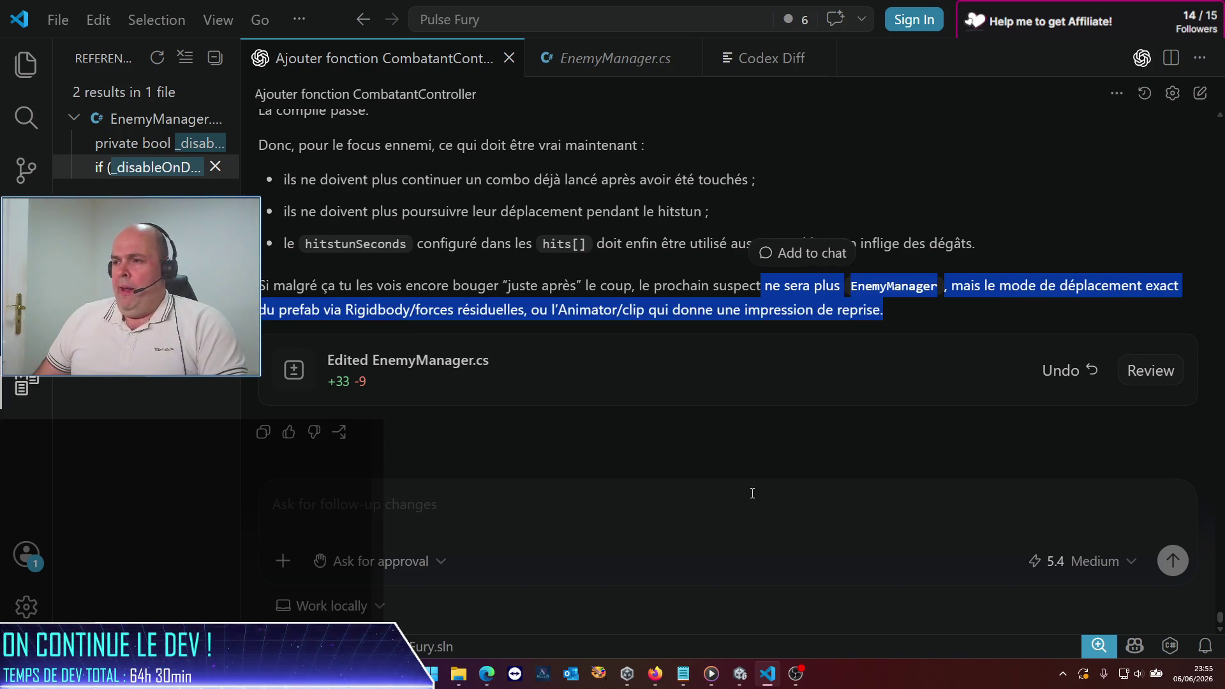
{"action": "left_click", "coordinate": [741, 676]}
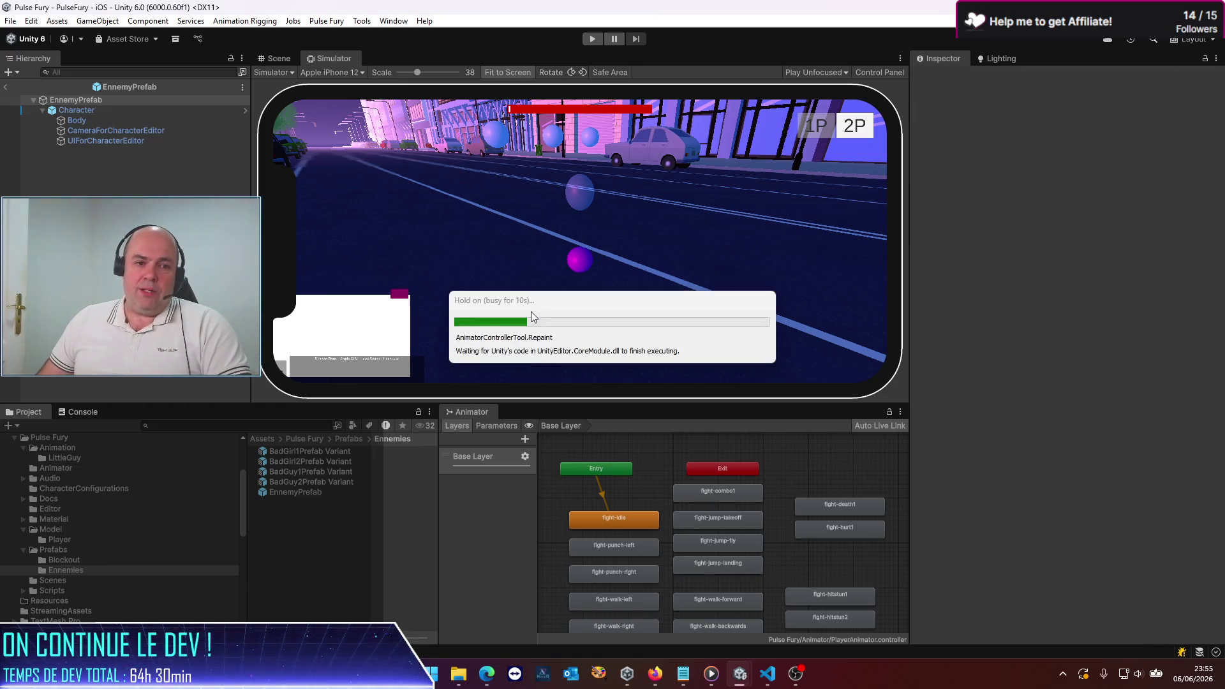
Step: Play-test hitting the street enemies with the EnemyManager.cs fix, then stop play mode
{"action": "left_click", "coordinate": [591, 40]}
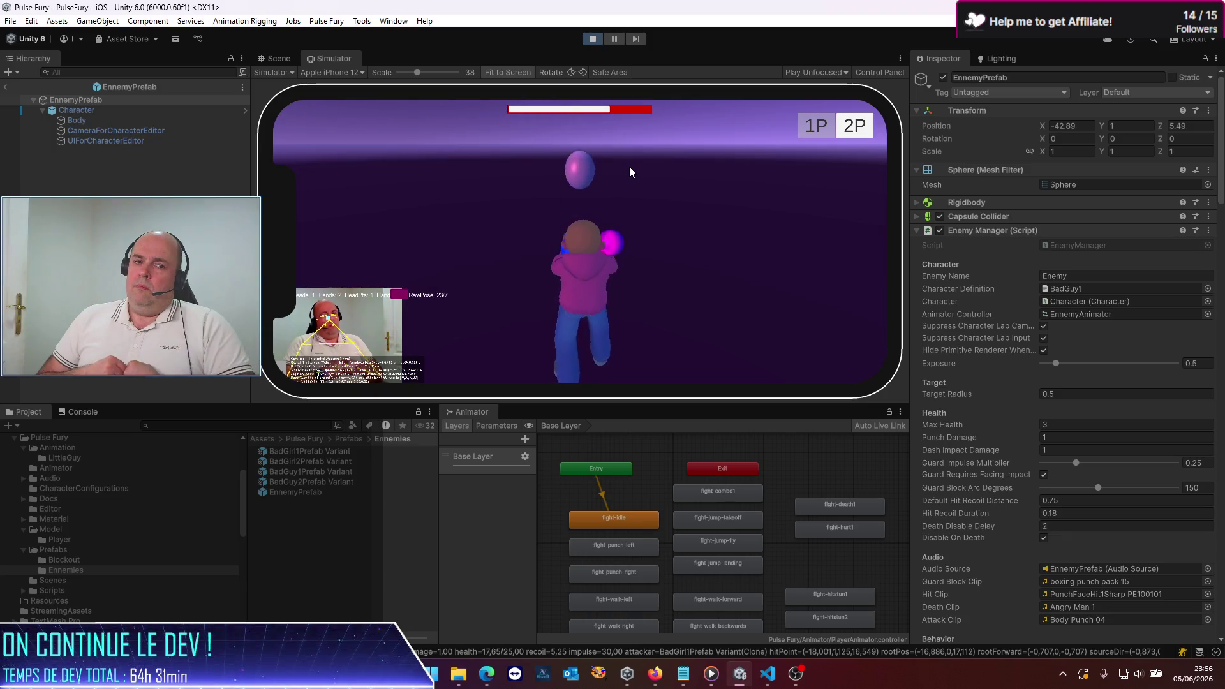
{"action": "left_click", "coordinate": [592, 41]}
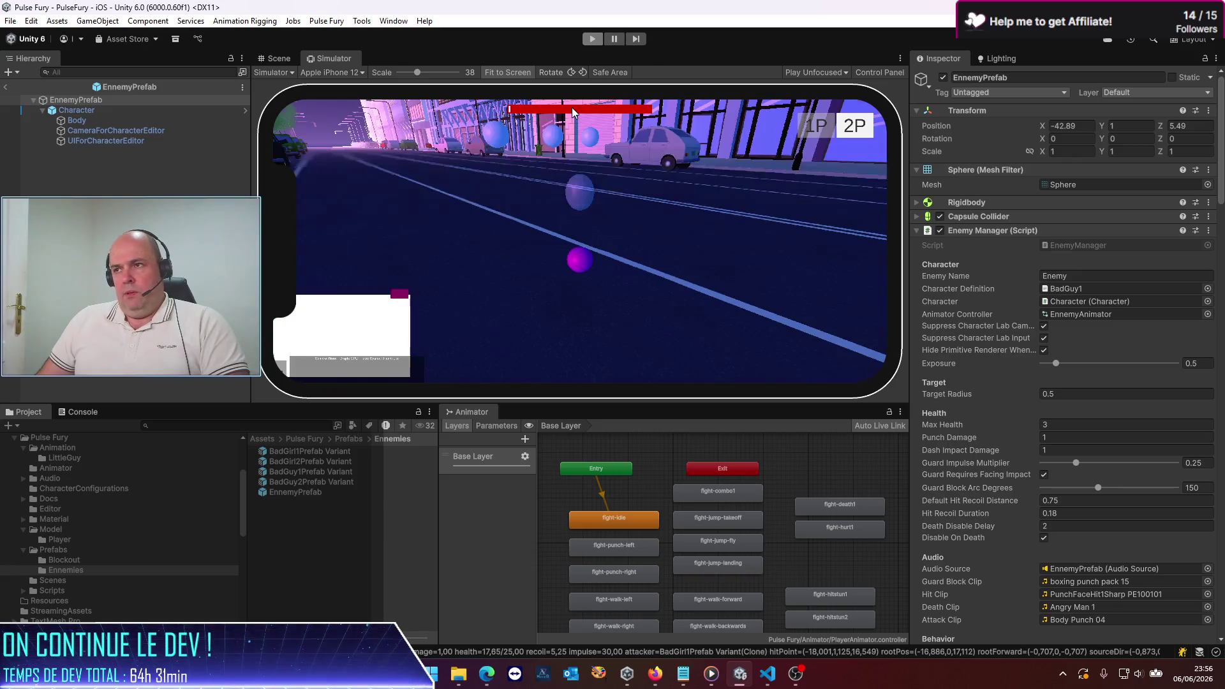
{"action": "left_click", "coordinate": [593, 39]}
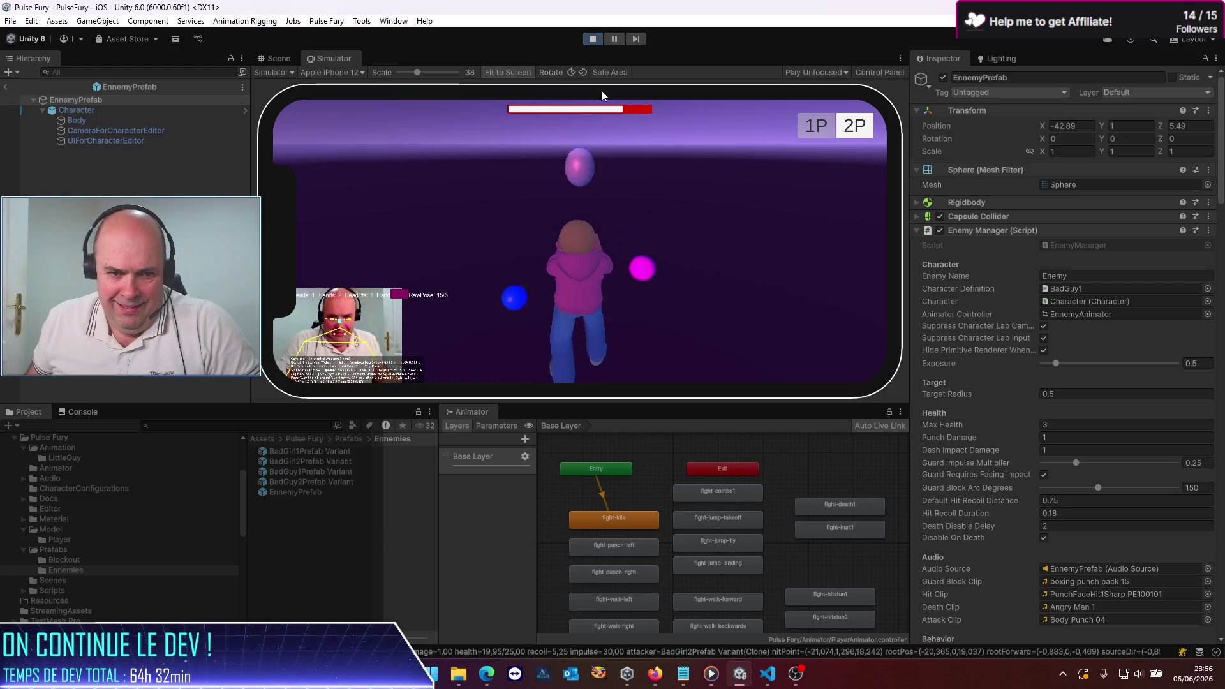
{"action": "left_click", "coordinate": [591, 39]}
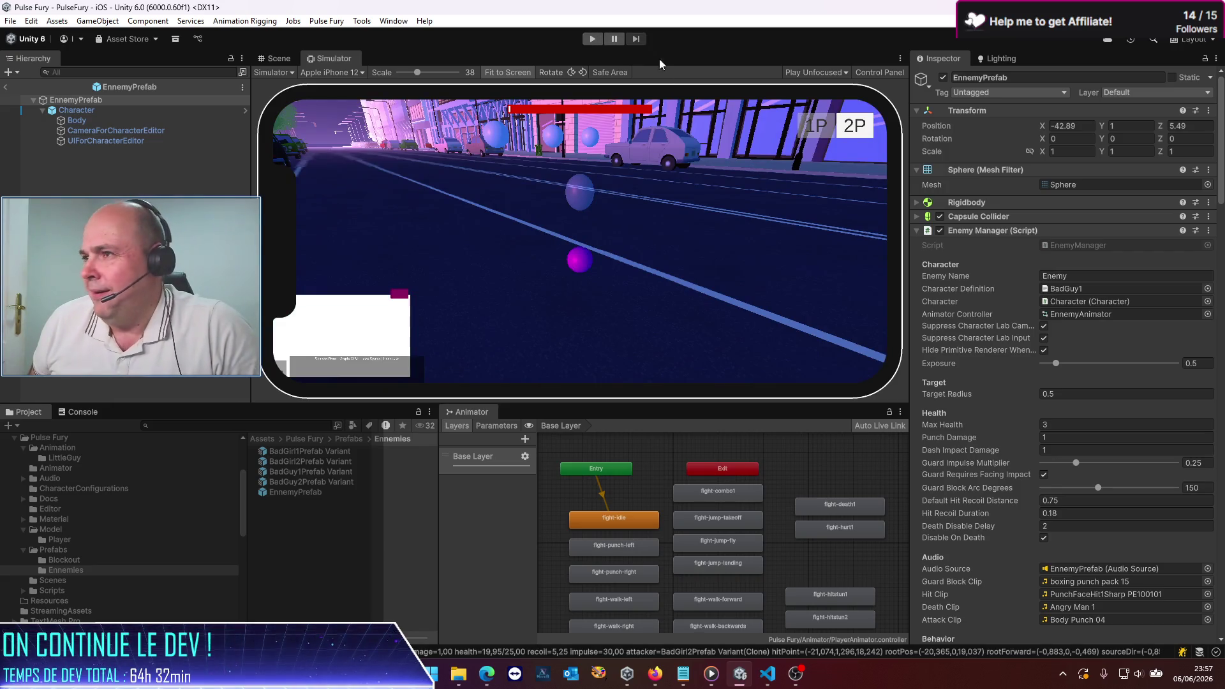
{"action": "left_click", "coordinate": [599, 38]}
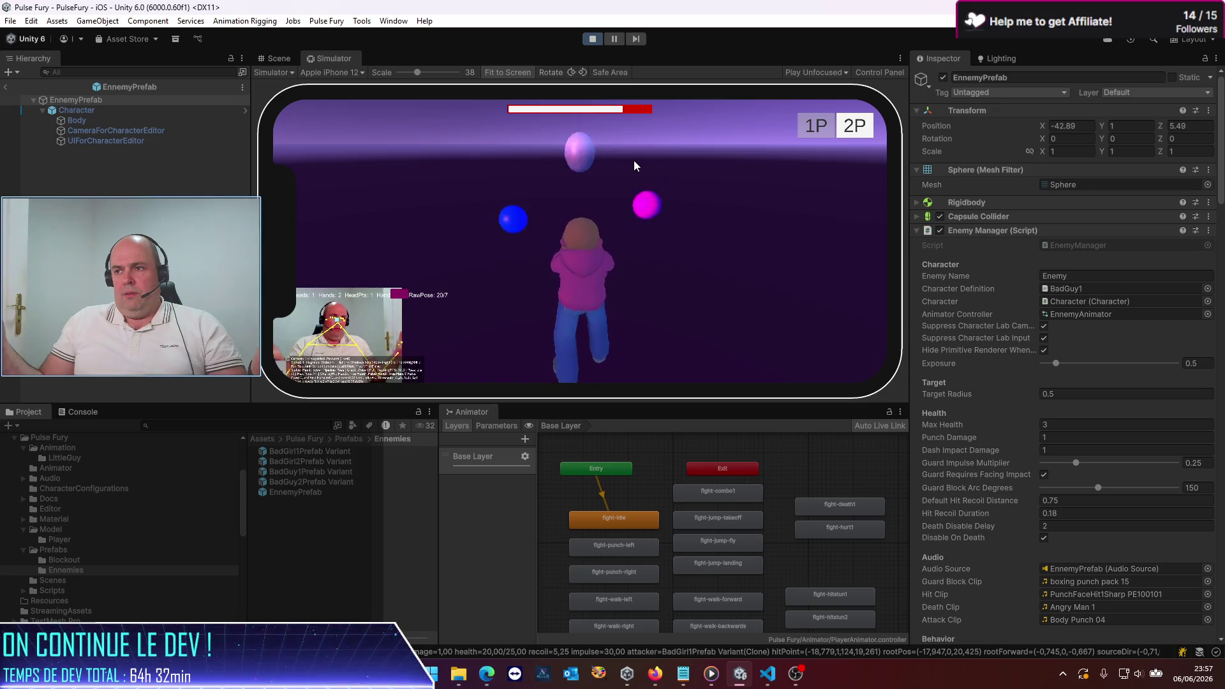
{"action": "left_click", "coordinate": [592, 40]}
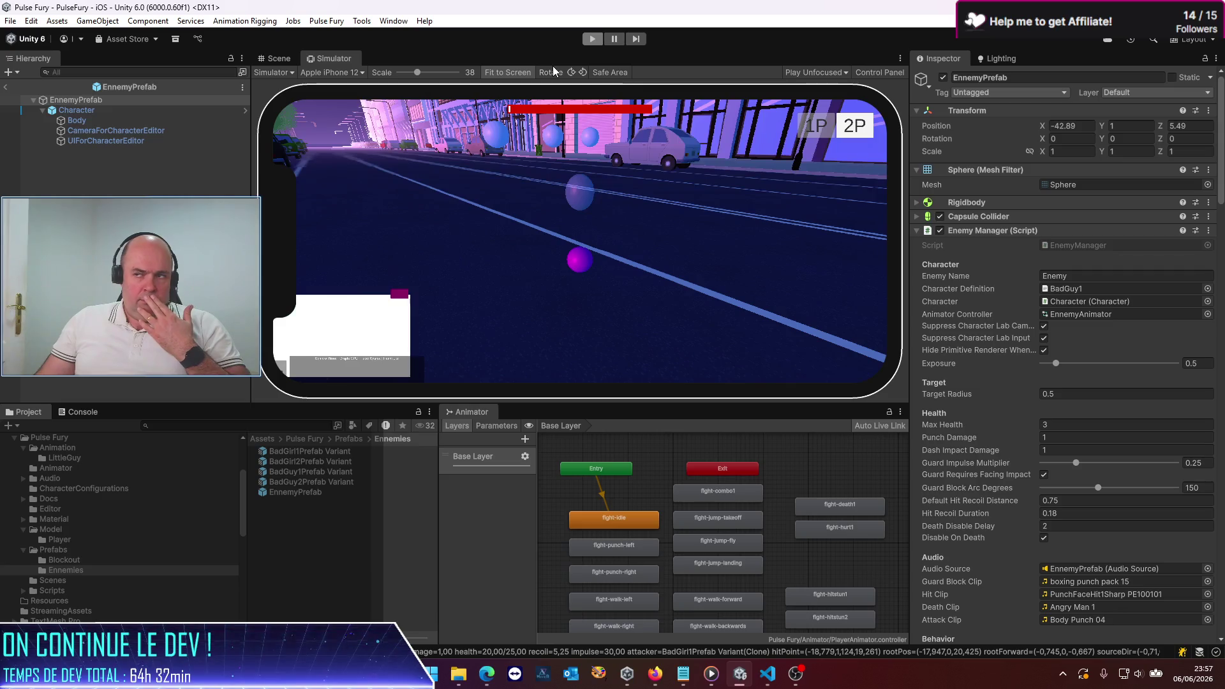
{"action": "left_click", "coordinate": [596, 41]}
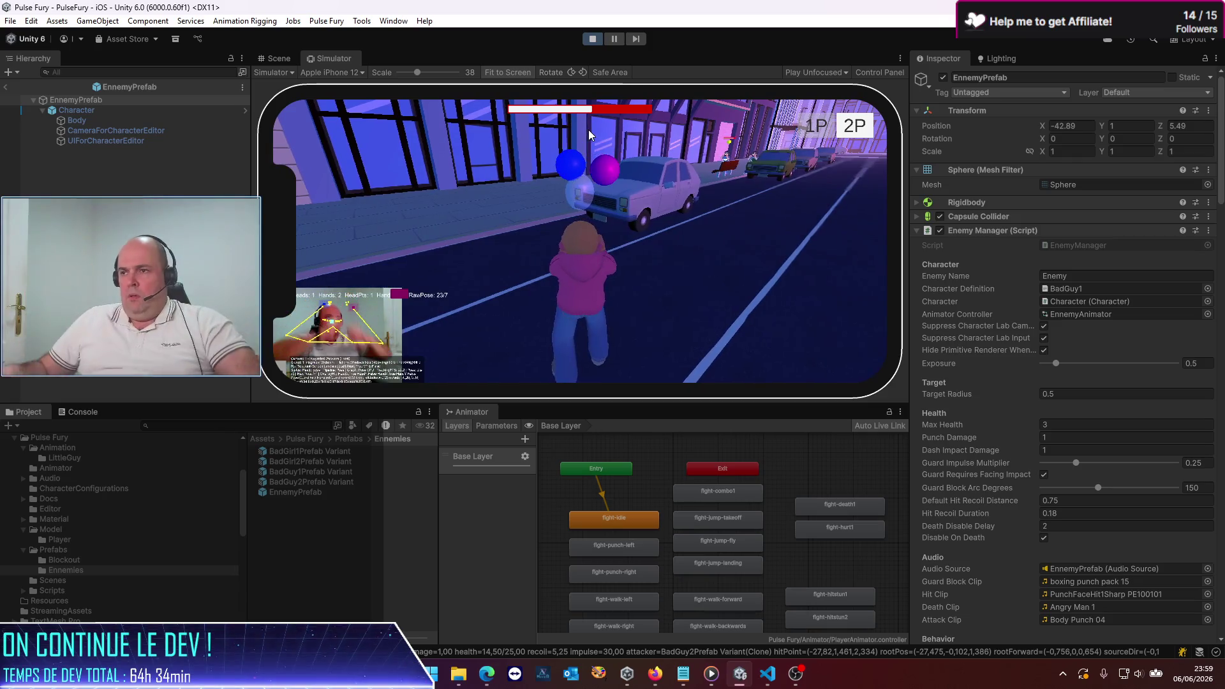
{"action": "left_click", "coordinate": [600, 37]}
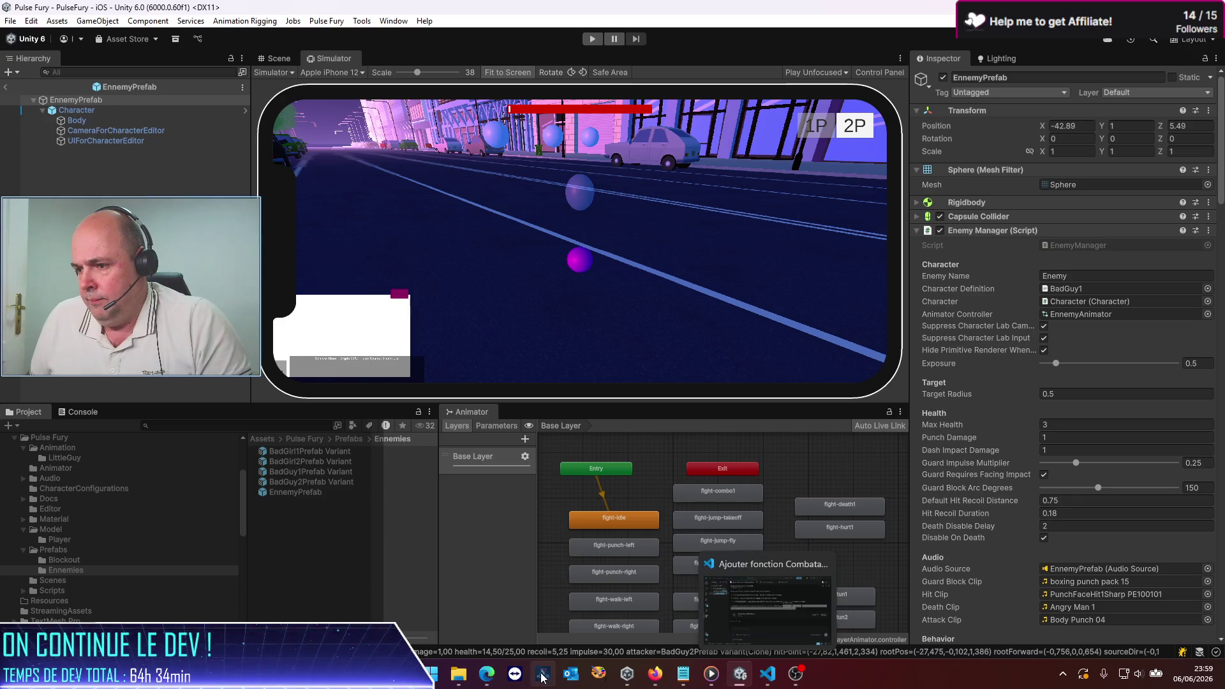
Step: Tell Codex enemies now work and ask it to find what sometimes blocks the player's guard beyond hitstun
{"action": "left_click", "coordinate": [769, 686]}
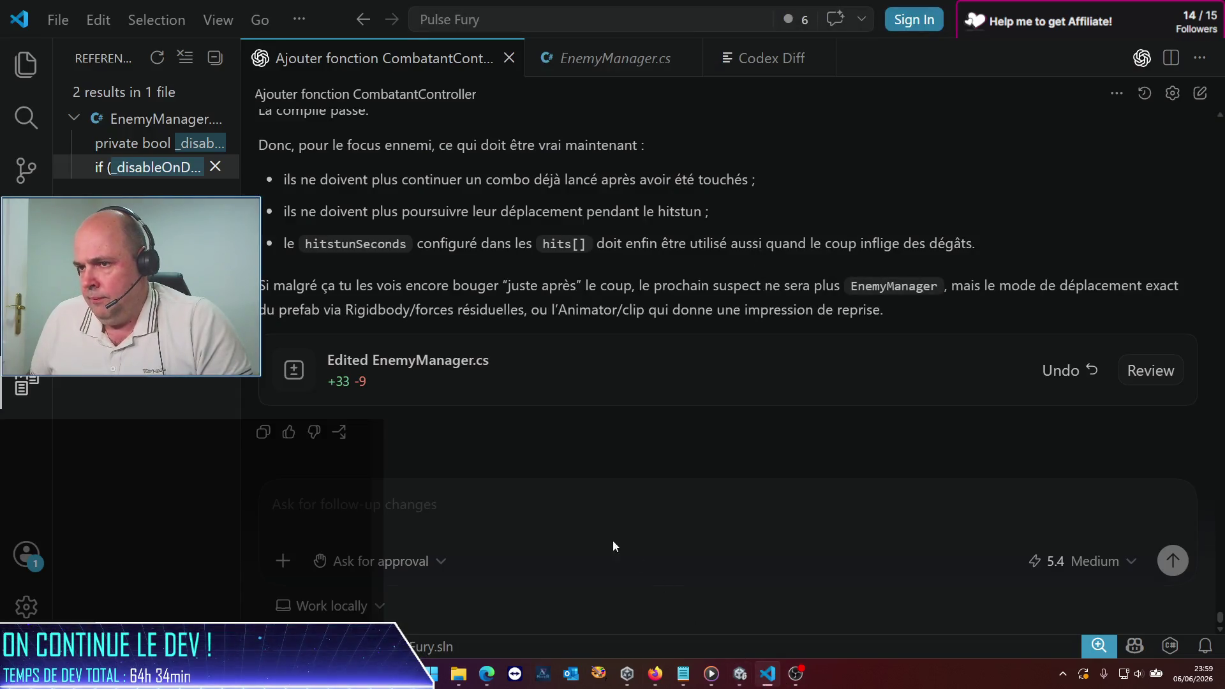
{"action": "type", "text": "par"}
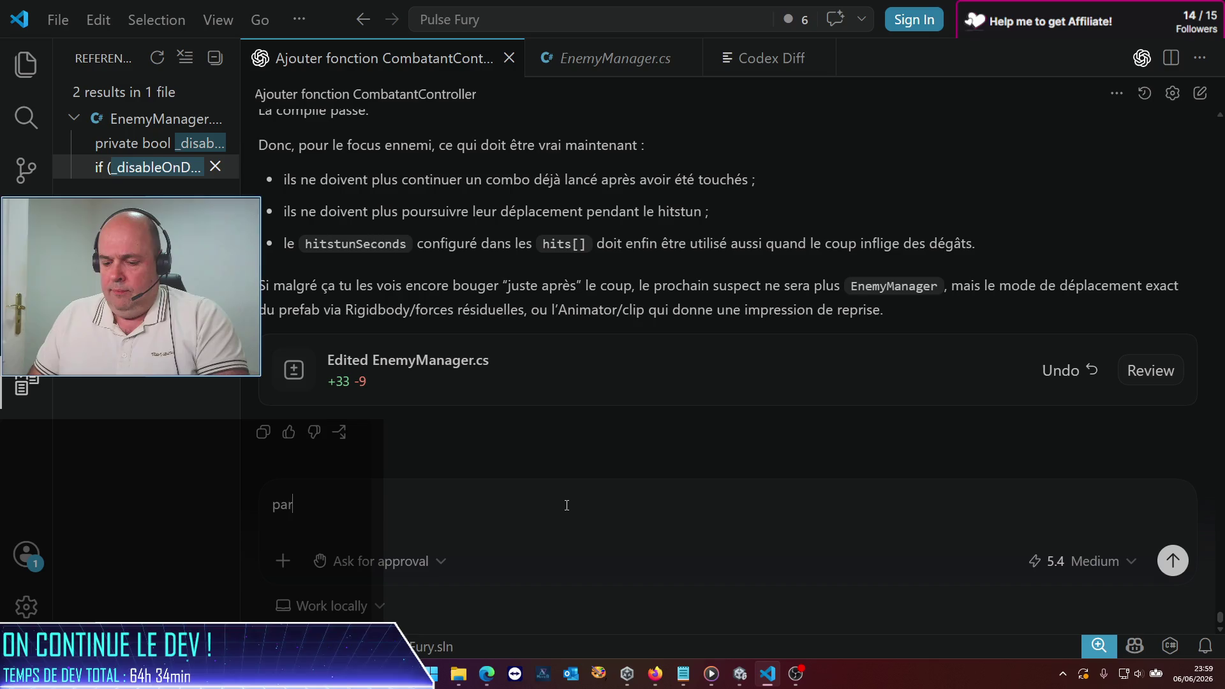
{"action": "type", "text": "rigé, c"}
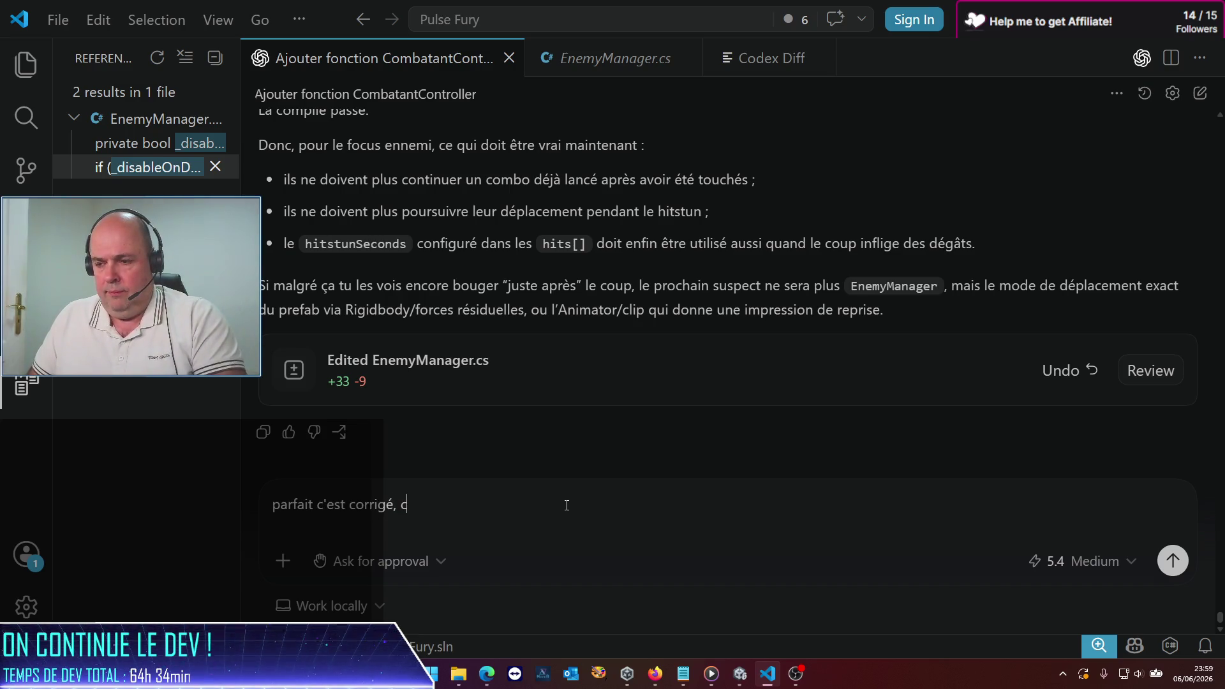
{"action": "type", "text": "'est bon pou"}
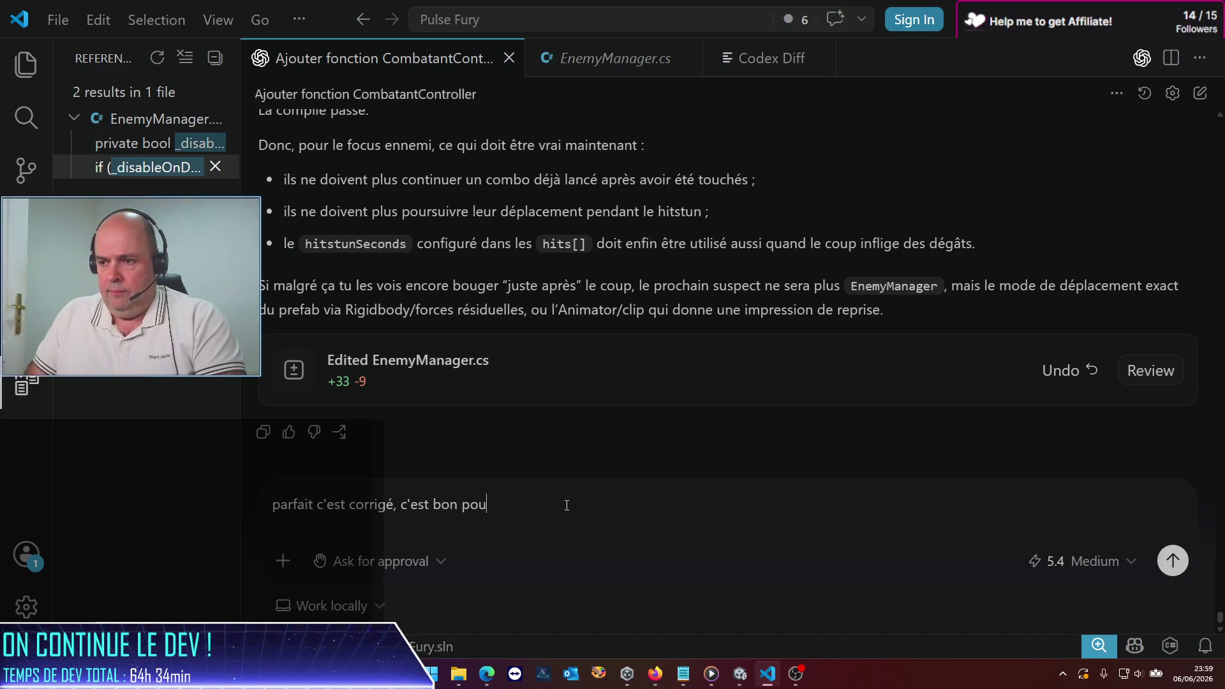
{"action": "type", "text": "r les ennemis ! a"}
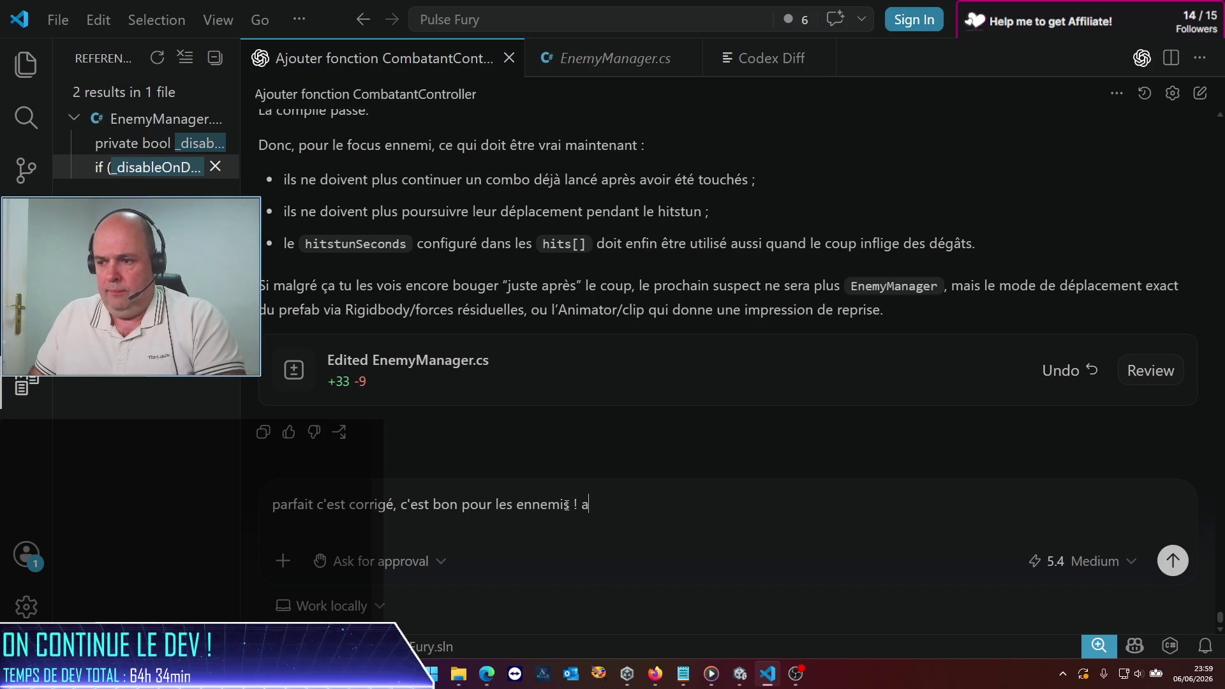
{"action": "key", "text": "BackSpace"}
{"action": "type", "text": "M"}
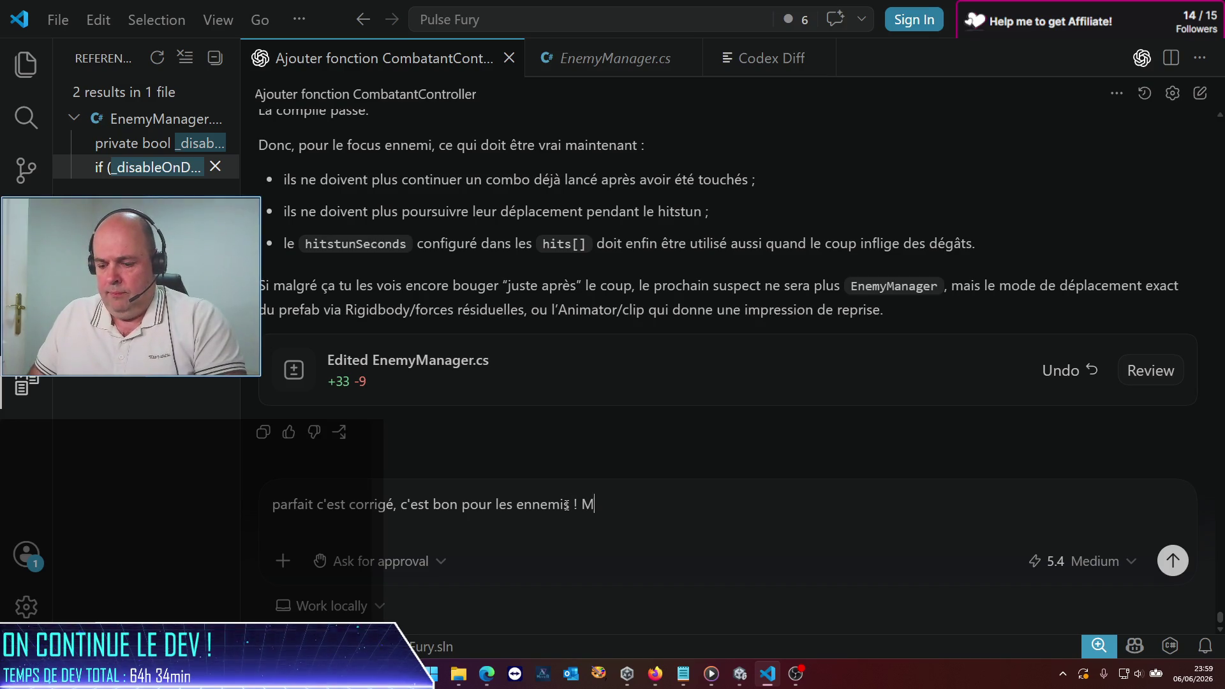
{"action": "type", "text": "aintenant"}
{"action": "type", "text": " attaqu"}
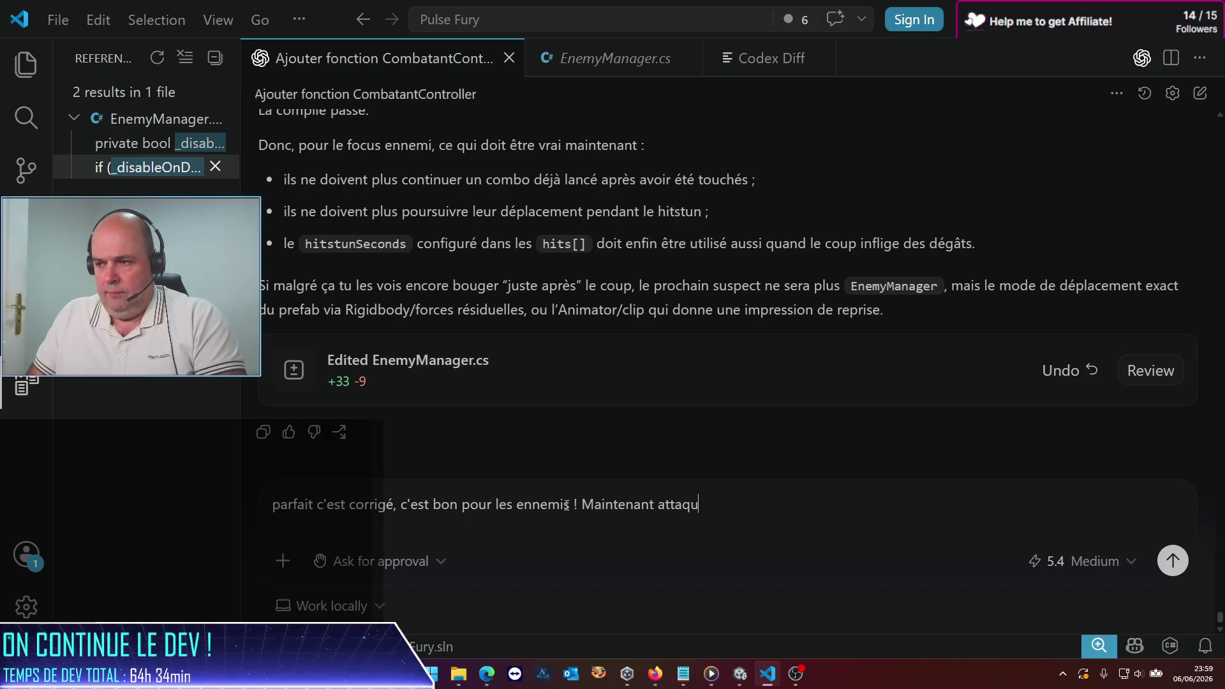
{"action": "type", "text": "joueur, p"}
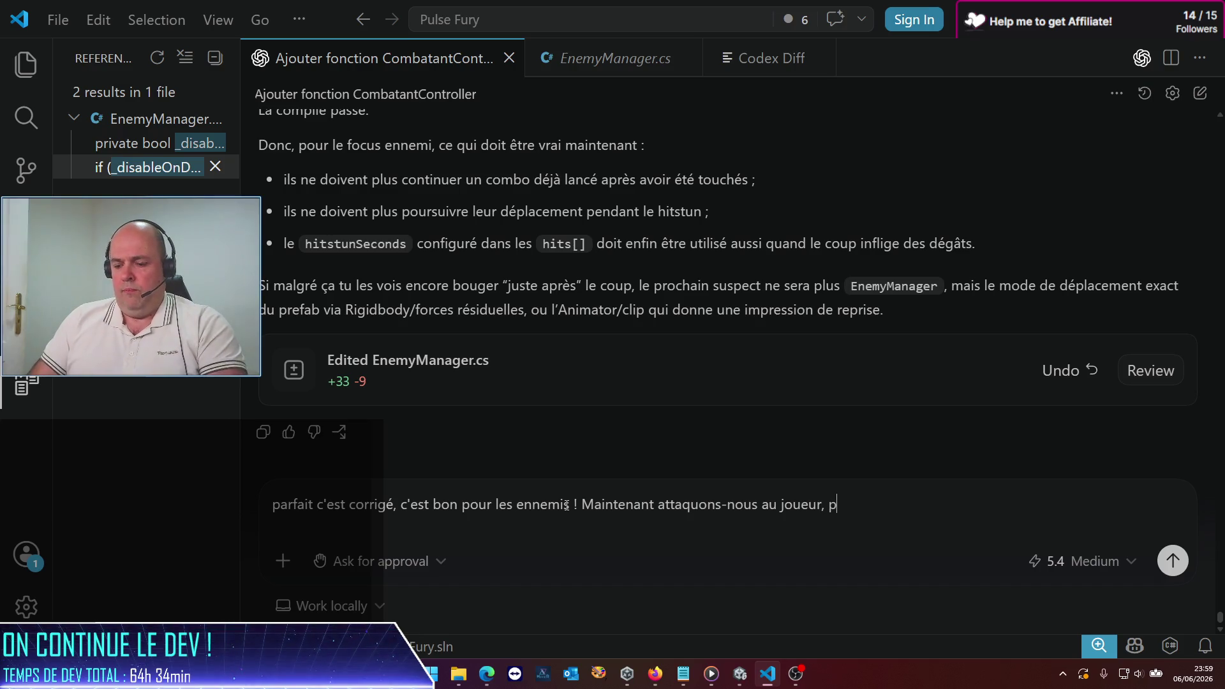
{"action": "type", "text": "tu gbj"}
{"action": "key", "text": "BackSpace"}
{"action": "key", "text": "BackSpace"}
{"action": "key", "text": "BackSpace"}
{"action": "type", "text": "faire une passe de vérfi"}
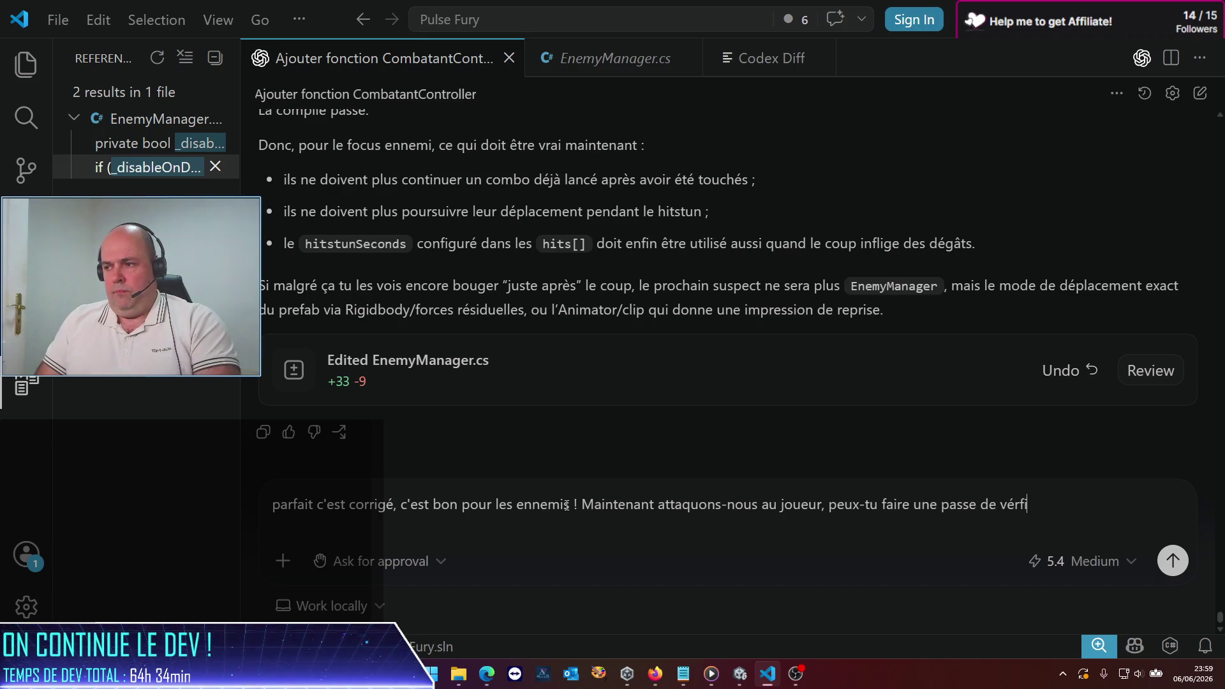
{"action": "key", "text": "BackSpace"}
{"action": "key", "text": "BackSpace"}
{"action": "type", "text": "ification ? et en pr"}
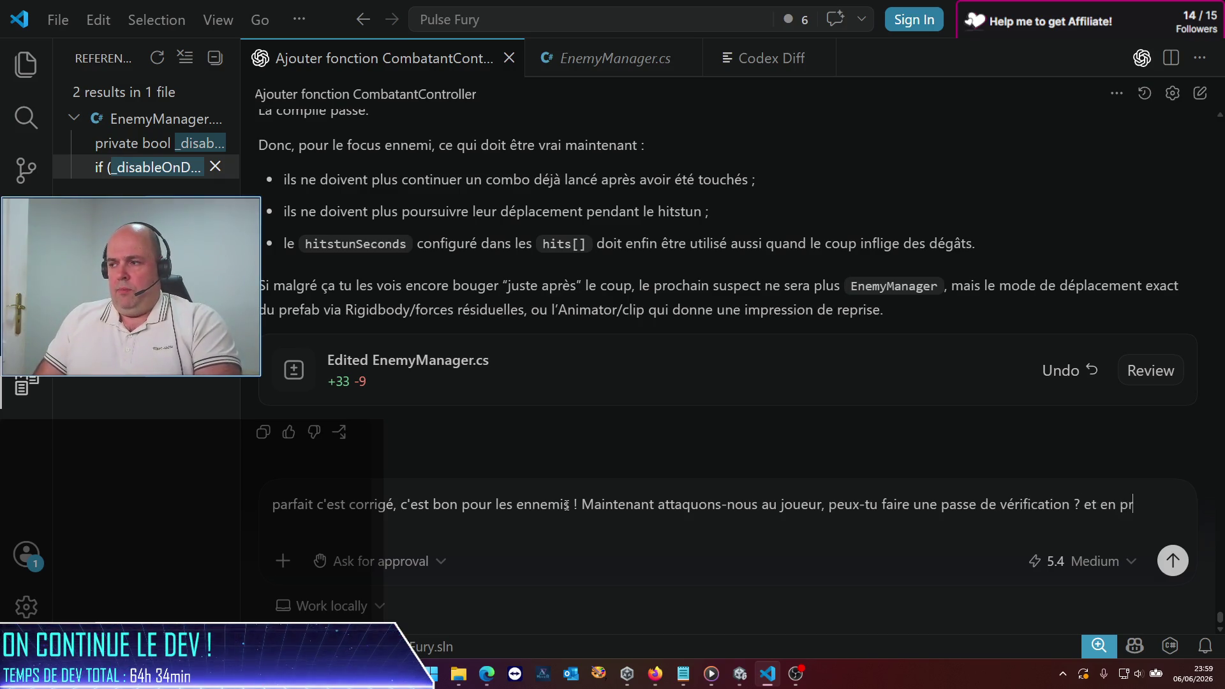
{"action": "type", "text": "ofiter égak"}
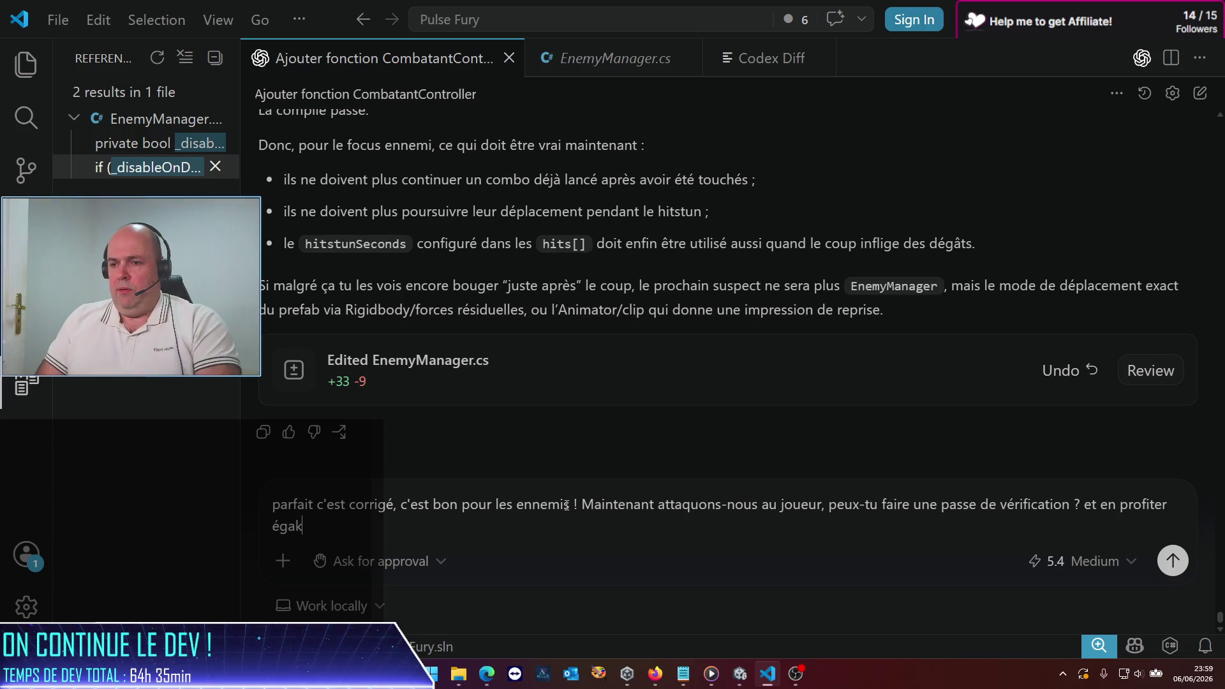
{"action": "type", "text": "lement pour c"}
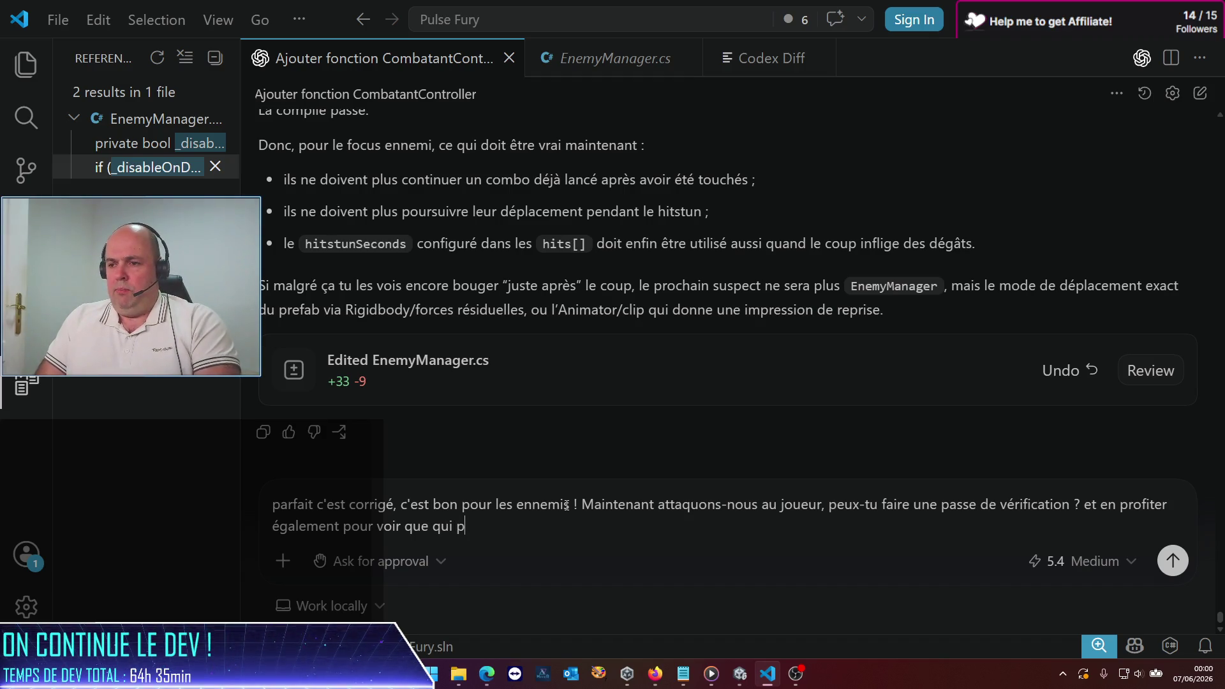
{"action": "type", "text": "t bl"}
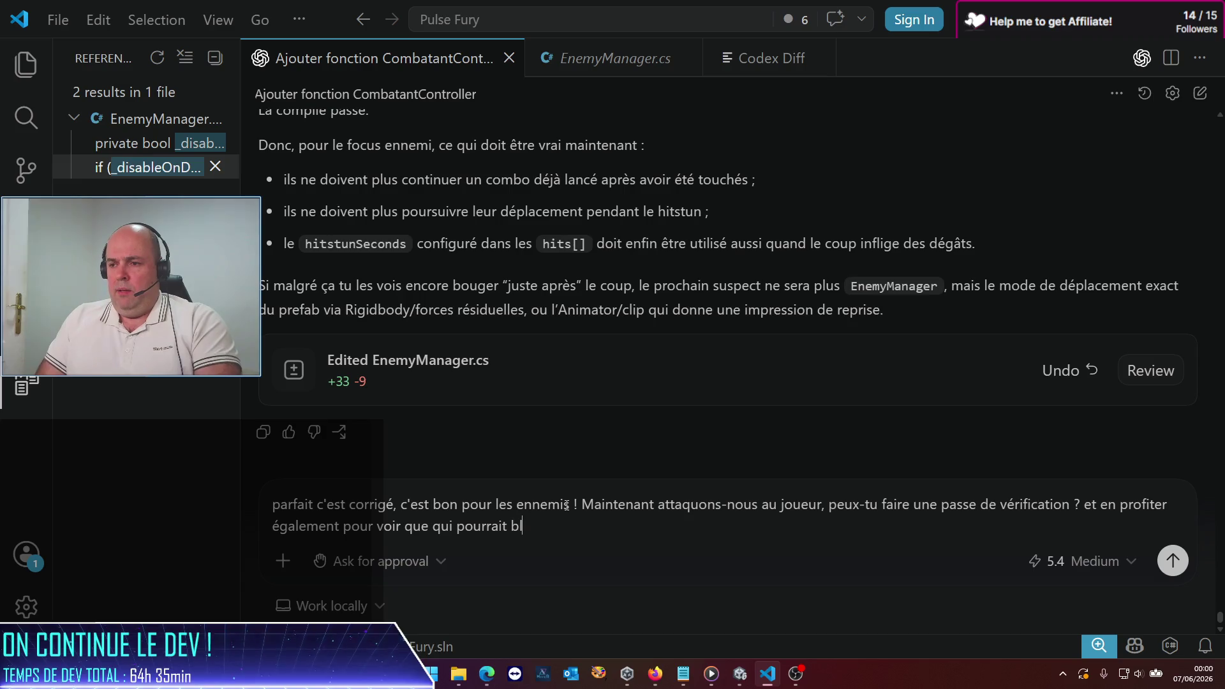
{"action": "type", "text": "oquer"}
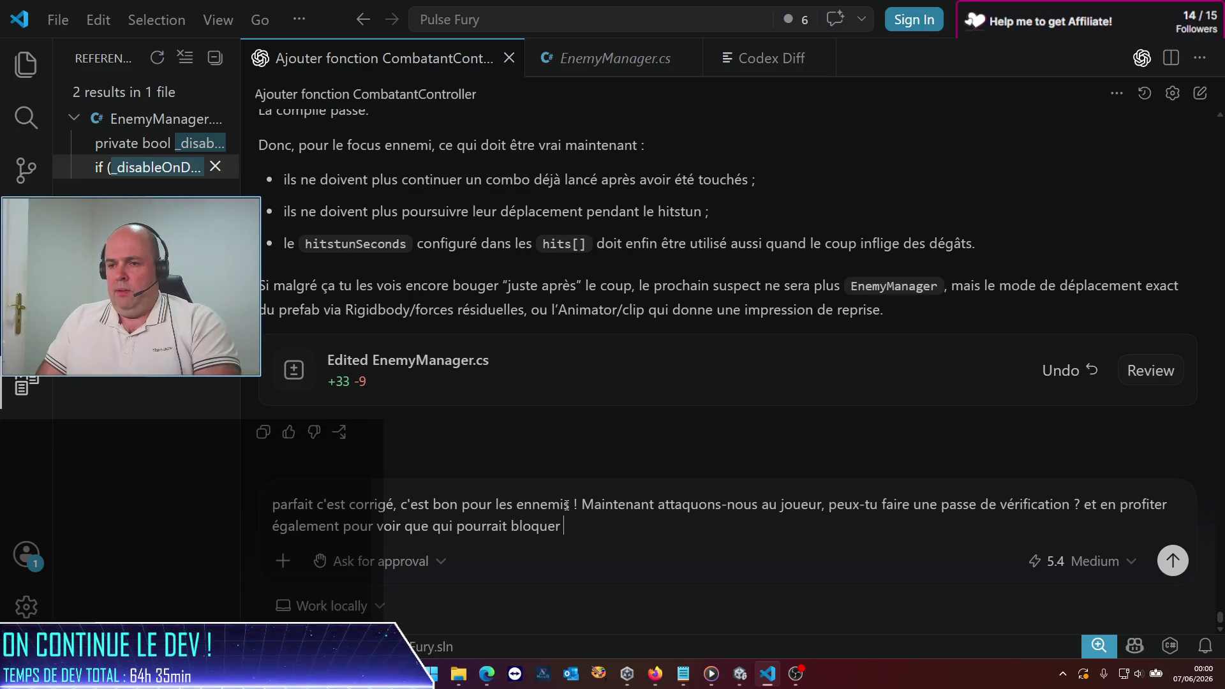
{"action": "type", "text": "mon guard"}
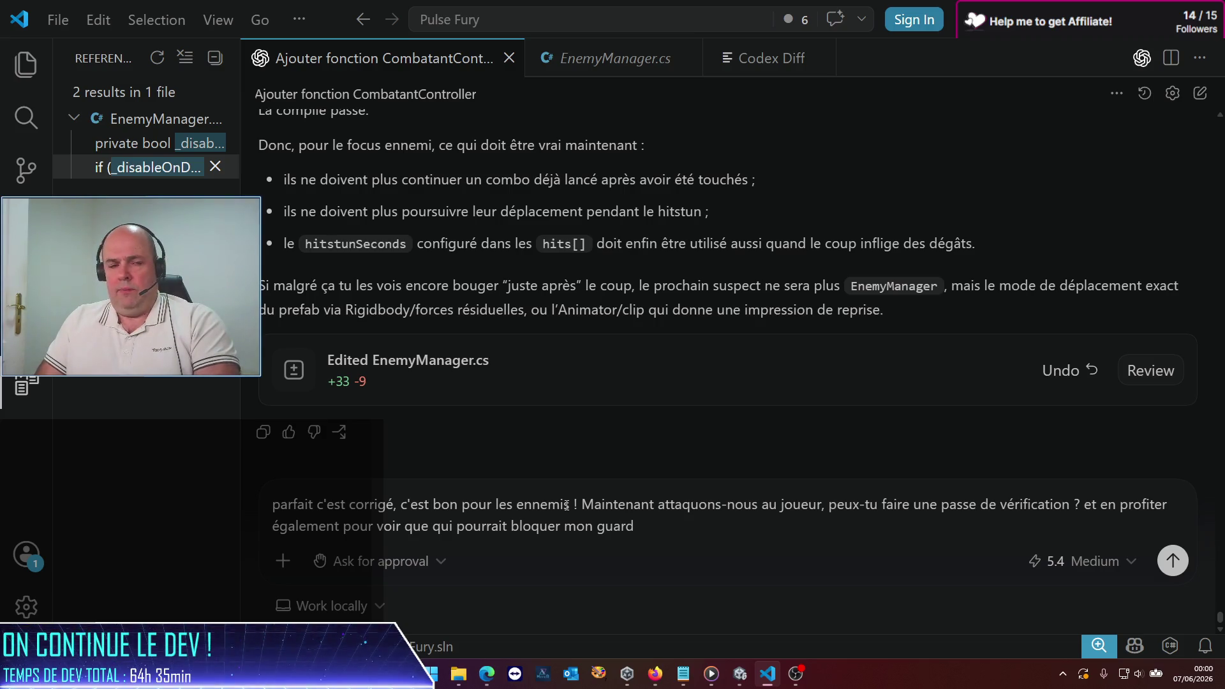
{"action": "type", "text": " de temps en t"}
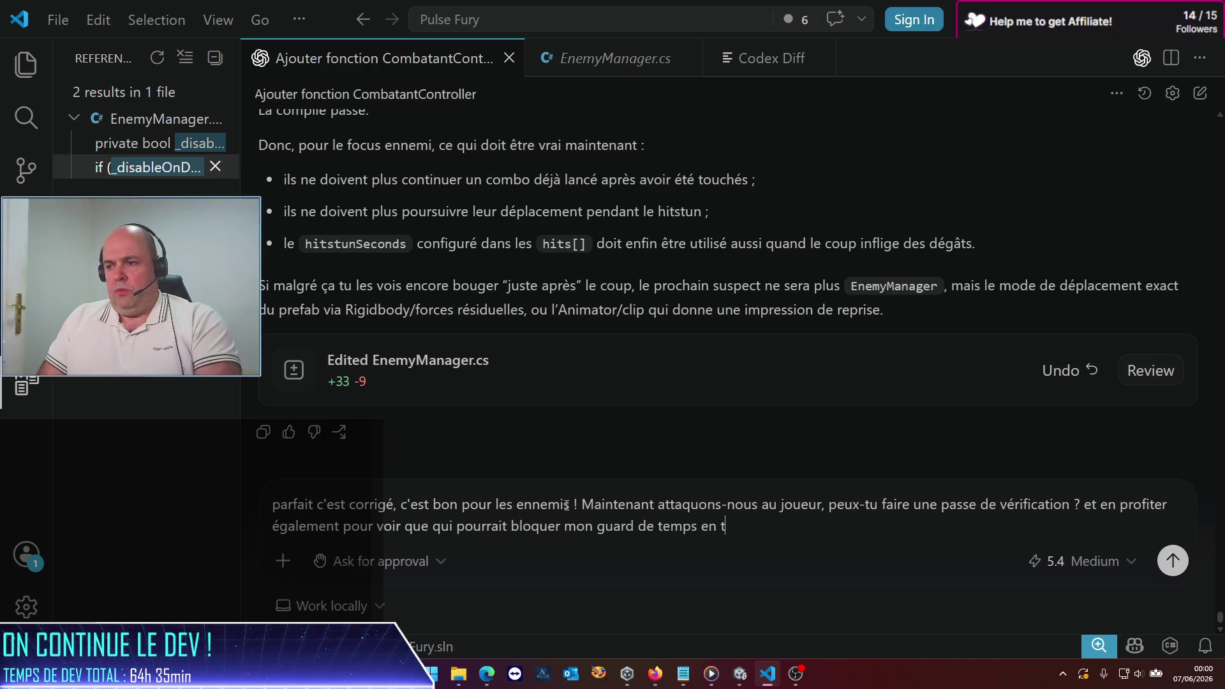
{"action": "type", "text": "emps à du"}
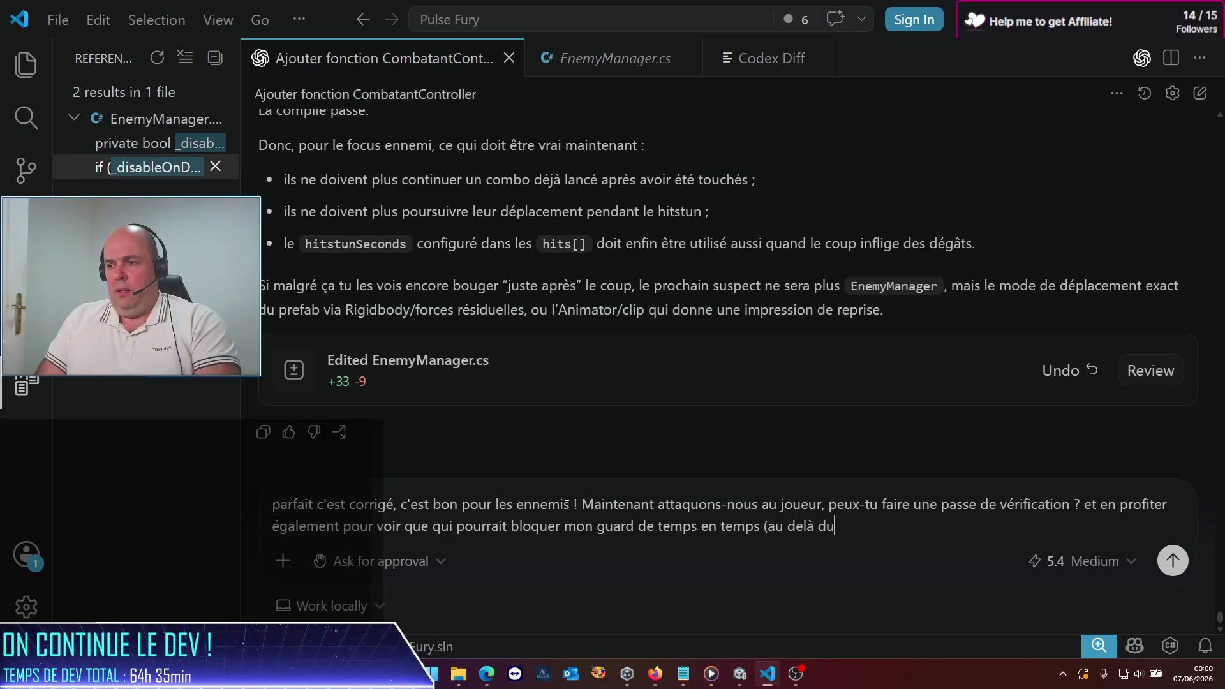
{"action": "type", "text": " hitstu)"}
{"action": "key", "text": "Return"}
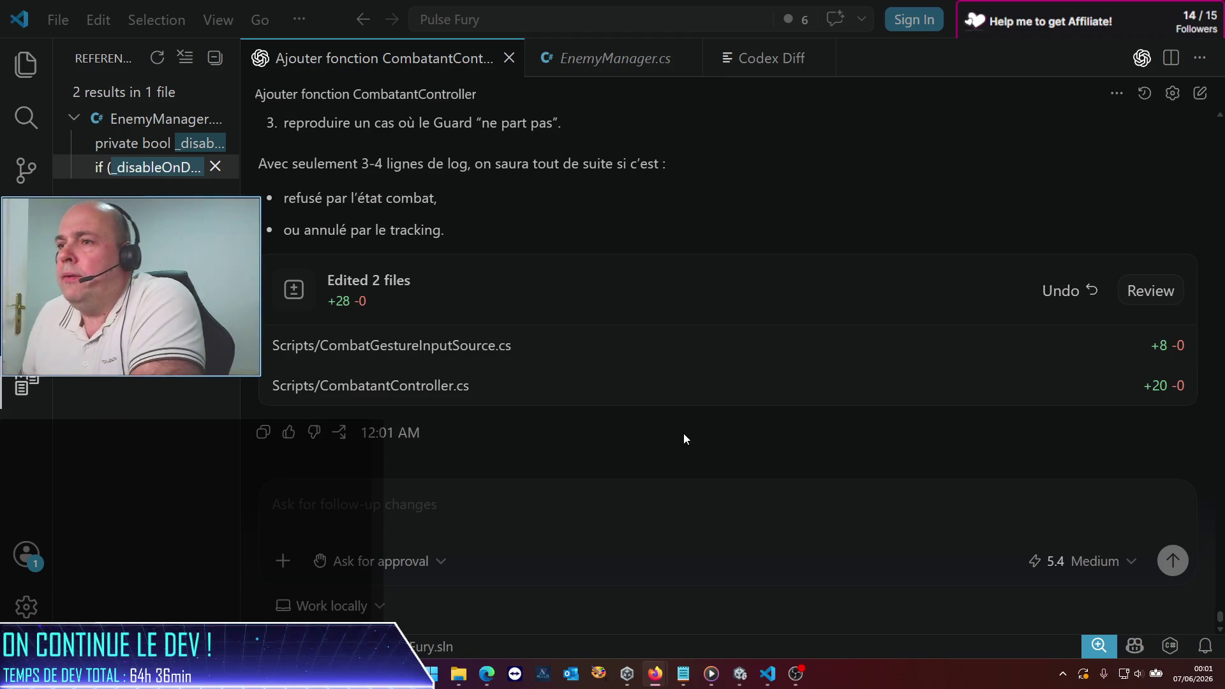
Step: Read through Codex's Guard diagnosis in the chat panel, then bring the Unity editor forward
{"action": "scroll", "coordinate": [640, 387], "scroll_direction": "up", "scroll_amount": 1}
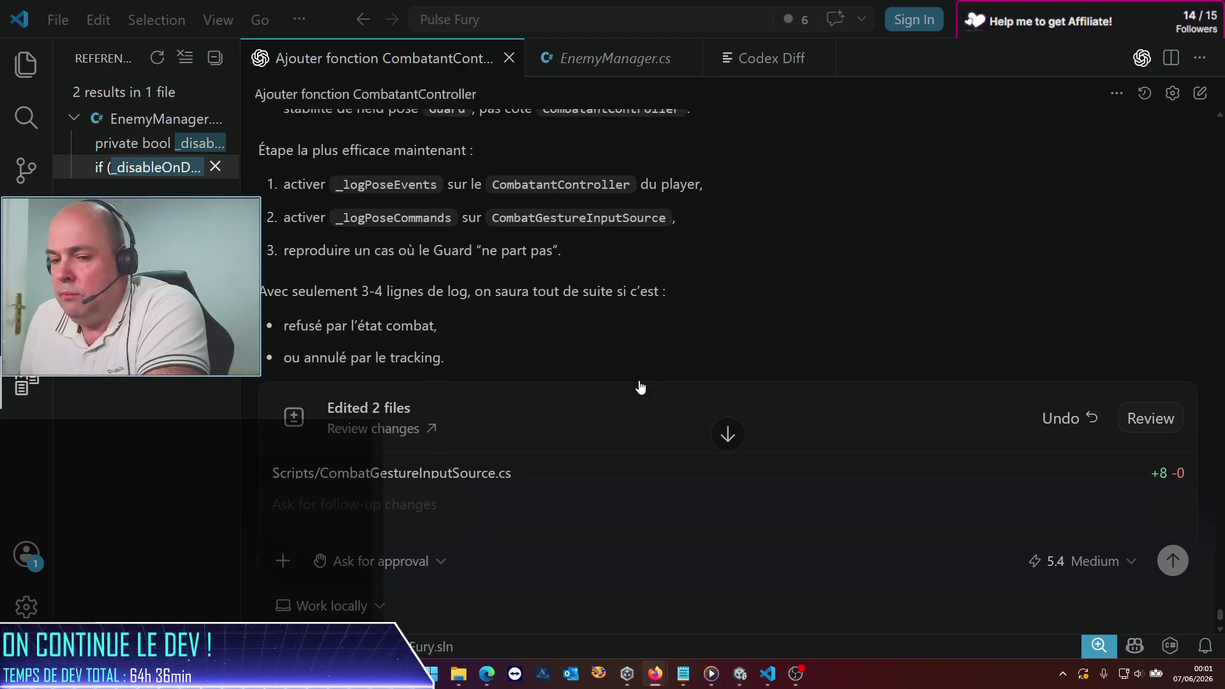
{"action": "scroll", "coordinate": [640, 383], "scroll_direction": "up", "scroll_amount": 10}
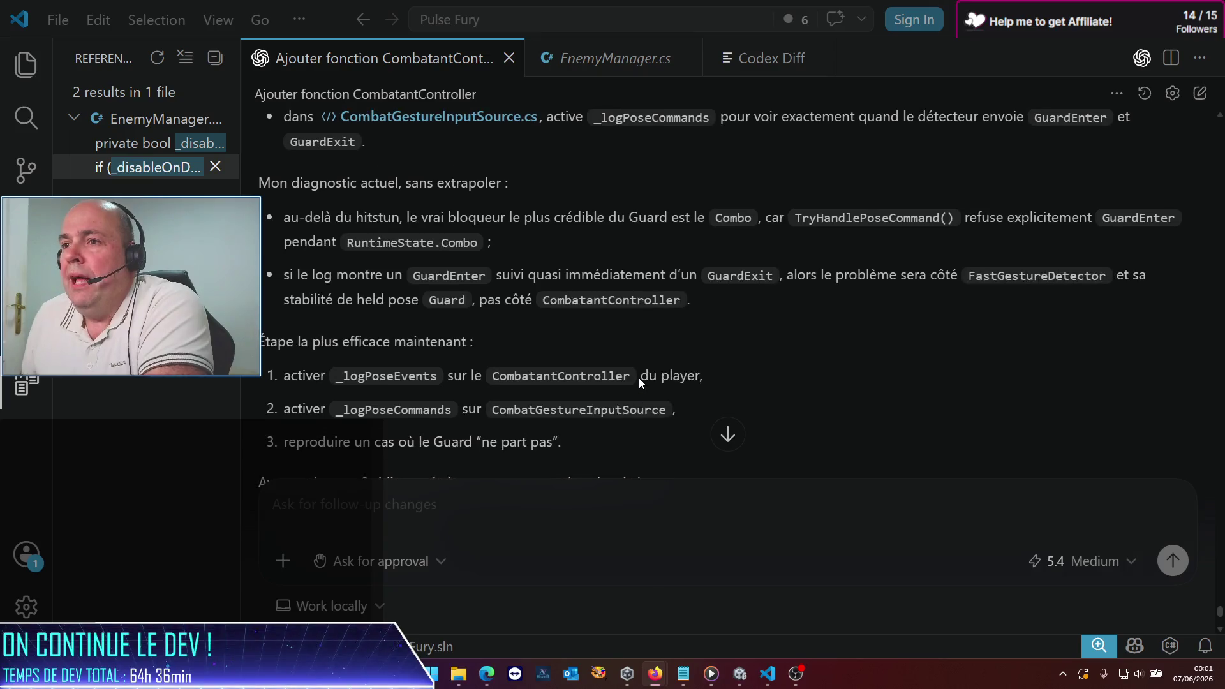
{"action": "scroll", "coordinate": [639, 382], "scroll_direction": "up", "scroll_amount": 5}
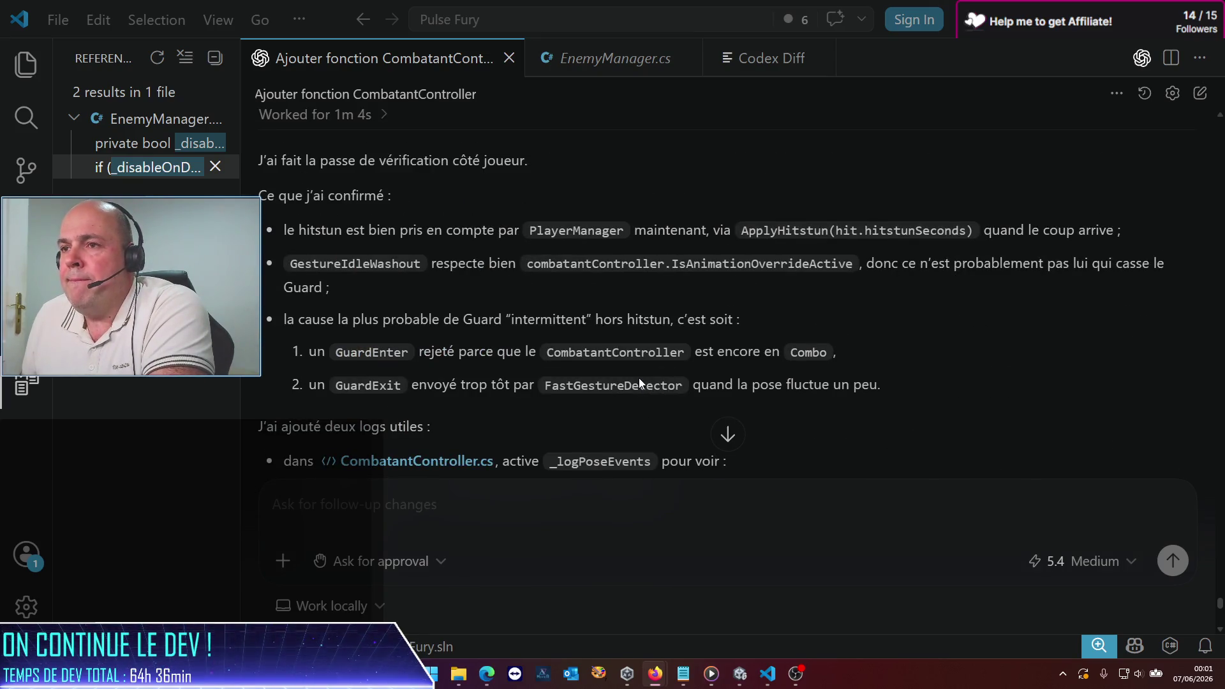
{"action": "scroll", "coordinate": [639, 378], "scroll_direction": "up", "scroll_amount": 4}
{"action": "scroll", "coordinate": [638, 378], "scroll_direction": "down", "scroll_amount": 6}
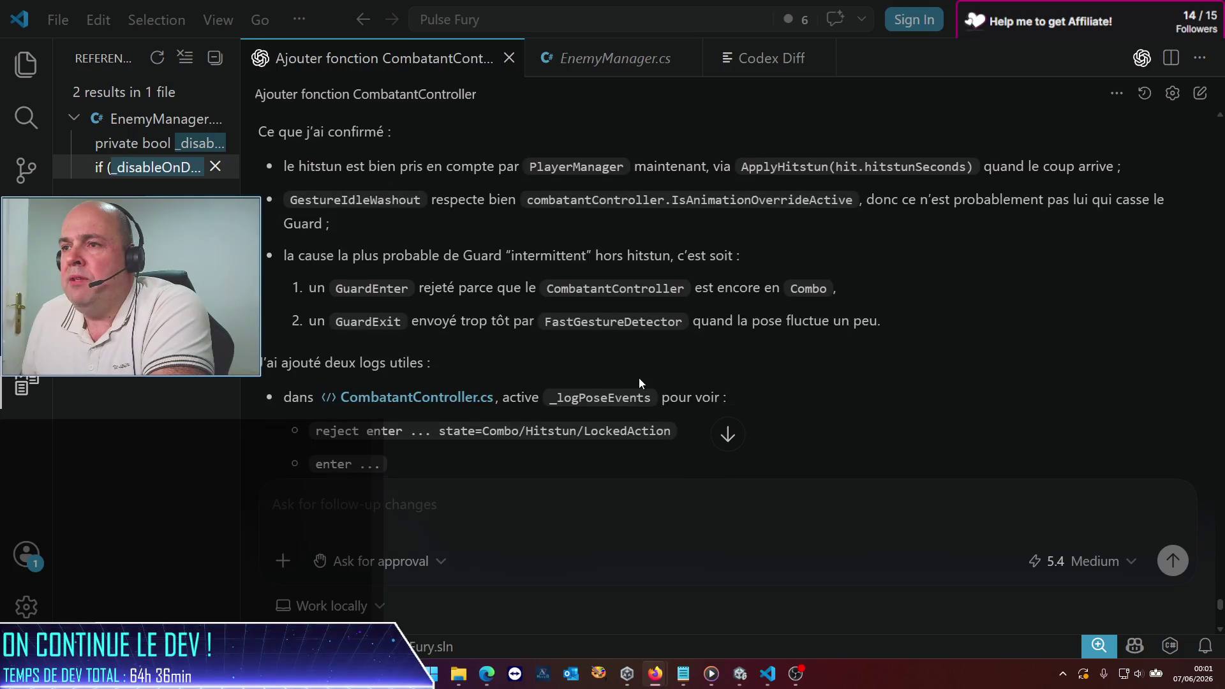
{"action": "scroll", "coordinate": [640, 381], "scroll_direction": "up", "scroll_amount": 1}
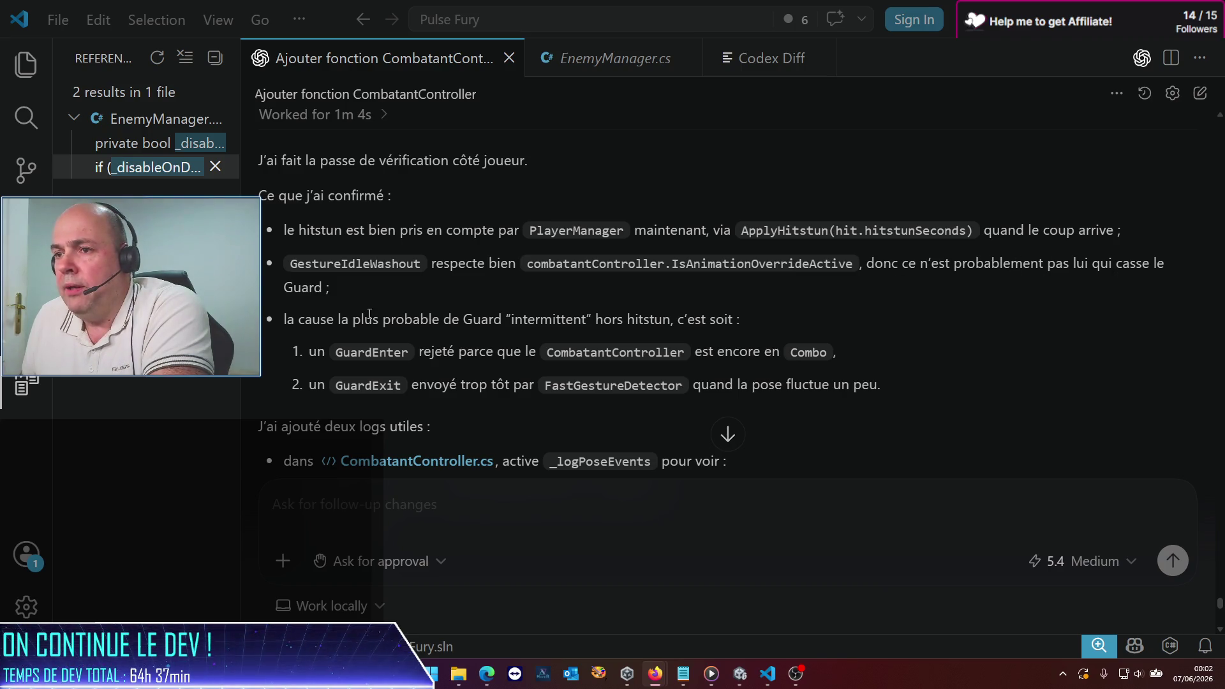
{"action": "scroll", "coordinate": [370, 314], "scroll_direction": "down", "scroll_amount": 1}
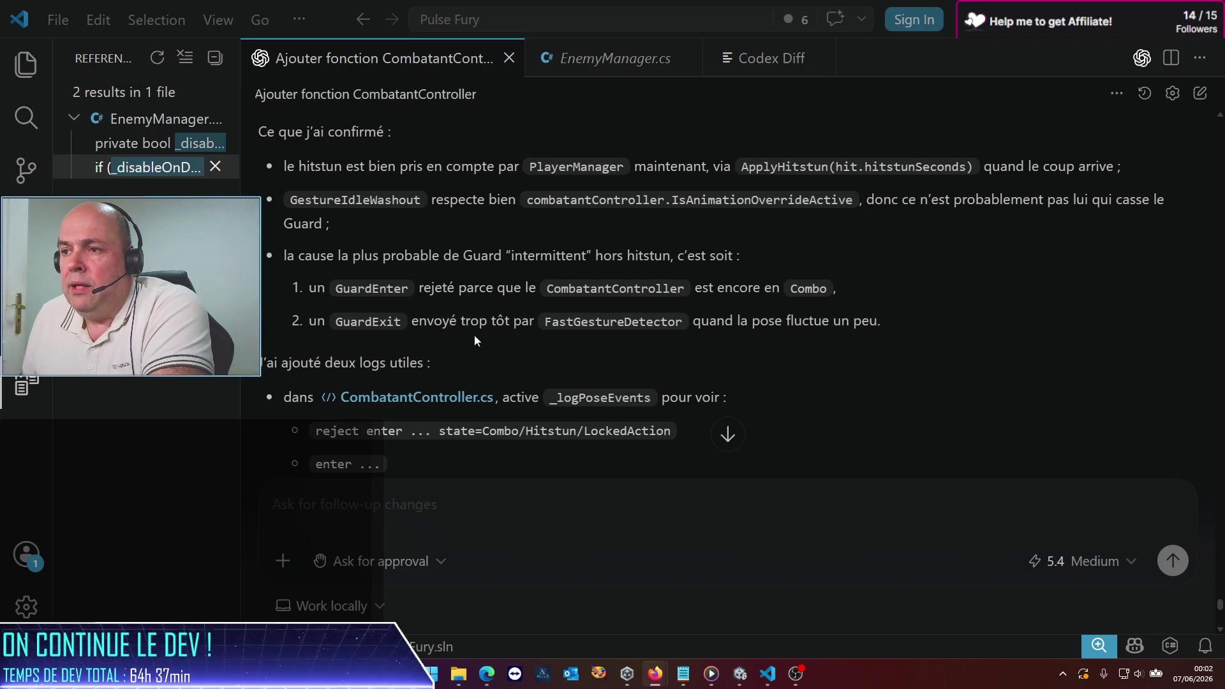
{"action": "scroll", "coordinate": [468, 321], "scroll_direction": "down", "scroll_amount": 2}
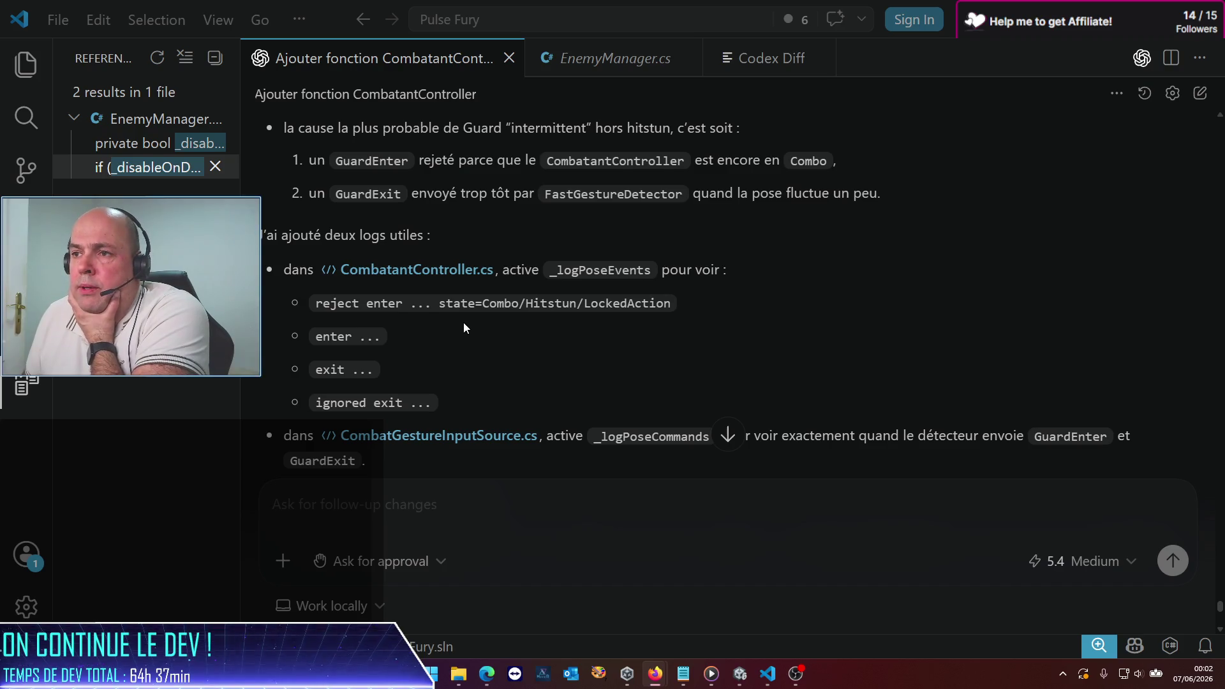
{"action": "scroll", "coordinate": [463, 323], "scroll_direction": "down", "scroll_amount": 3}
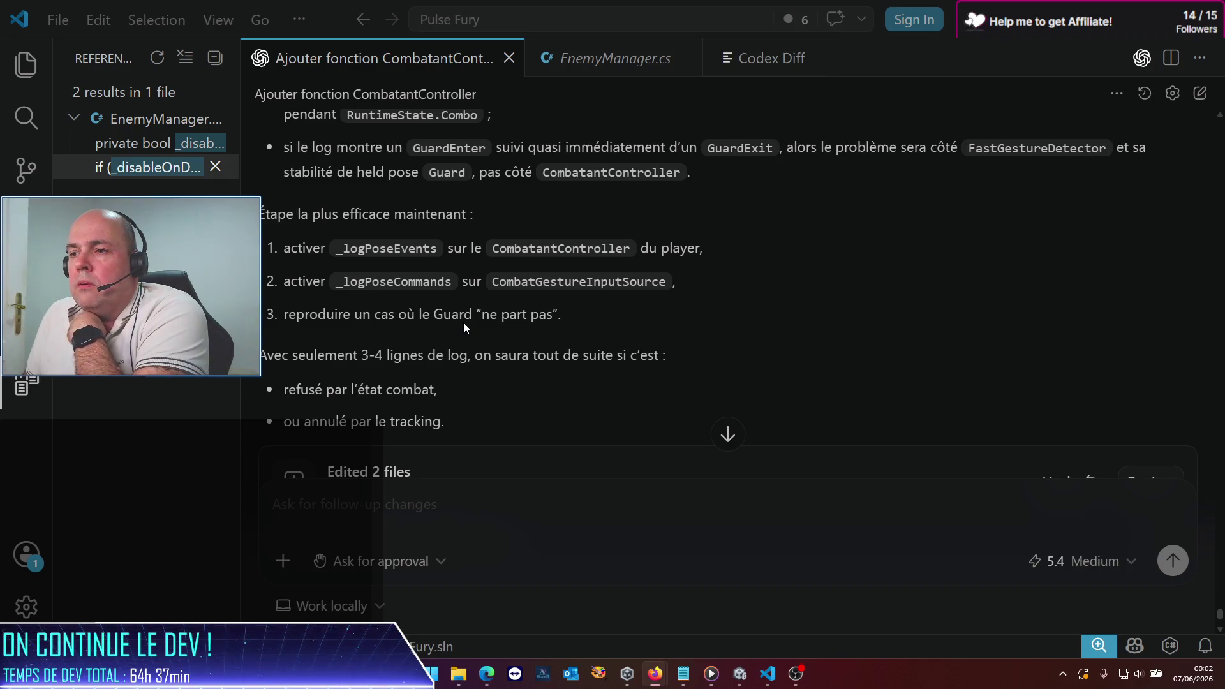
{"action": "scroll", "coordinate": [463, 323], "scroll_direction": "down", "scroll_amount": 3}
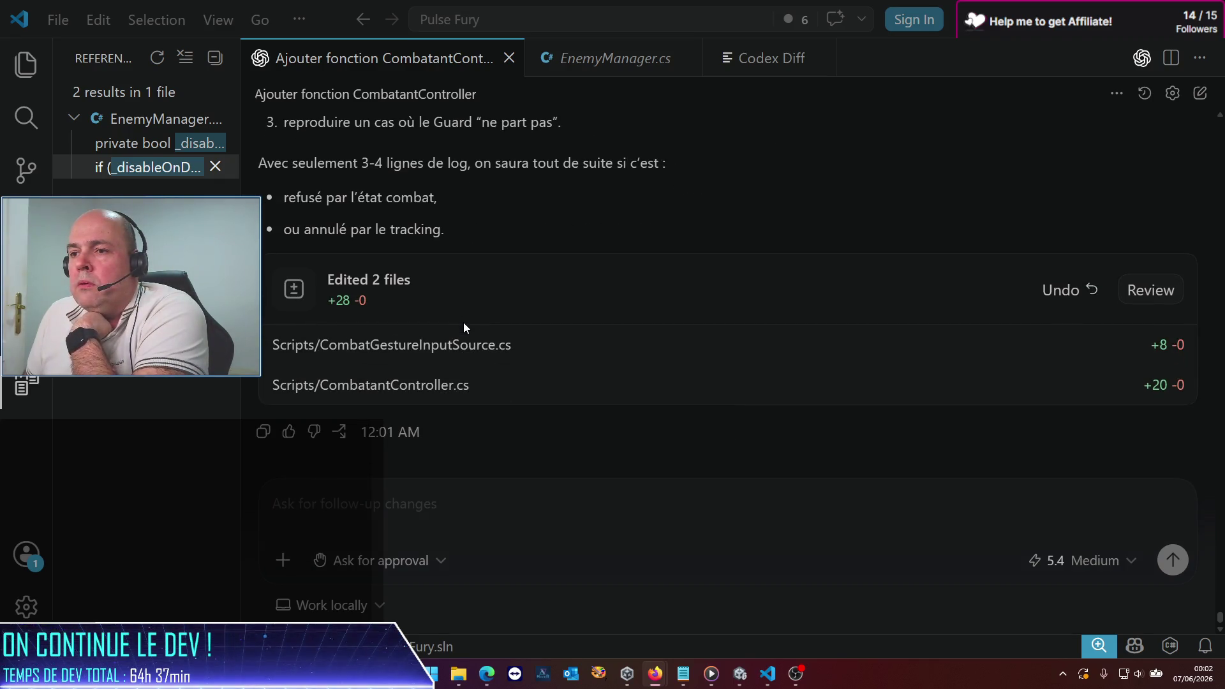
{"action": "left_click", "coordinate": [740, 674]}
{"action": "mouse_move", "coordinate": [711, 673]}
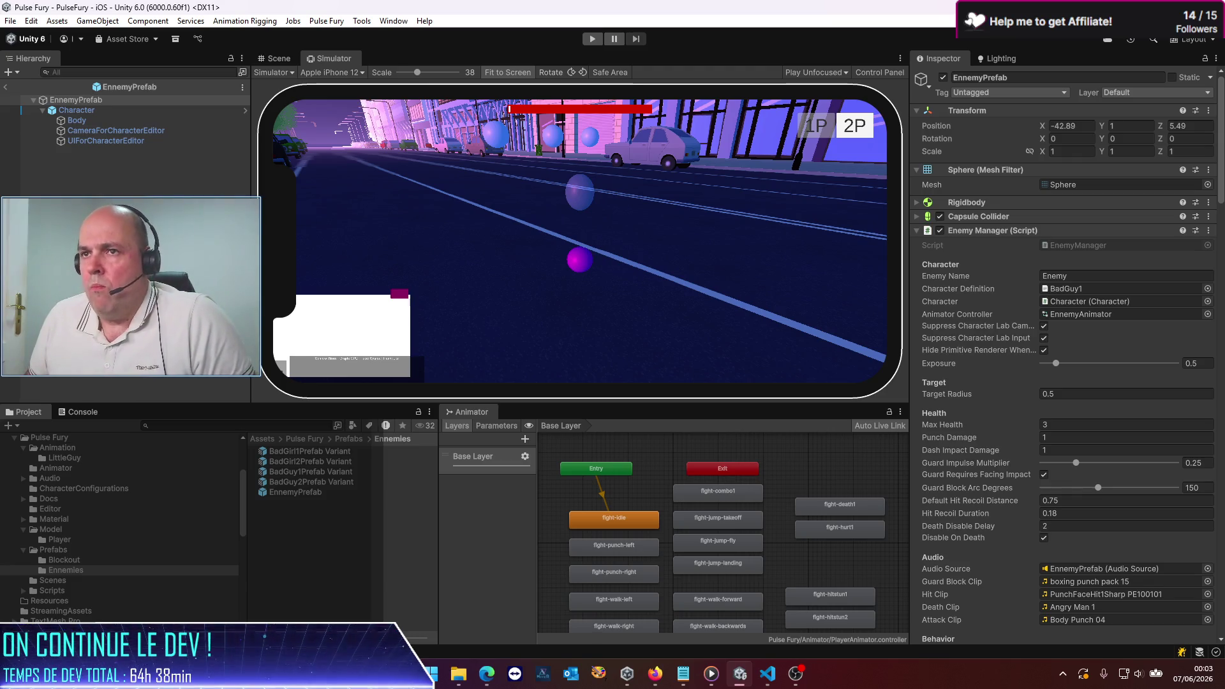
Step: Exit the enemy prefab, select PlayerPrefab, widen the Inspector and scroll to its Debug options
{"action": "left_click", "coordinate": [6, 87]}
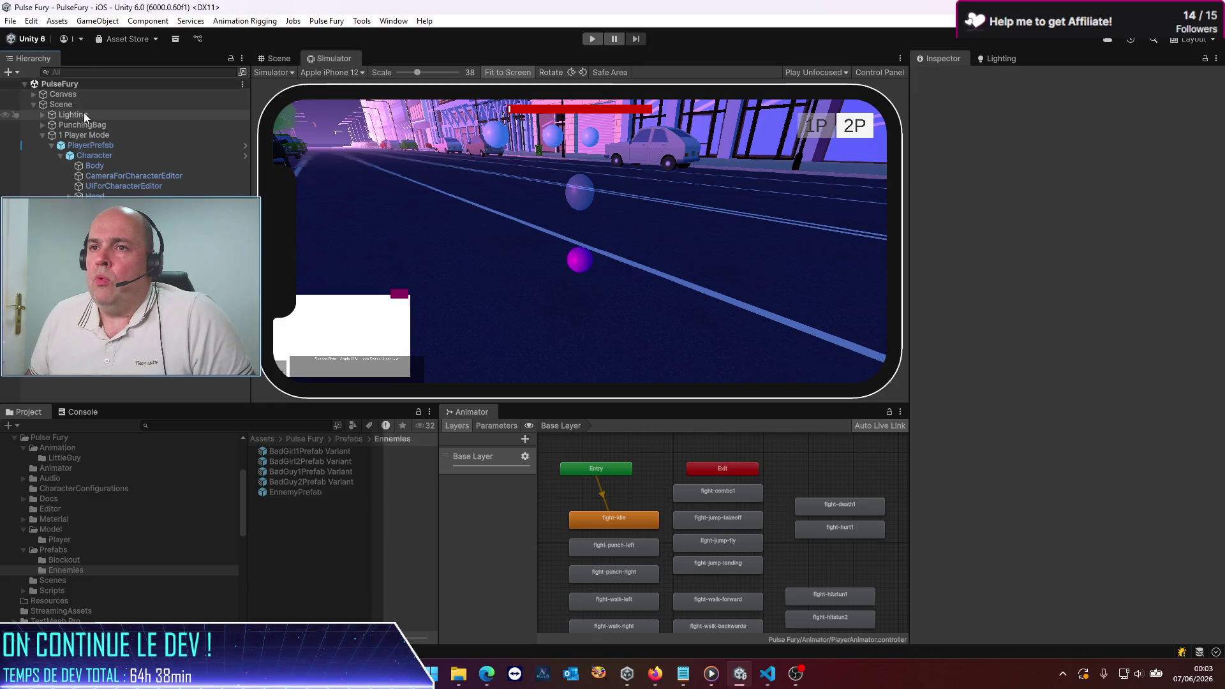
{"action": "left_click", "coordinate": [89, 147]}
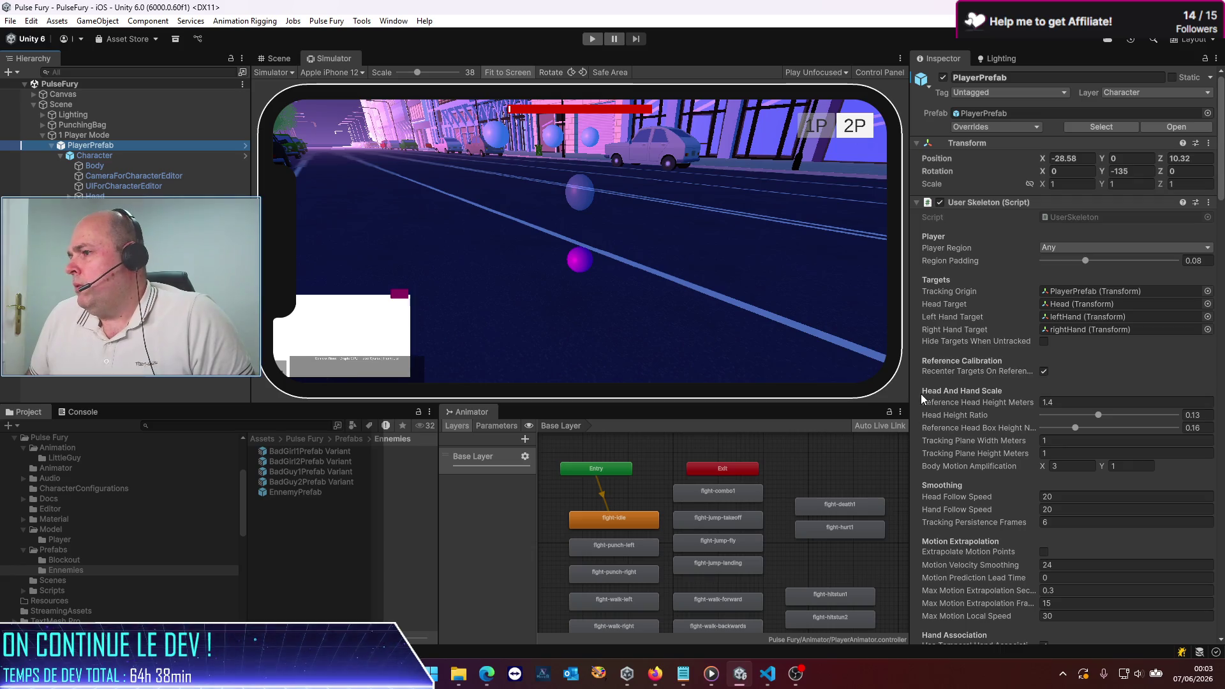
{"action": "left_click_drag", "start_coordinate": [910, 397], "coordinate": [810, 397]}
{"action": "scroll", "coordinate": [991, 470], "scroll_direction": "down", "scroll_amount": 5}
{"action": "scroll", "coordinate": [928, 454], "scroll_direction": "down", "scroll_amount": 20}
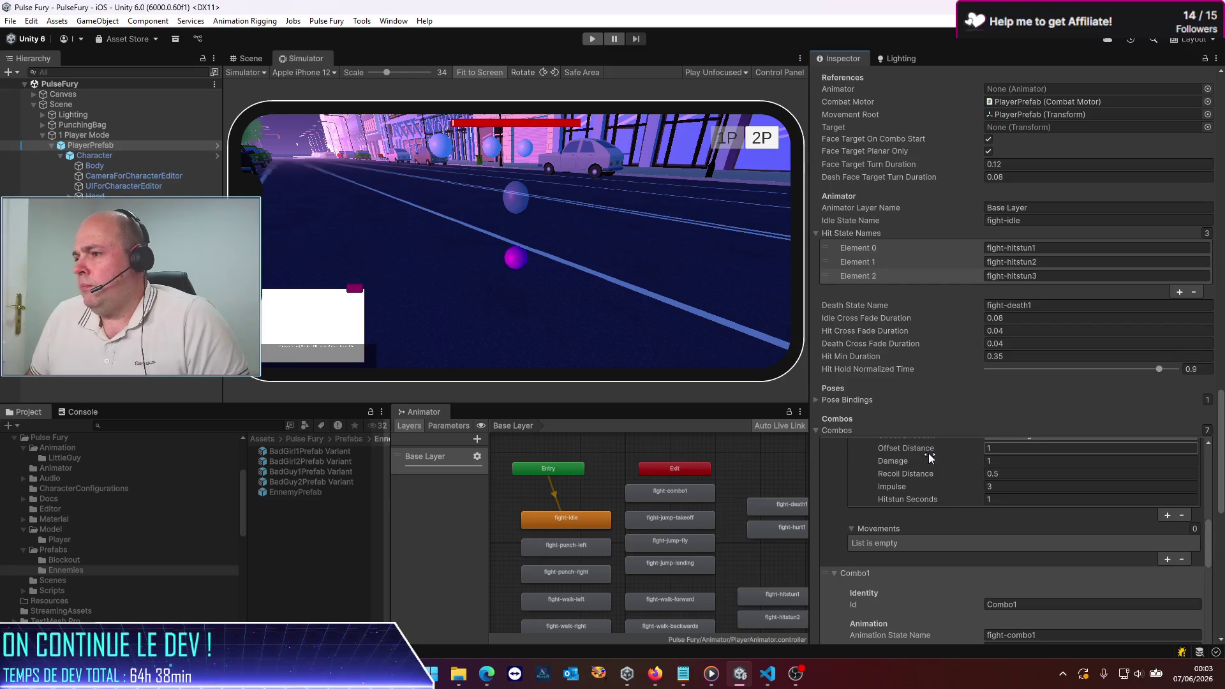
{"action": "scroll", "coordinate": [839, 520], "scroll_direction": "down", "scroll_amount": 10}
{"action": "scroll", "coordinate": [1222, 508], "scroll_direction": "down", "scroll_amount": 10}
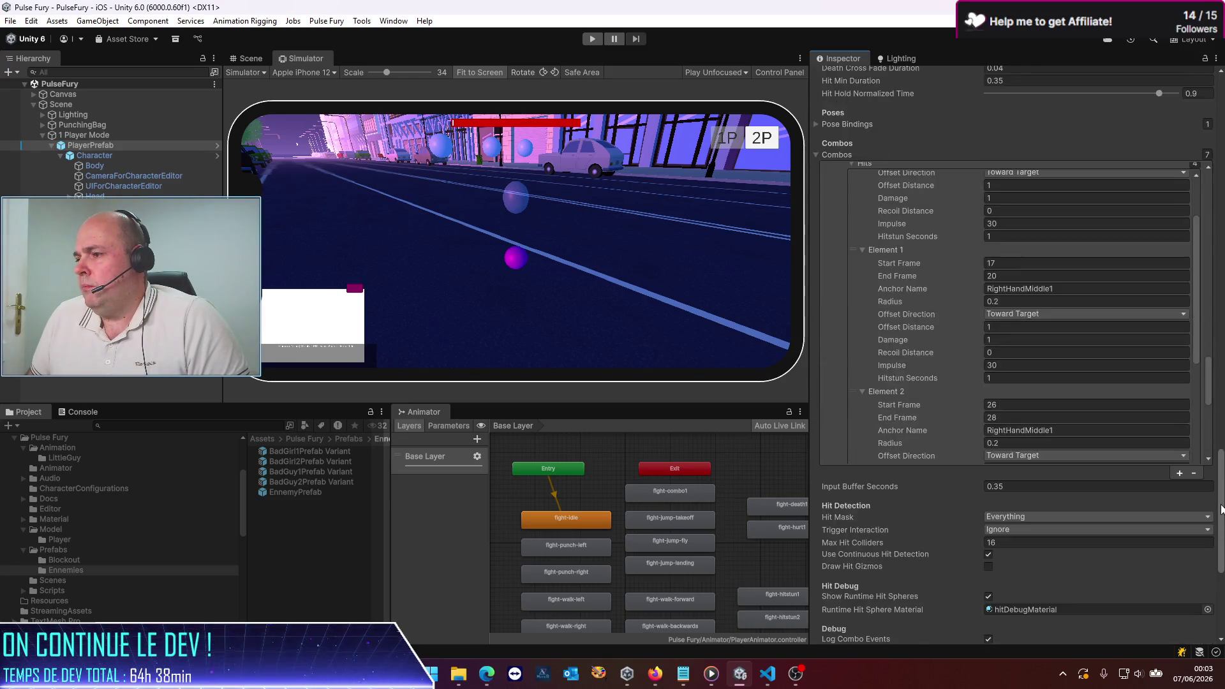
{"action": "scroll", "coordinate": [1222, 509], "scroll_direction": "down", "scroll_amount": 10}
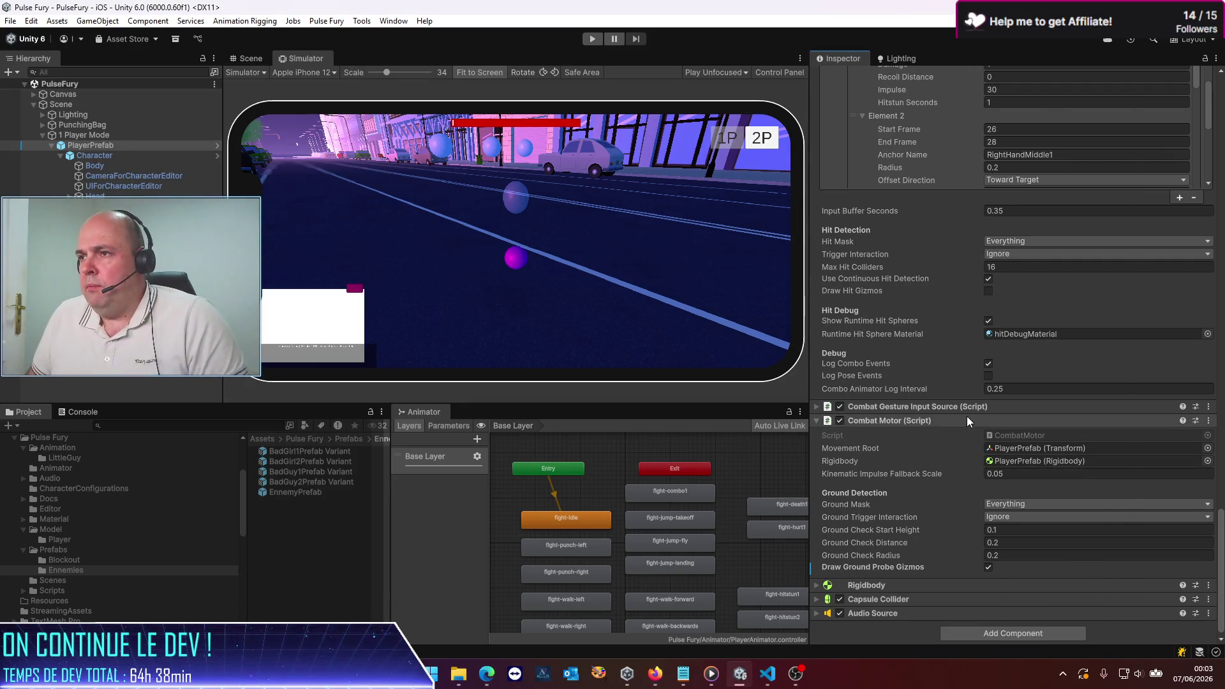
Step: Glance back at Codex's reply in VS Code, then return to Unity
{"action": "key", "text": "alt+Tab"}
{"action": "key", "text": "alt+Tab"}
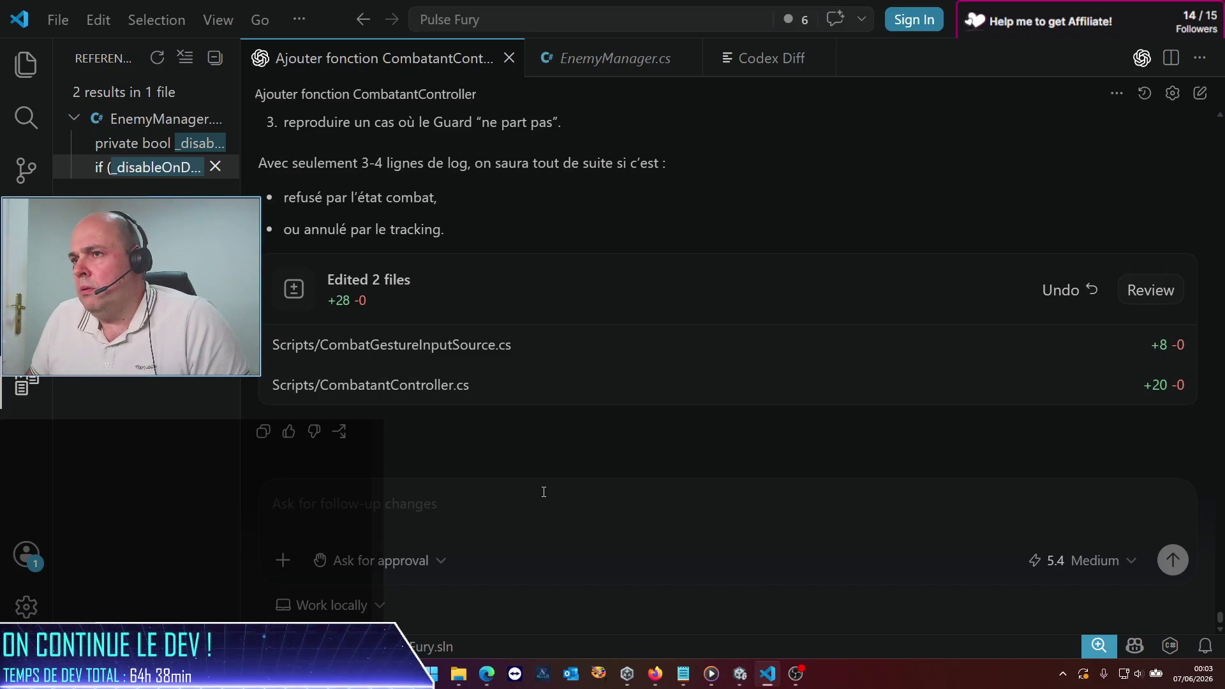
{"action": "scroll", "coordinate": [544, 492], "scroll_direction": "up", "scroll_amount": 5}
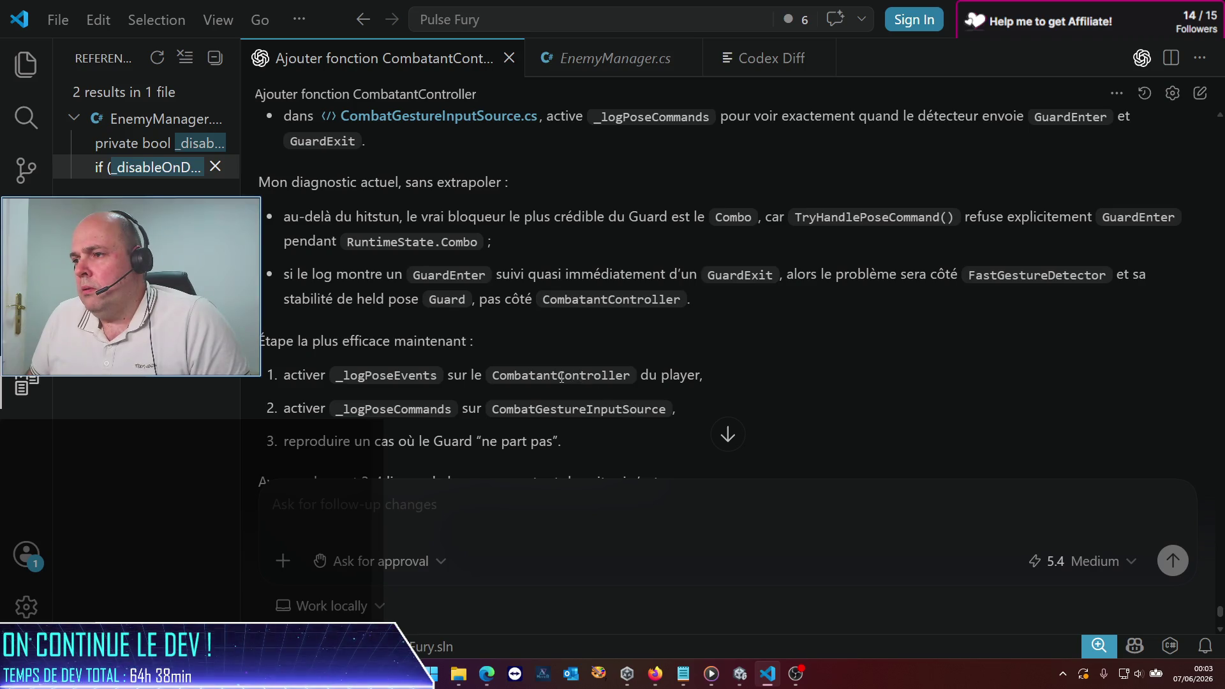
{"action": "key", "text": "alt+Tab"}
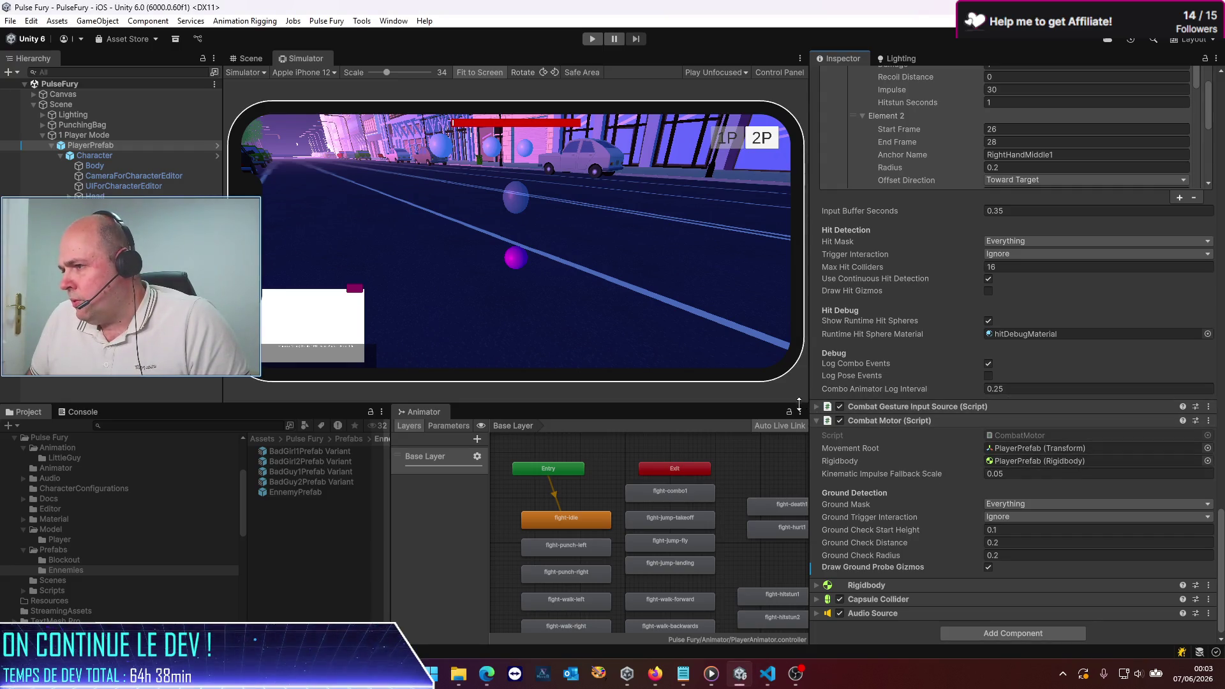
Step: Enable Log Pose Commands and Log Pose Events on PlayerPrefab
{"action": "left_click", "coordinate": [816, 407]}
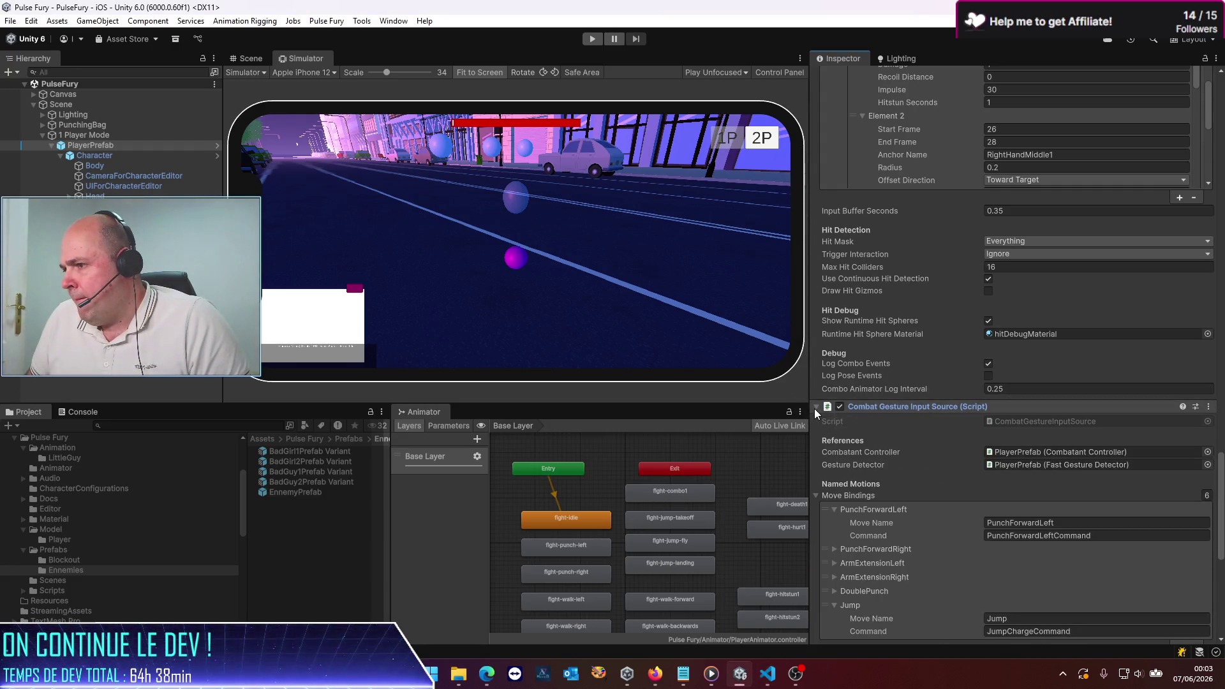
{"action": "scroll", "coordinate": [841, 444], "scroll_direction": "down", "scroll_amount": 2}
{"action": "left_click", "coordinate": [817, 426]}
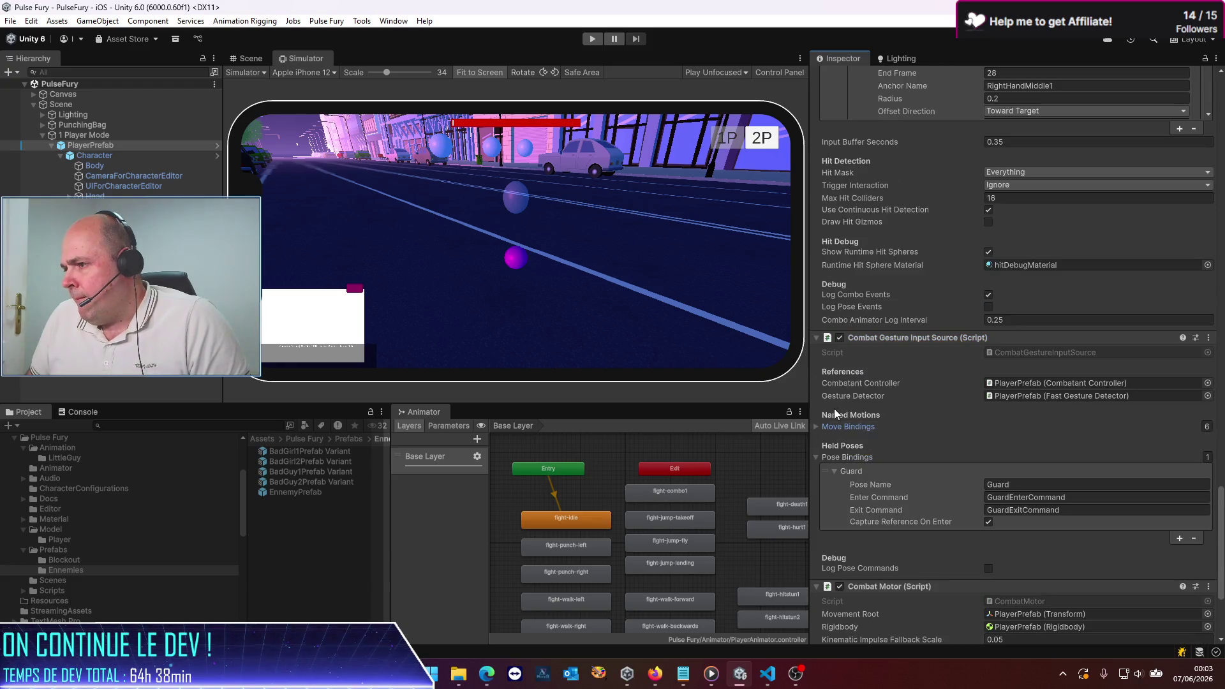
{"action": "left_click", "coordinate": [989, 568]}
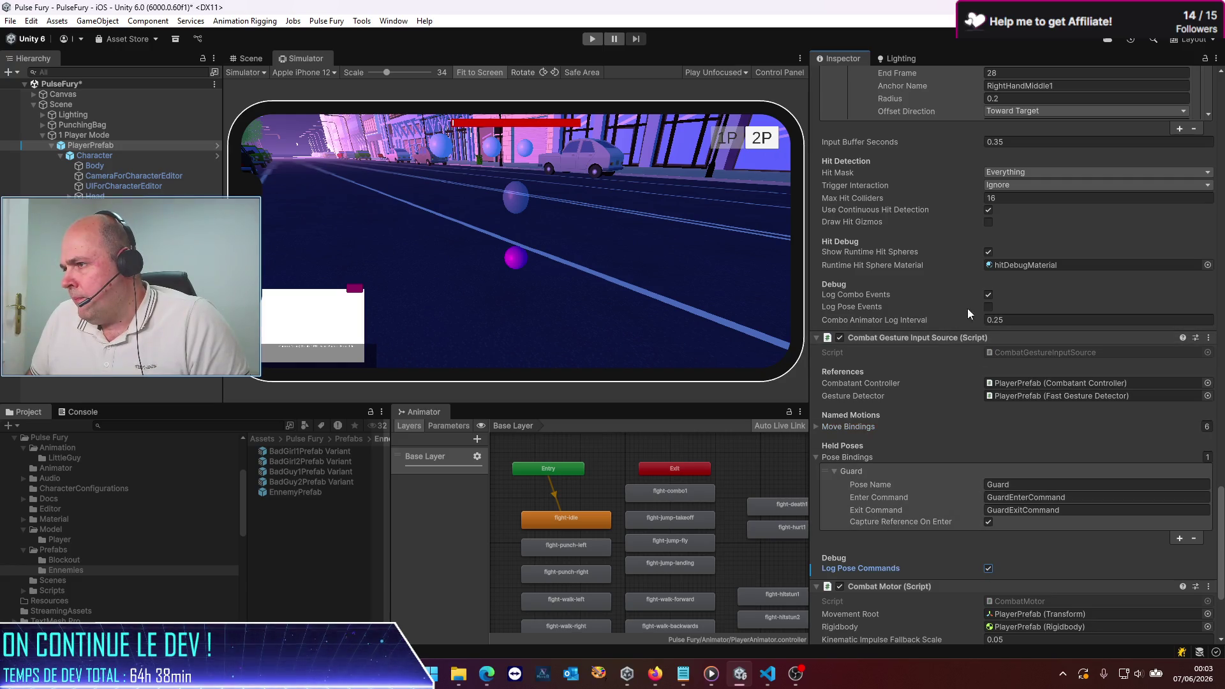
{"action": "left_click", "coordinate": [989, 306]}
{"action": "scroll", "coordinate": [897, 300], "scroll_direction": "up", "scroll_amount": 10}
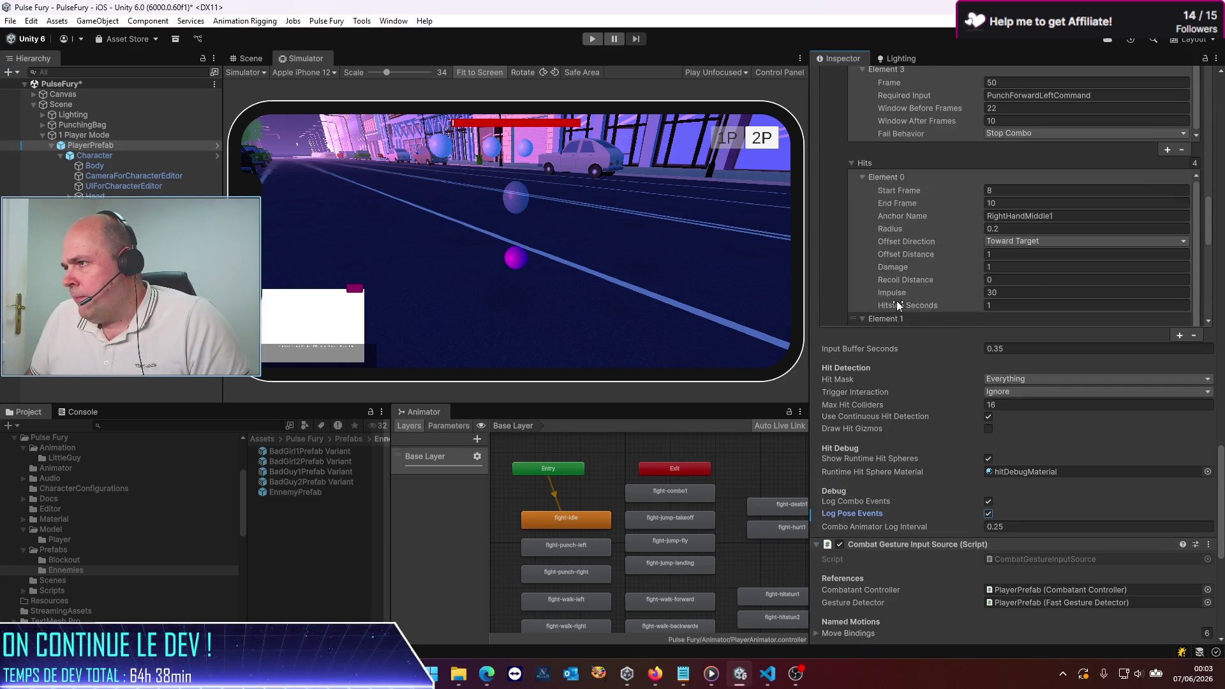
{"action": "scroll", "coordinate": [985, 409], "scroll_direction": "up", "scroll_amount": 3}
{"action": "scroll", "coordinate": [964, 192], "scroll_direction": "up", "scroll_amount": 5}
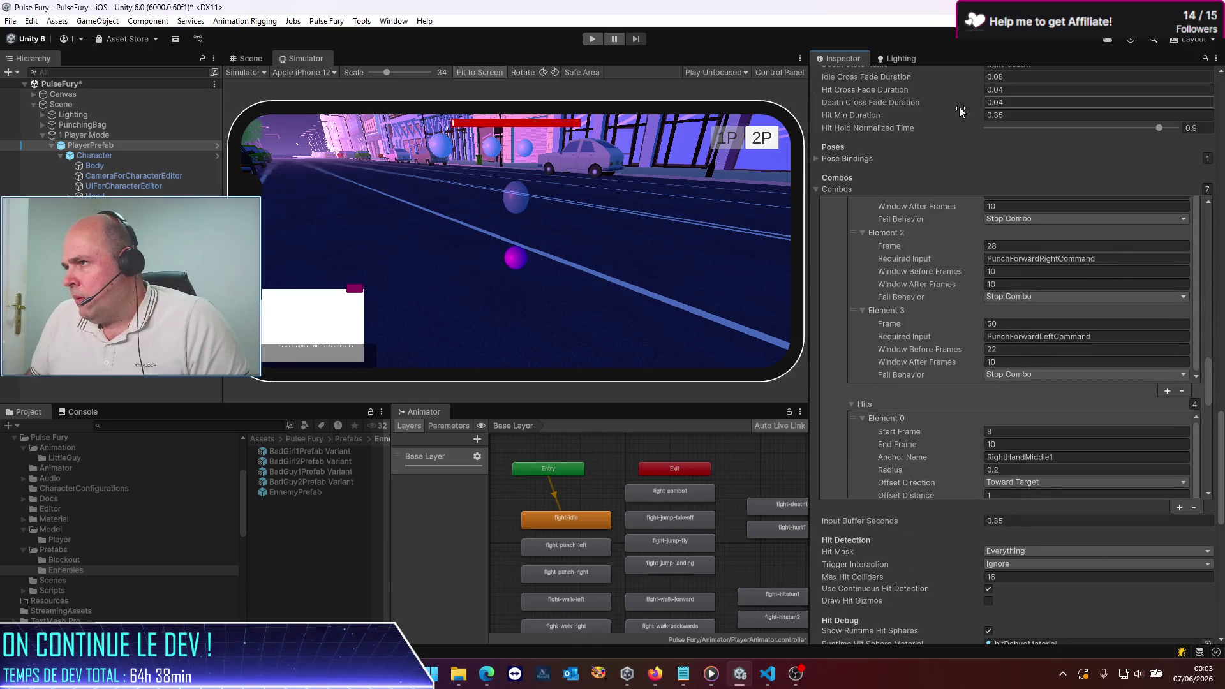
Step: Save the PulseFury scene, show the Console, close the Animator panel and enlarge the Simulator view
{"action": "key", "text": "ctrl+s"}
{"action": "left_click", "coordinate": [89, 413]}
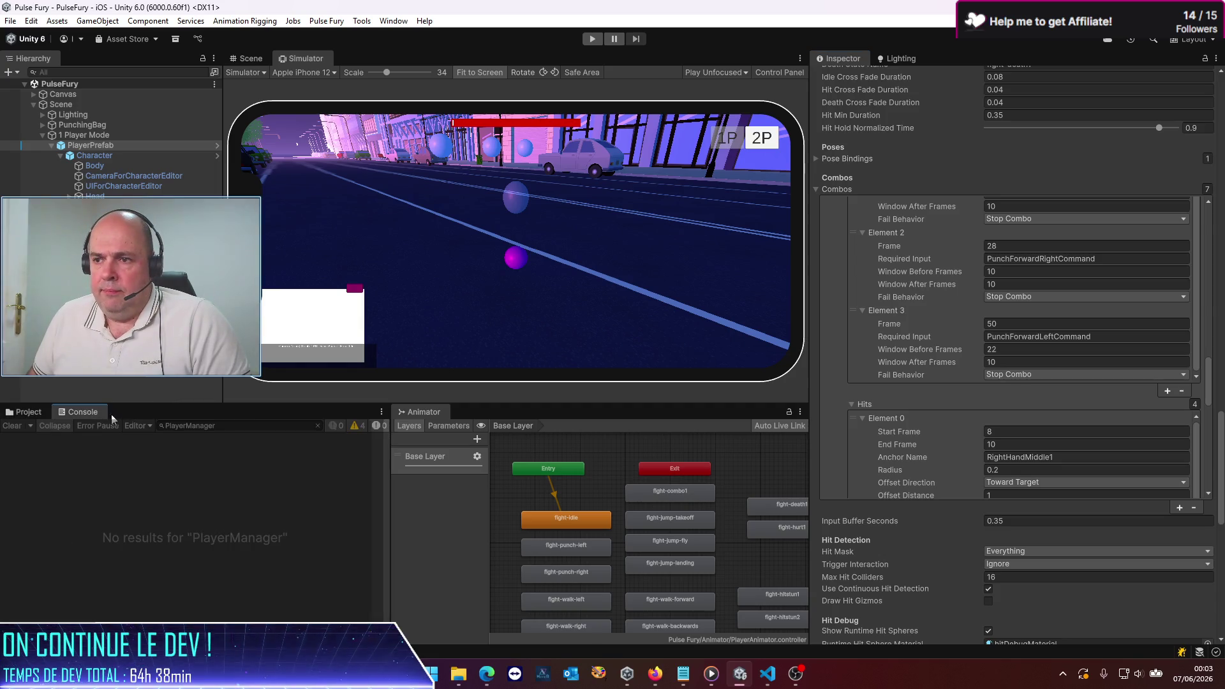
{"action": "left_click", "coordinate": [801, 412]}
{"action": "left_click", "coordinate": [836, 460]}
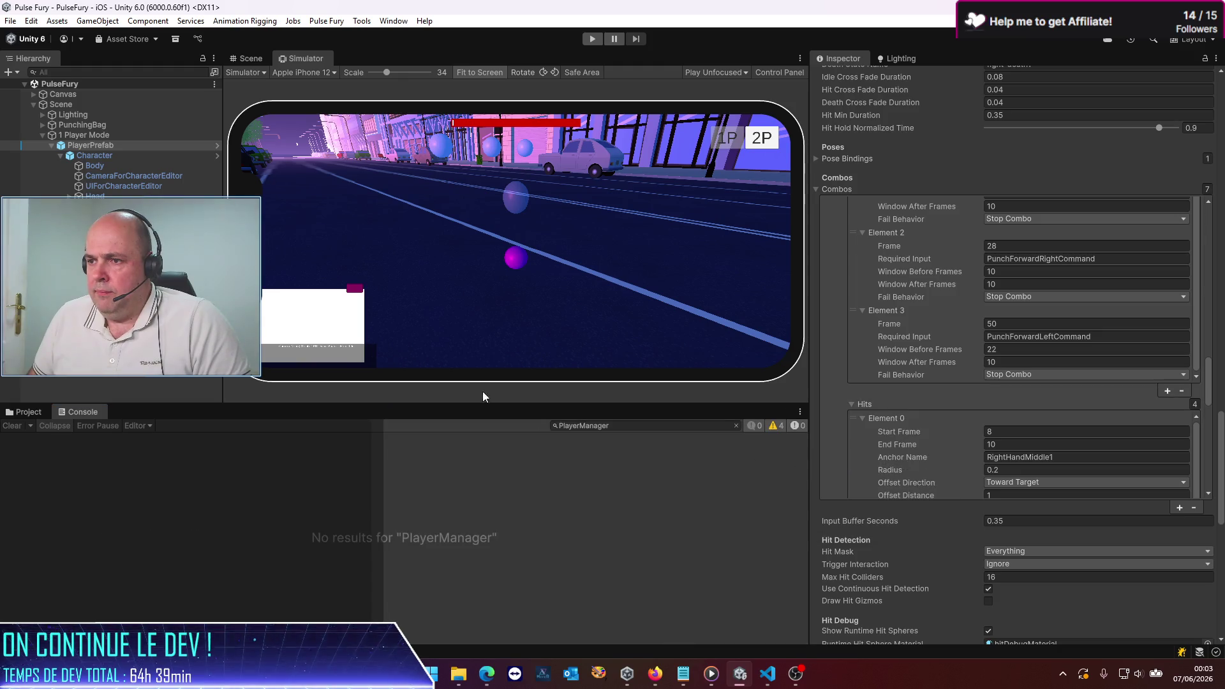
{"action": "left_click_drag", "start_coordinate": [484, 407], "coordinate": [549, 428]}
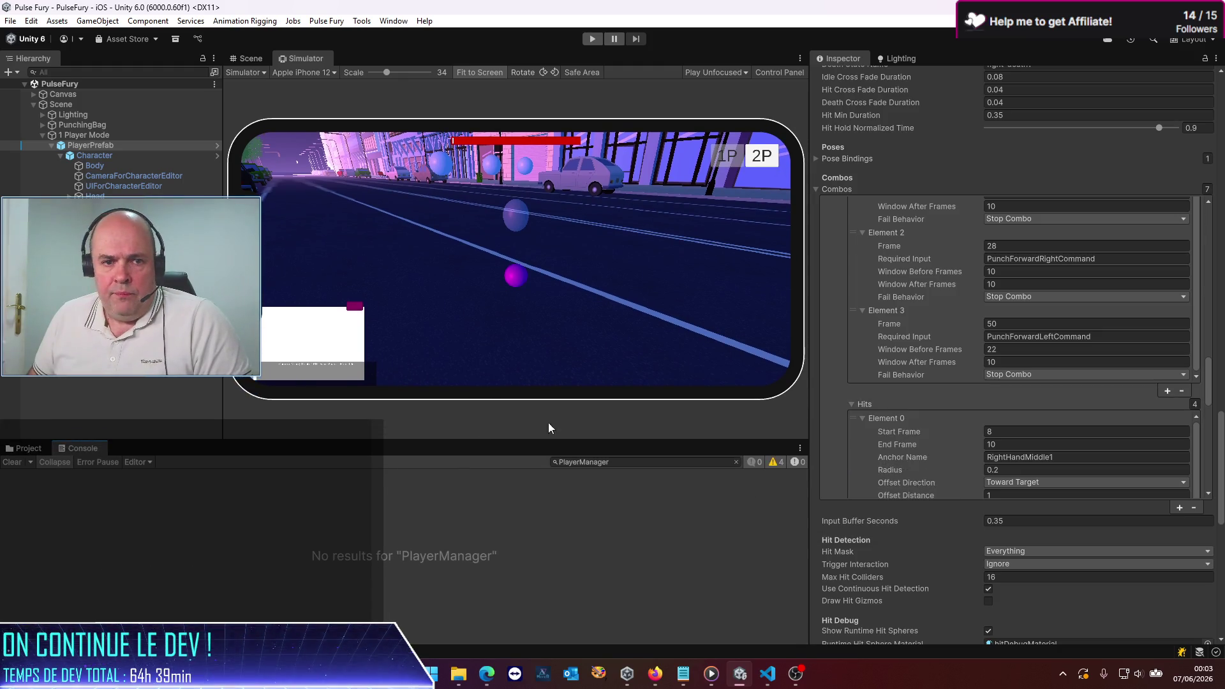
Step: Widen the Simulator, start Play mode and clear the Console filter to watch all pose logs
{"action": "left_click_drag", "start_coordinate": [809, 363], "coordinate": [922, 361]}
{"action": "left_click", "coordinate": [592, 39]}
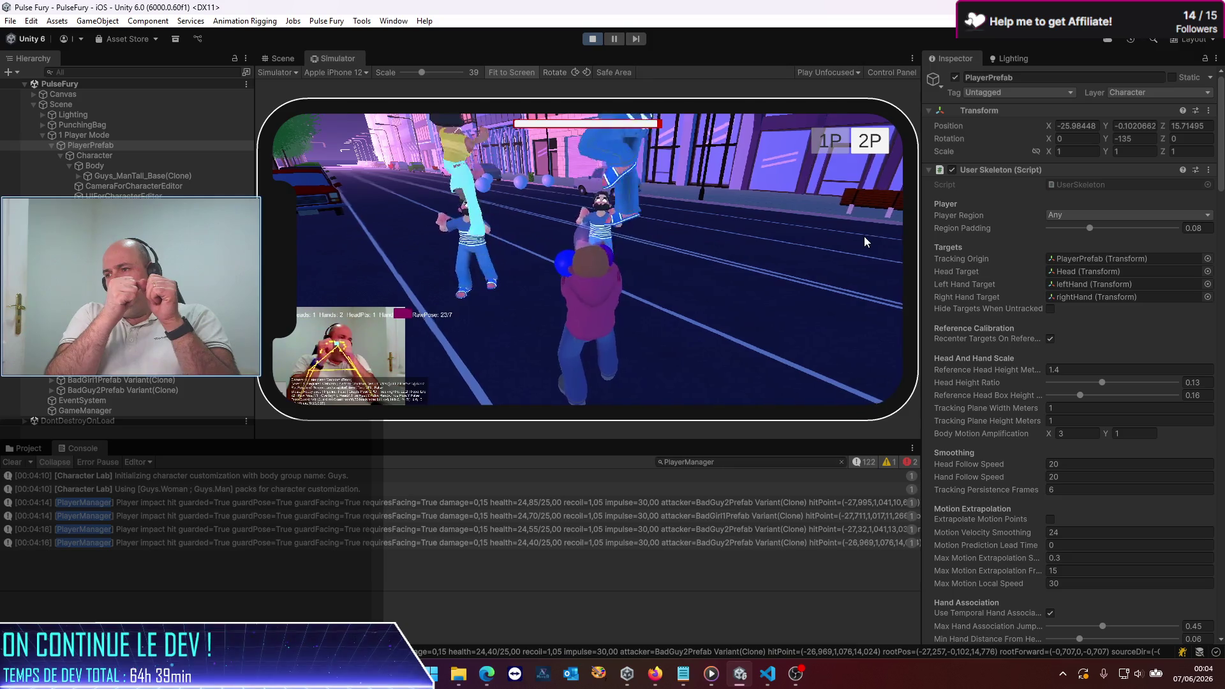
{"action": "left_click", "coordinate": [841, 462]}
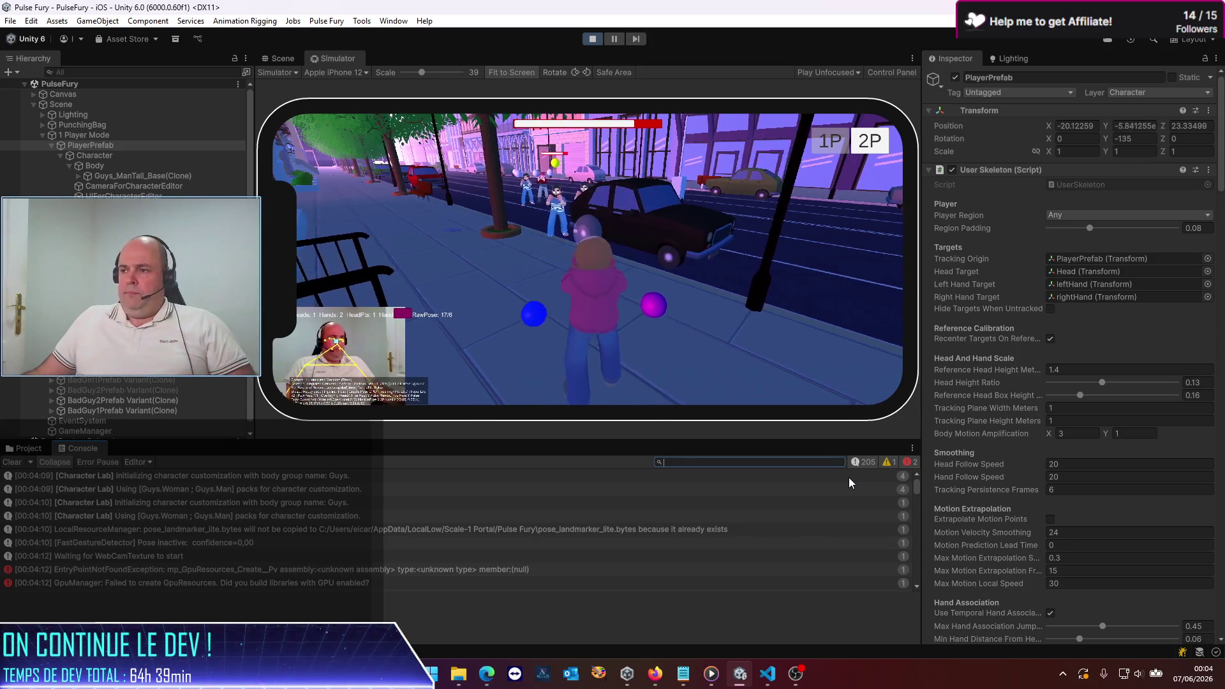
{"action": "left_click_drag", "start_coordinate": [916, 489], "coordinate": [910, 591]}
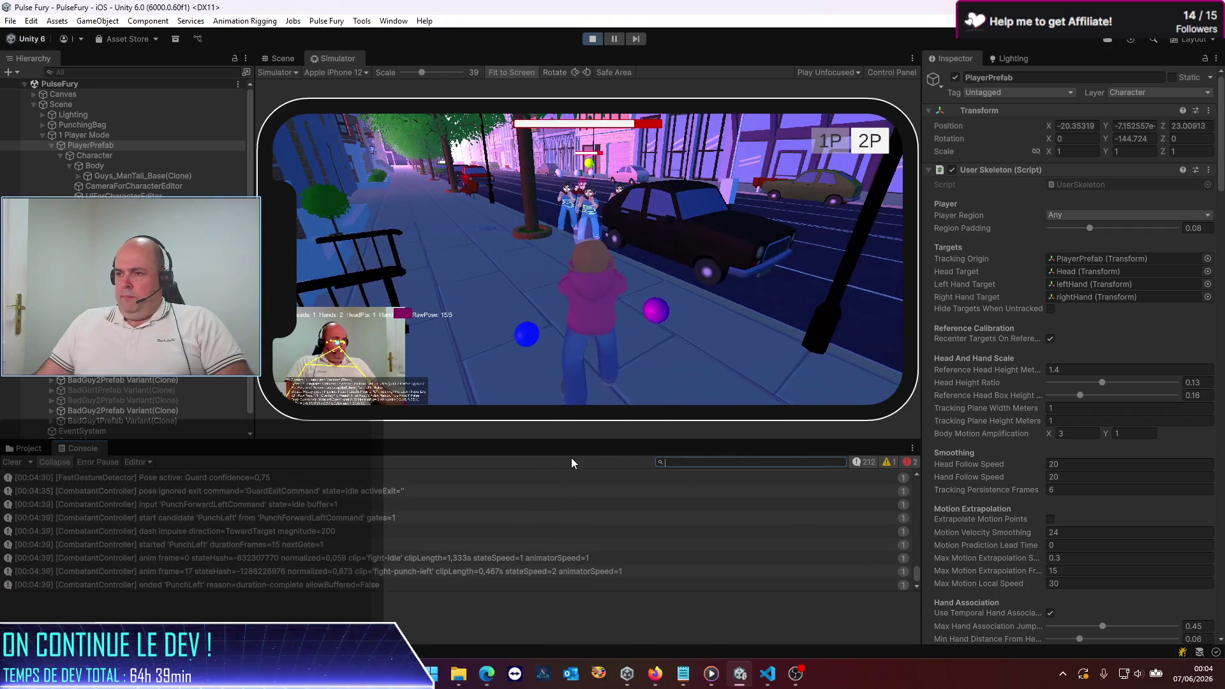
Step: Pause the game on the latest Guard and PunchLeft logs and switch to the Codex chat
{"action": "left_click", "coordinate": [610, 43]}
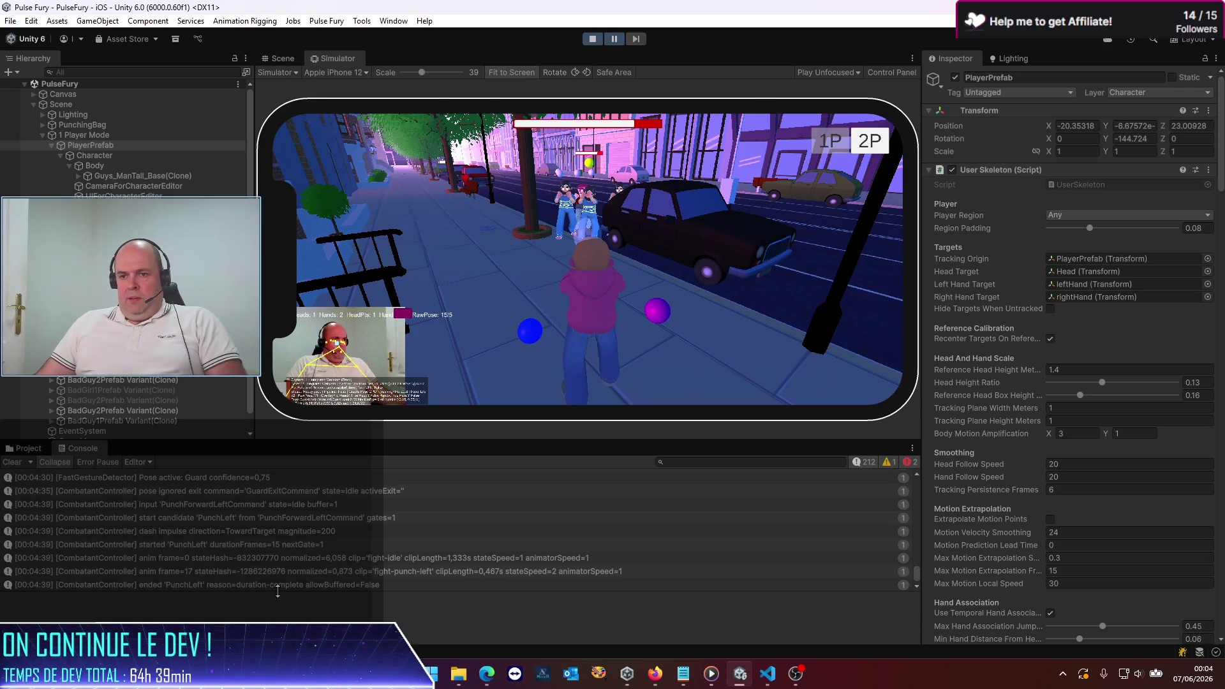
{"action": "left_click_drag", "start_coordinate": [278, 591], "coordinate": [275, 588]}
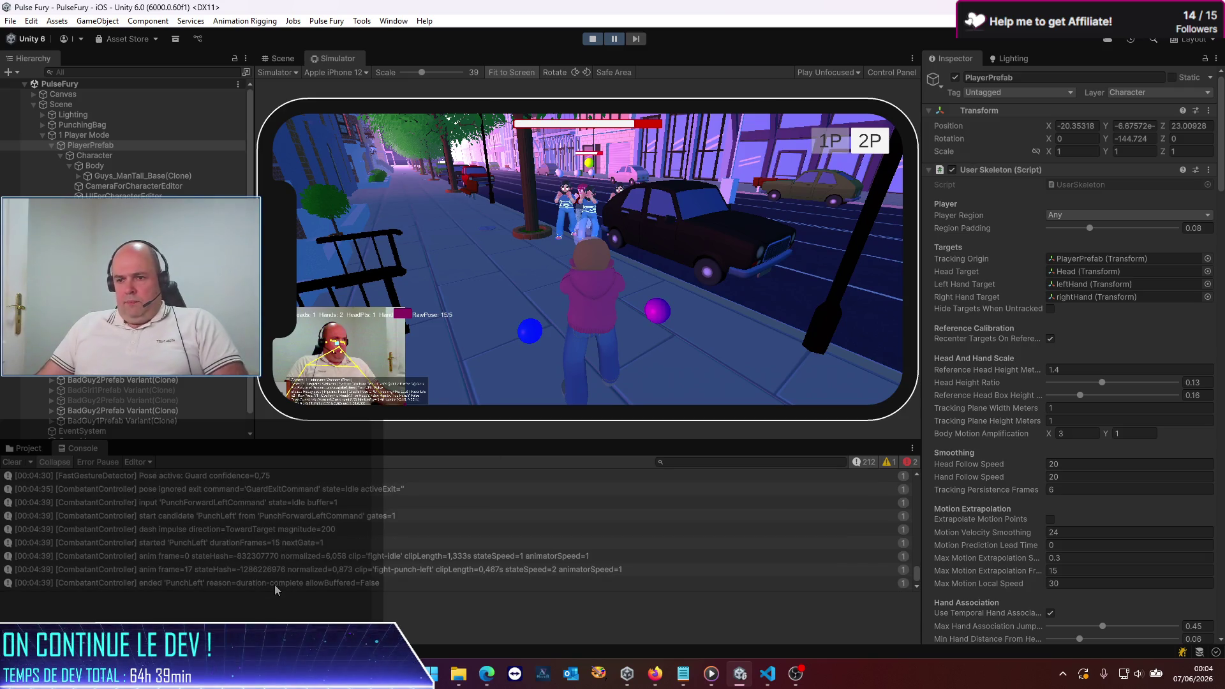
{"action": "key", "text": "super+Tab"}
{"action": "left_click", "coordinate": [584, 533]}
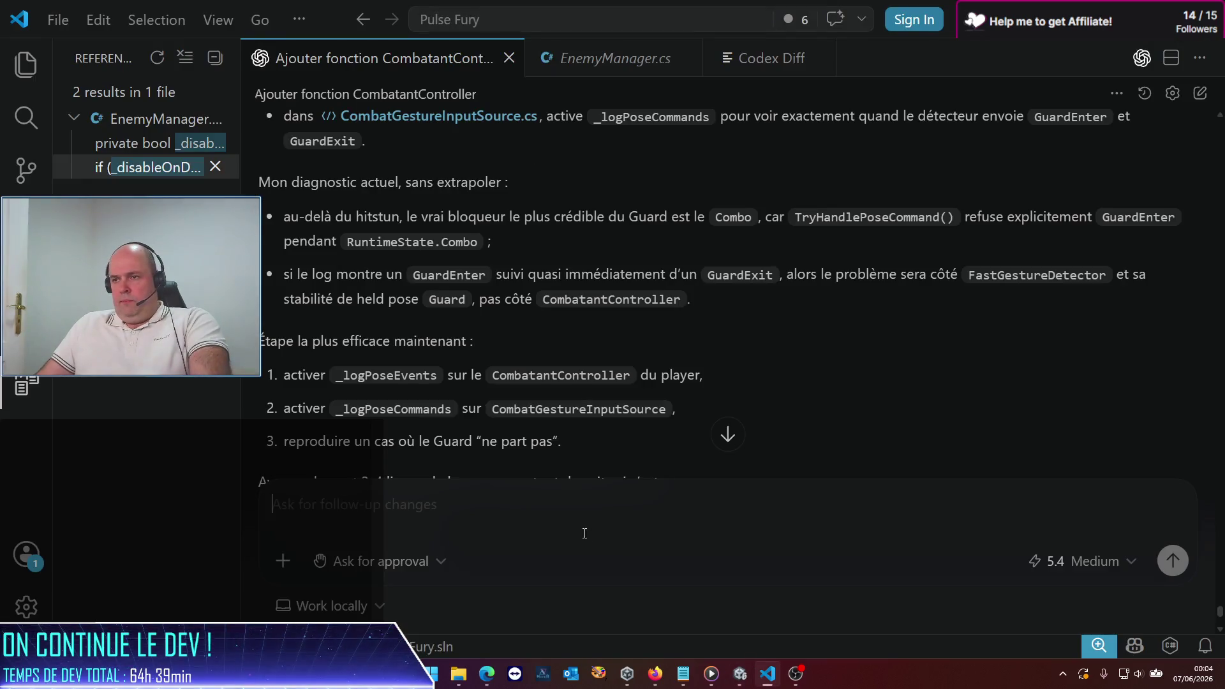
Step: Reread Codex's notes on the two added pose logs, then return to Unity
{"action": "scroll", "coordinate": [548, 424], "scroll_direction": "up", "scroll_amount": 4}
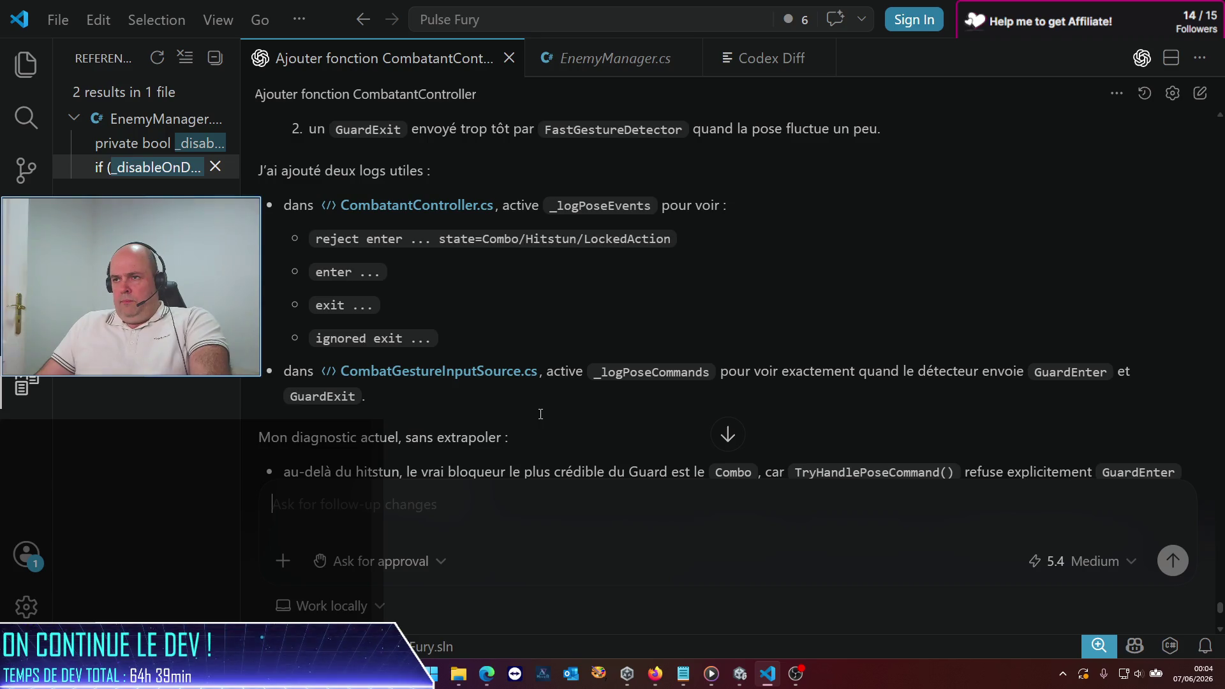
{"action": "key", "text": "alt+Tab"}
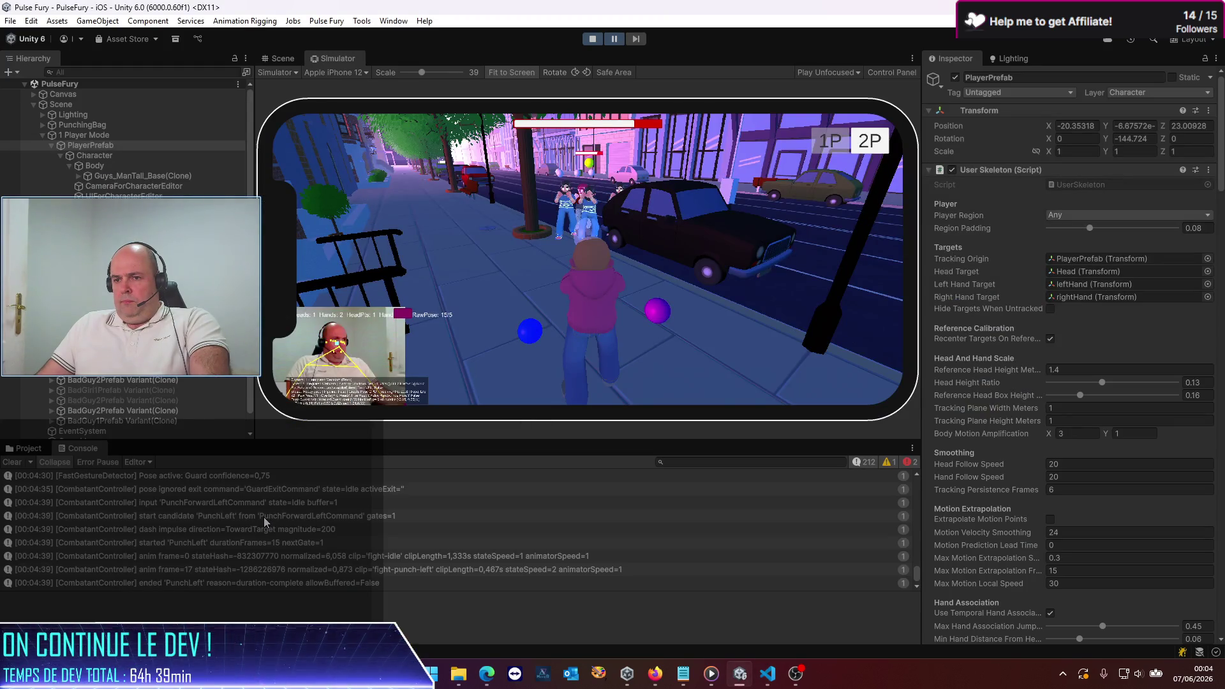
Step: Filter the Console on 'reject' and show the GuardEnterCommand-rejected-in-Hitstun stack trace
{"action": "scroll", "coordinate": [265, 521], "scroll_direction": "up", "scroll_amount": 5}
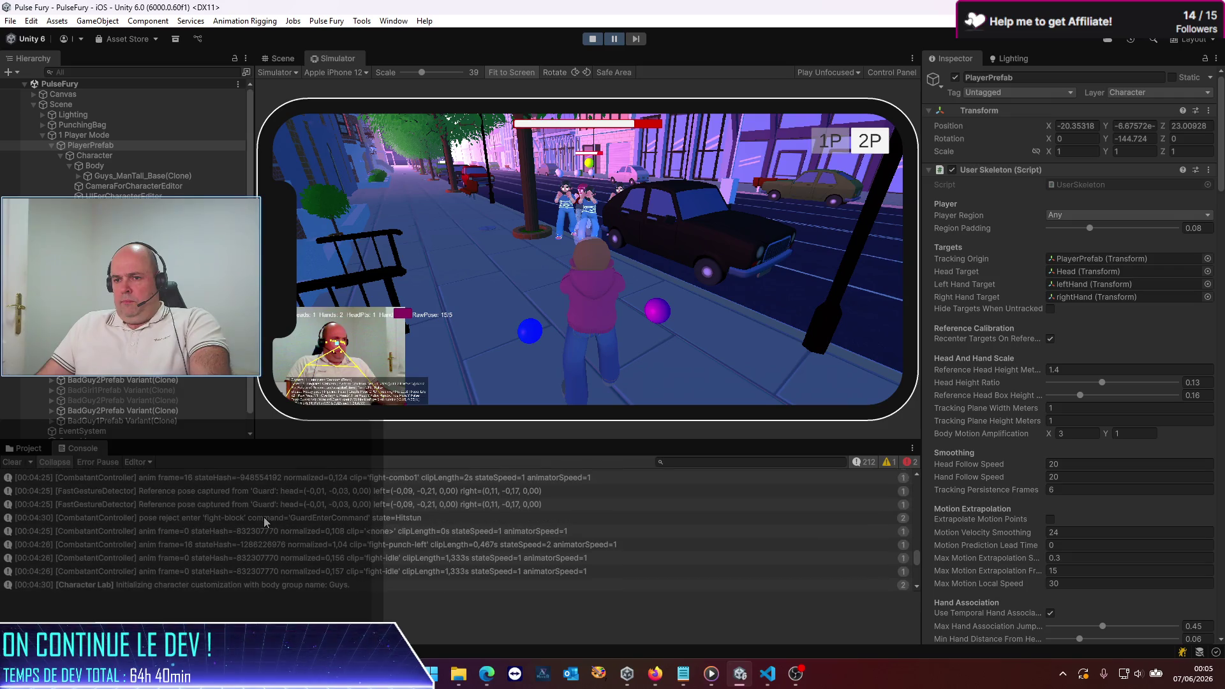
{"action": "left_click", "coordinate": [687, 464]}
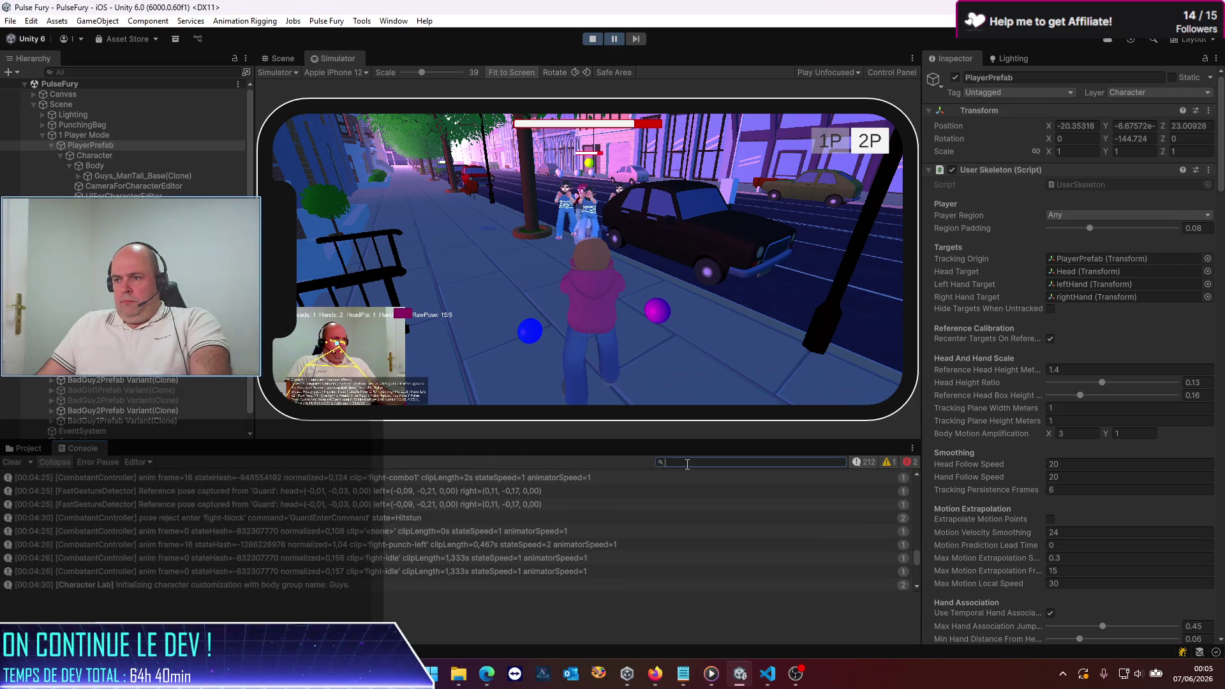
{"action": "type", "text": "re"}
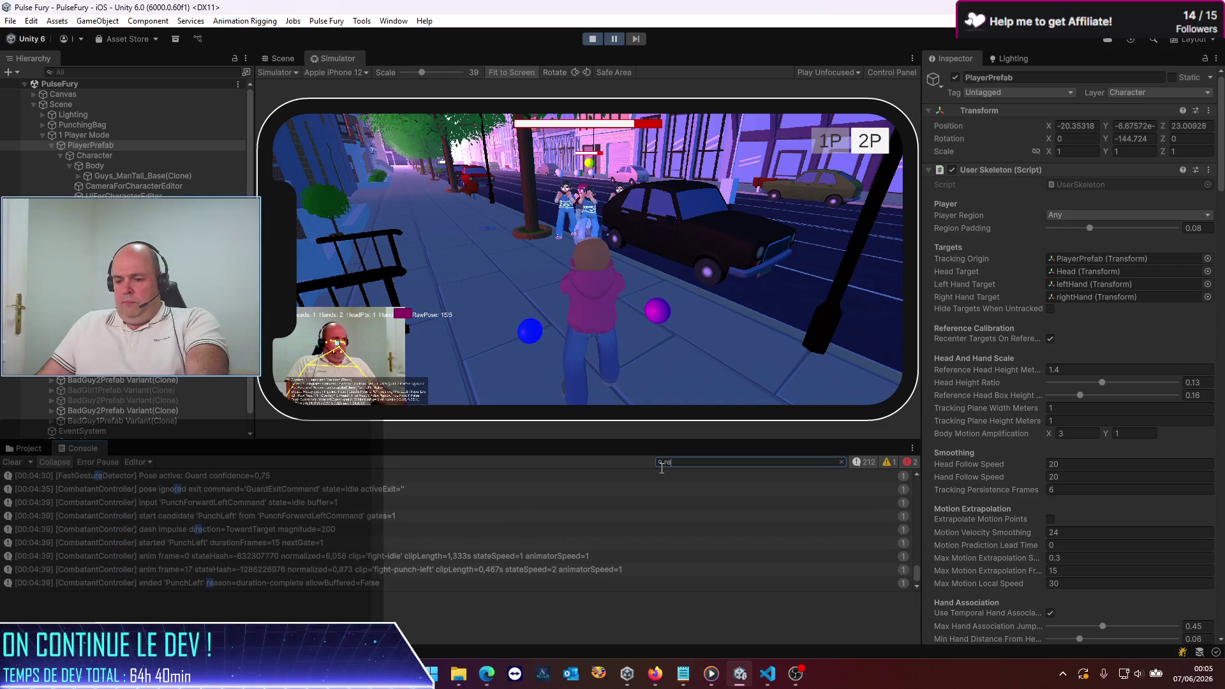
{"action": "type", "text": "ject"}
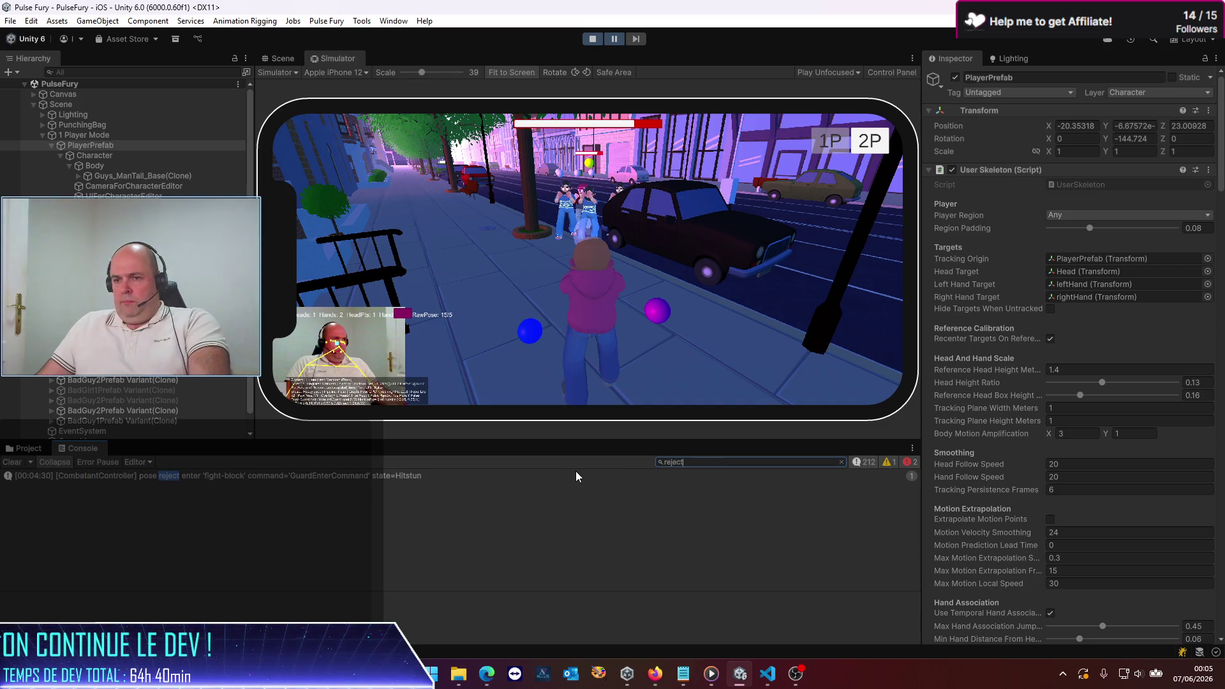
{"action": "left_click", "coordinate": [403, 480]}
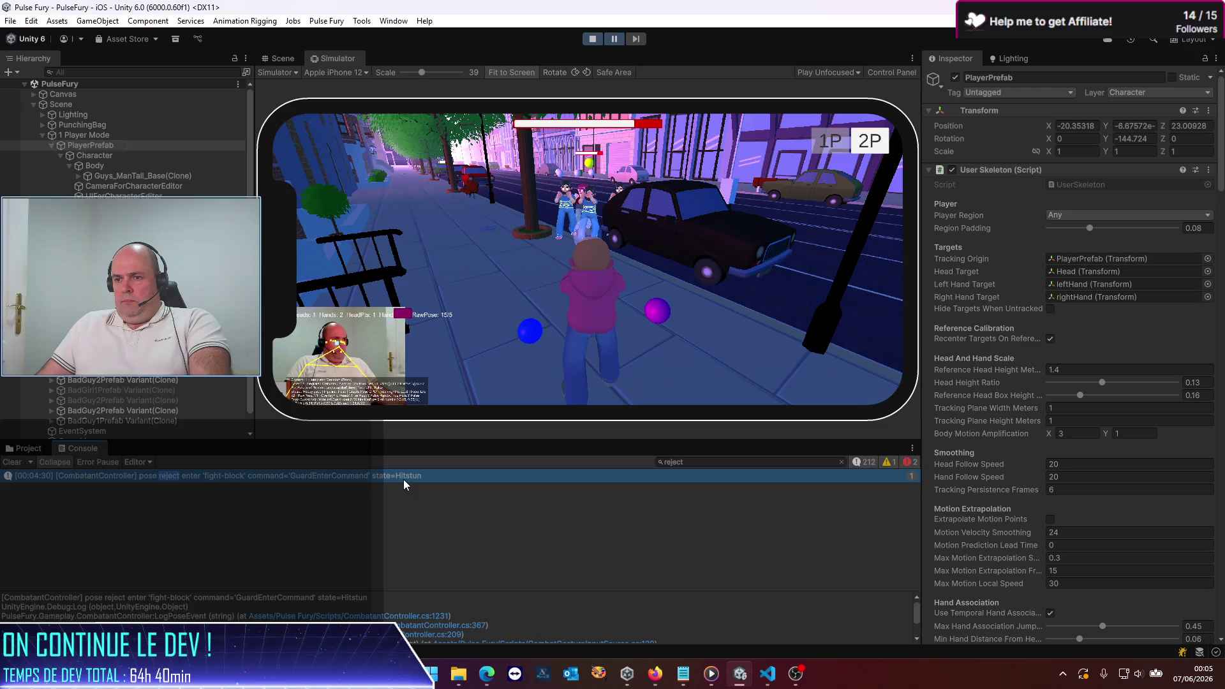
Step: Compare against the Codex chat in VS Code, then return to Unity
{"action": "key", "text": "alt+Tab"}
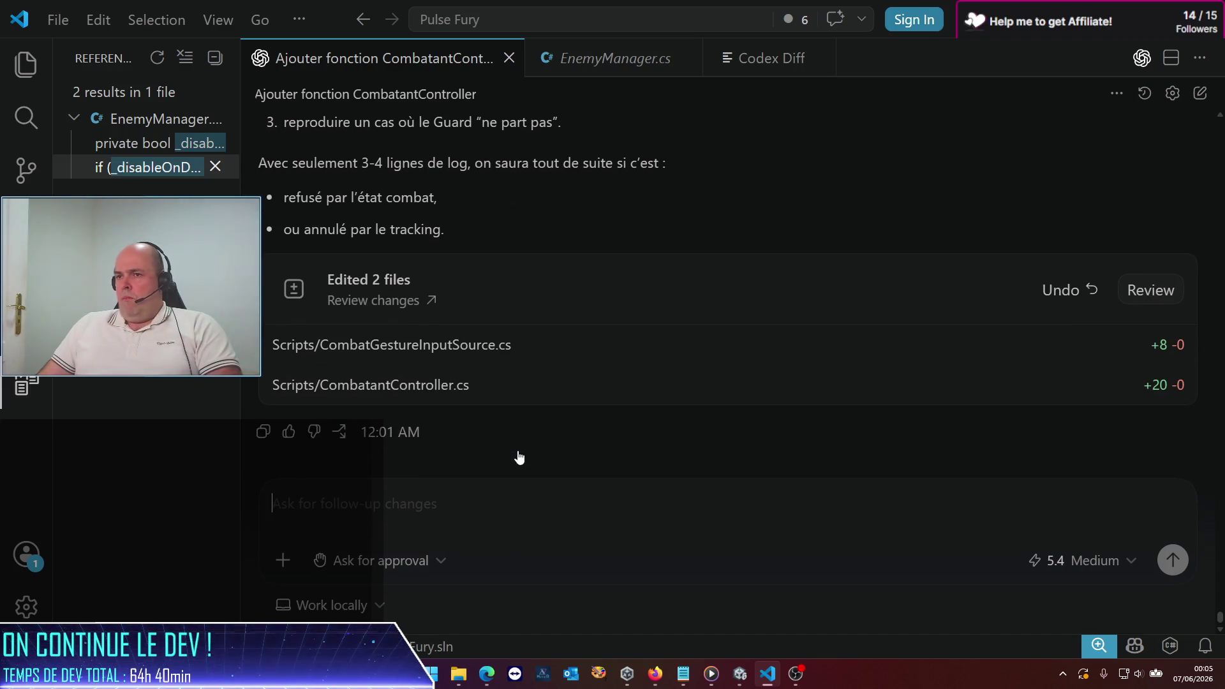
{"action": "scroll", "coordinate": [519, 457], "scroll_direction": "up", "scroll_amount": 3}
{"action": "key", "text": "alt+Tab"}
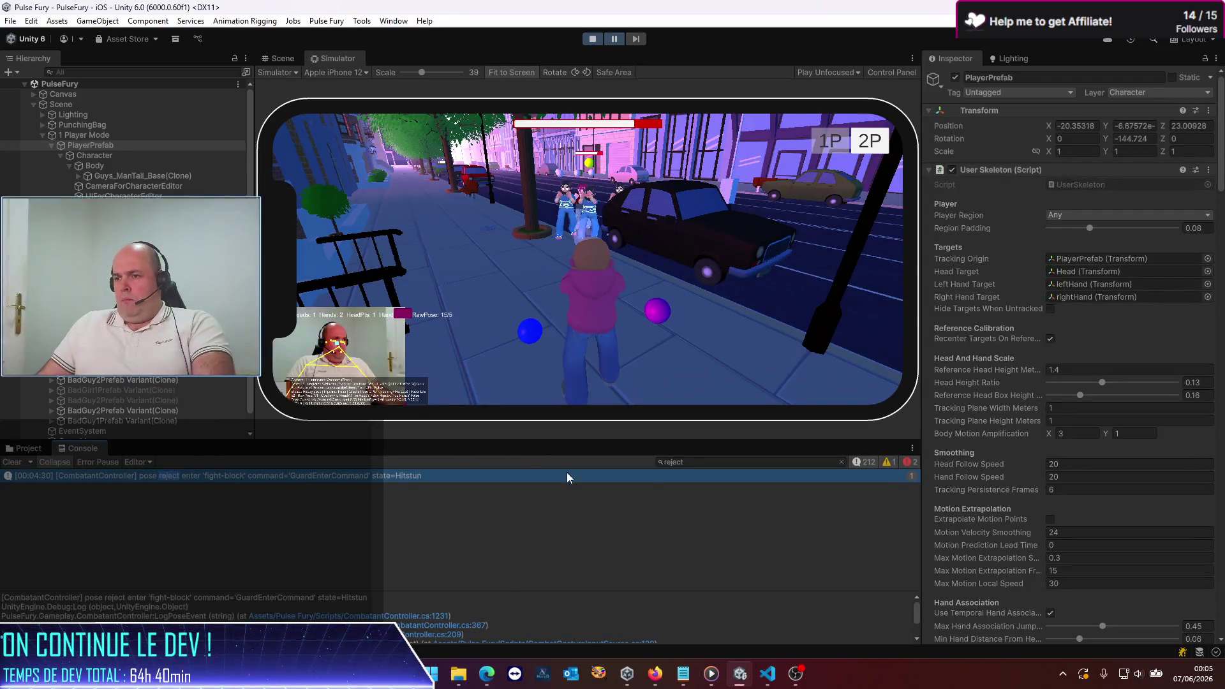
Step: Replace the Console filter with 'combatantcontroller' and stop the play session
{"action": "left_click", "coordinate": [842, 461]}
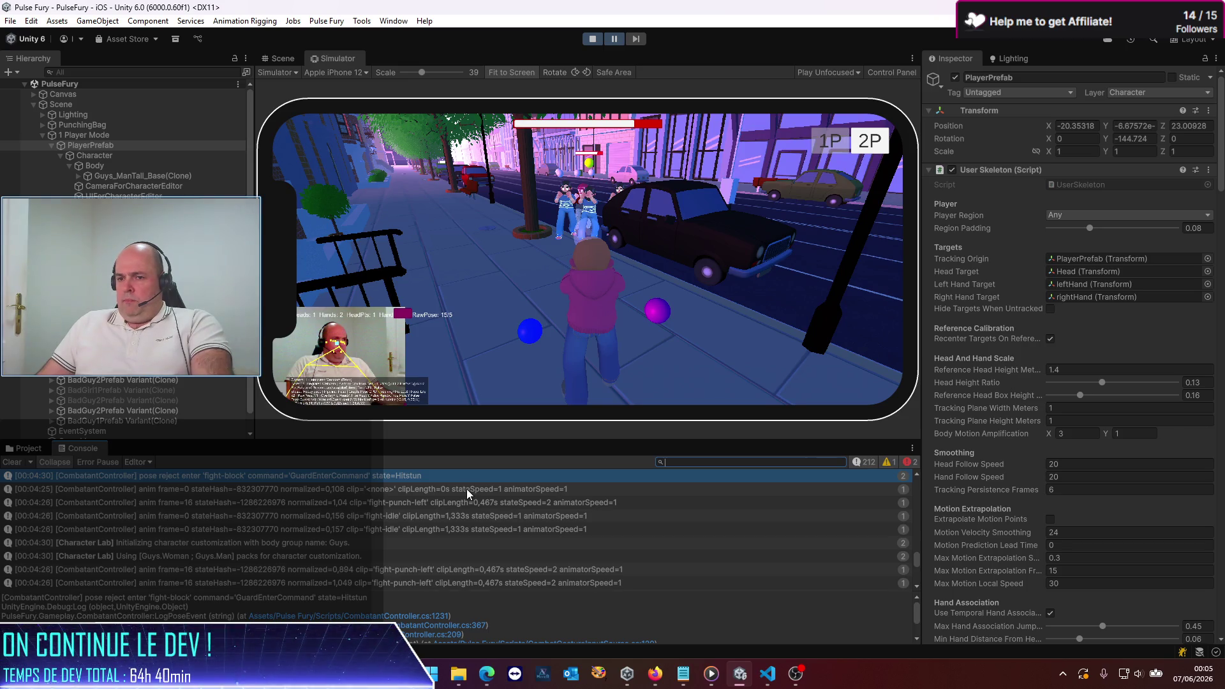
{"action": "scroll", "coordinate": [423, 521], "scroll_direction": "down", "scroll_amount": 3}
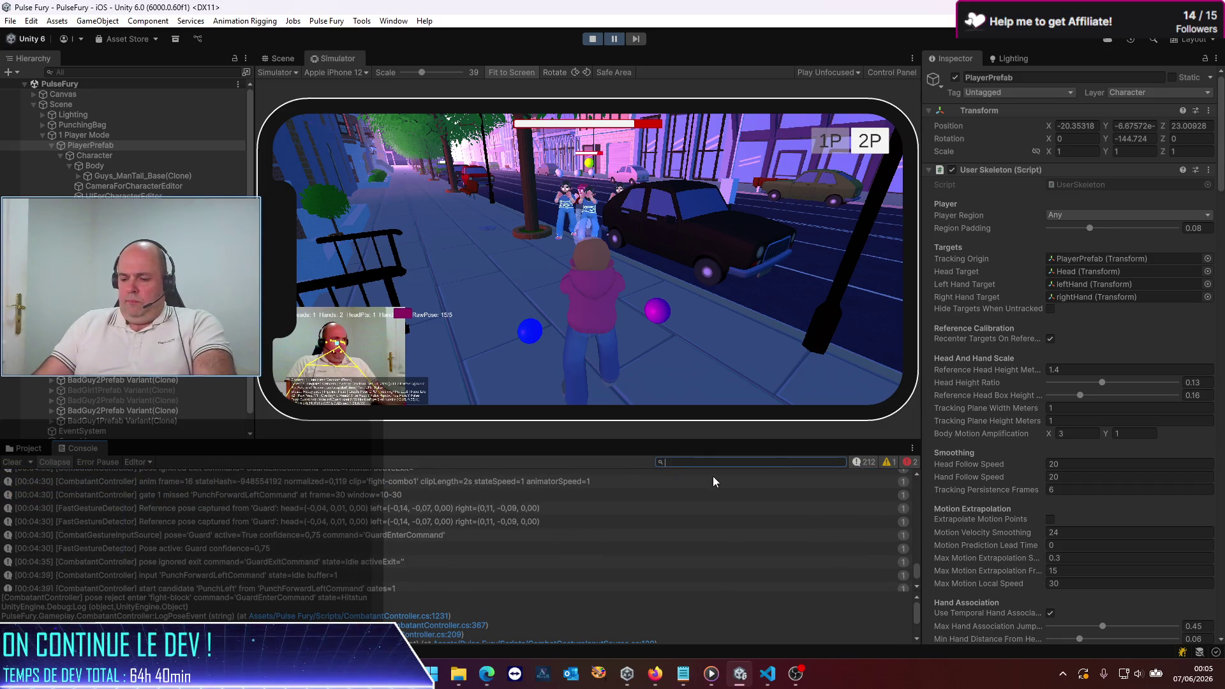
{"action": "type", "text": "combatantcontroller"}
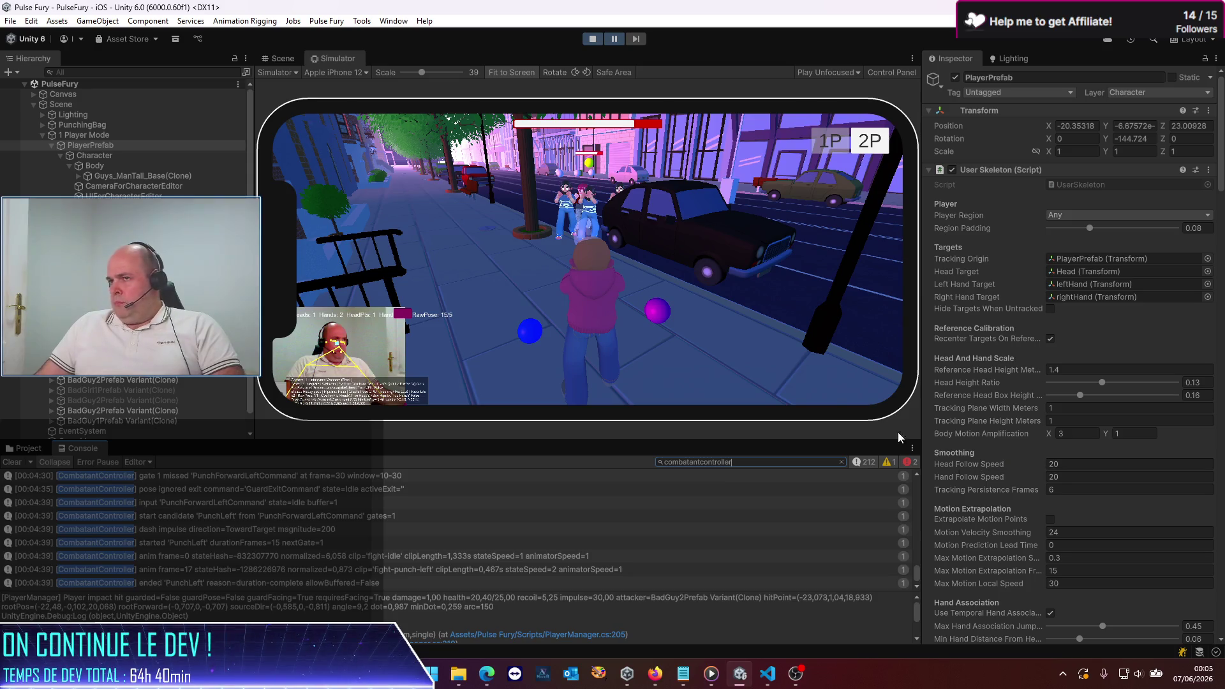
{"action": "left_click", "coordinate": [592, 39]}
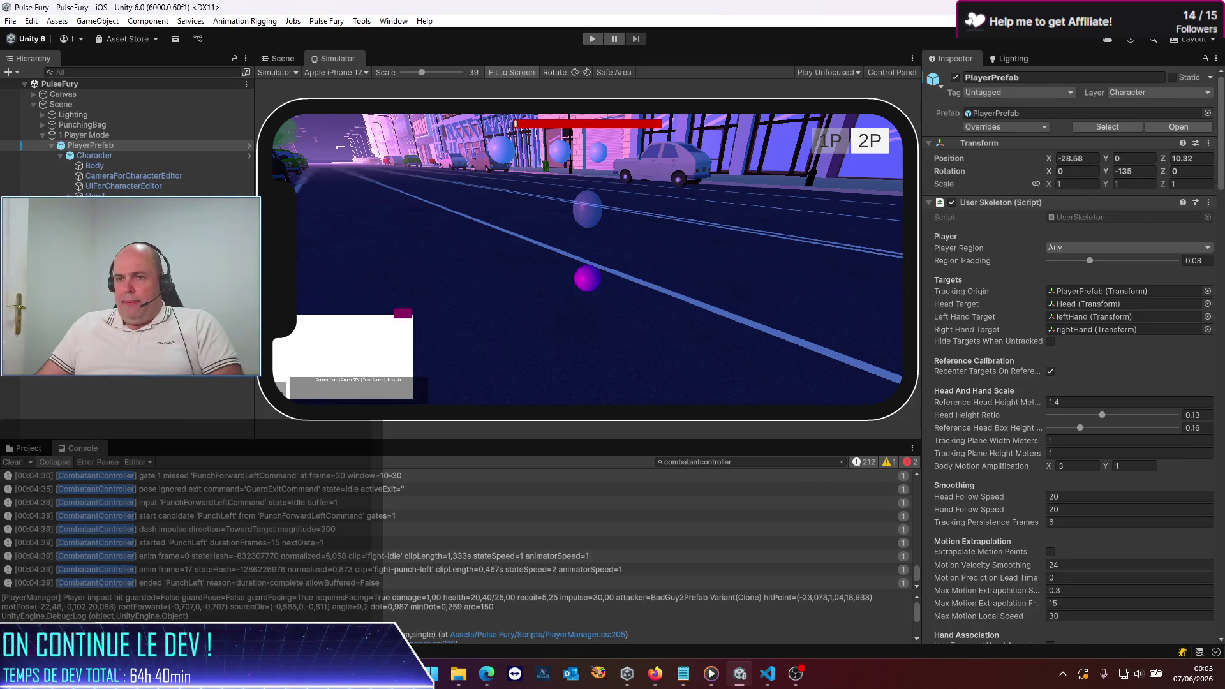
Step: Uncheck Log Combo Events in Combatant Controller's Debug section, keeping pose logging on
{"action": "scroll", "coordinate": [1011, 415], "scroll_direction": "down", "scroll_amount": 10}
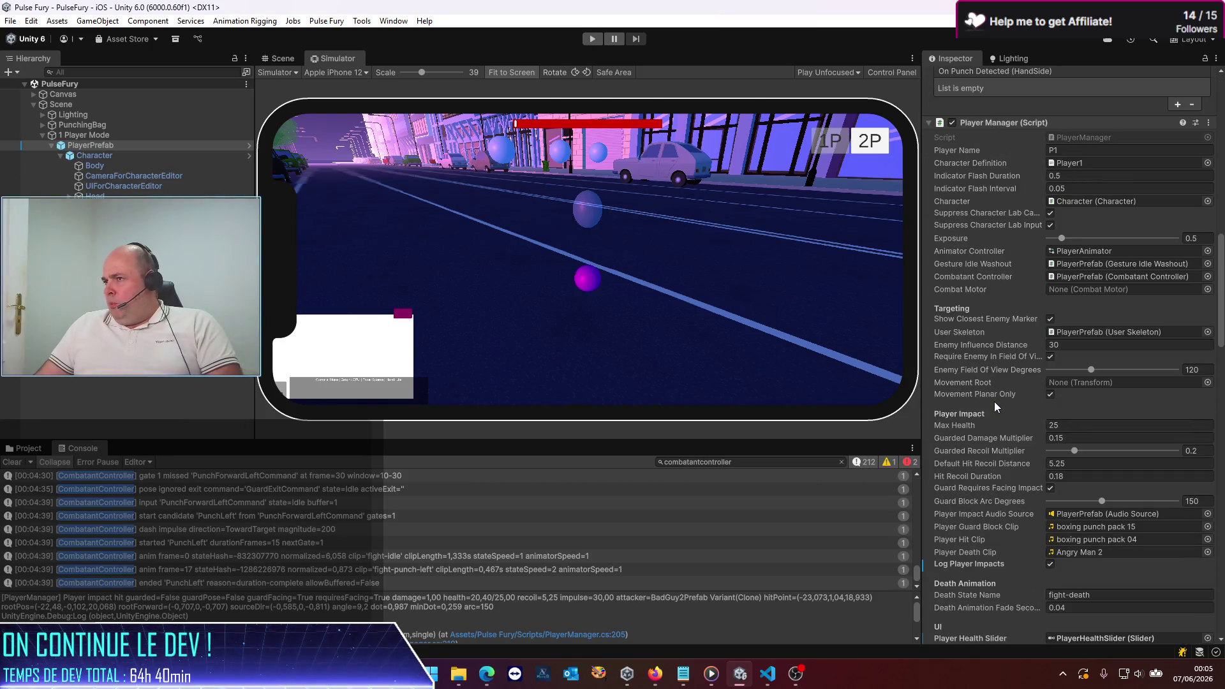
{"action": "scroll", "coordinate": [995, 401], "scroll_direction": "down", "scroll_amount": 5}
{"action": "scroll", "coordinate": [990, 401], "scroll_direction": "down", "scroll_amount": 5}
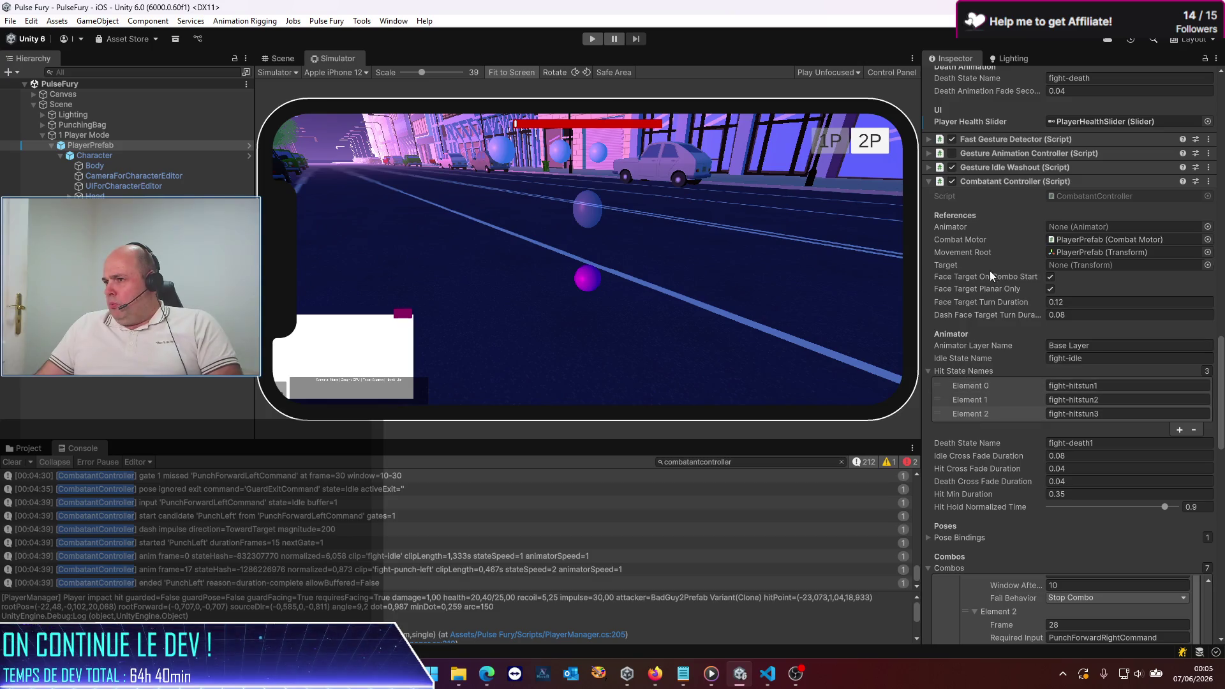
{"action": "scroll", "coordinate": [1002, 321], "scroll_direction": "down", "scroll_amount": 2}
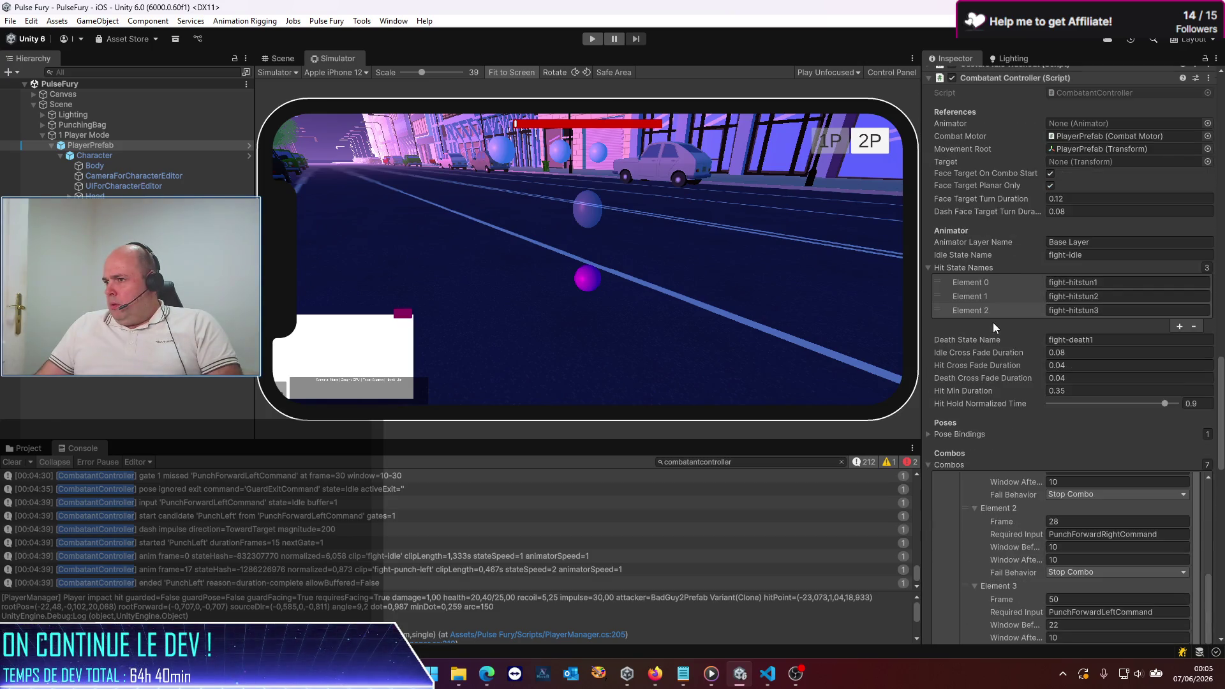
{"action": "scroll", "coordinate": [998, 362], "scroll_direction": "down", "scroll_amount": 3}
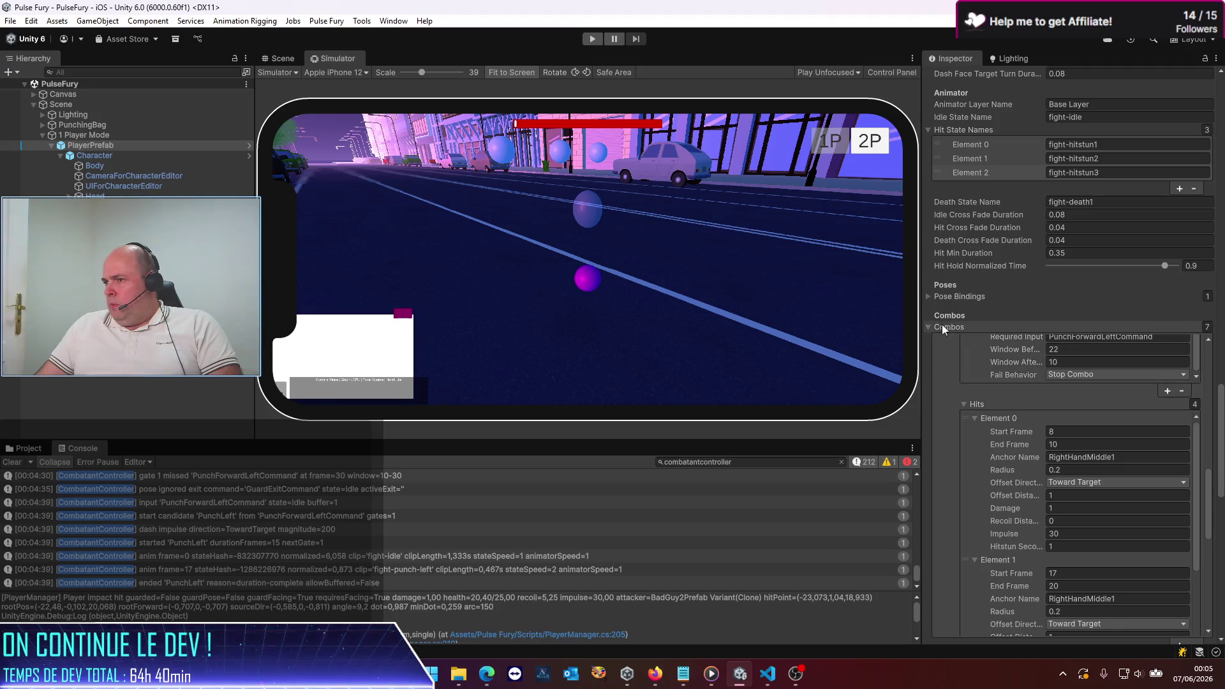
{"action": "left_click", "coordinate": [929, 328]}
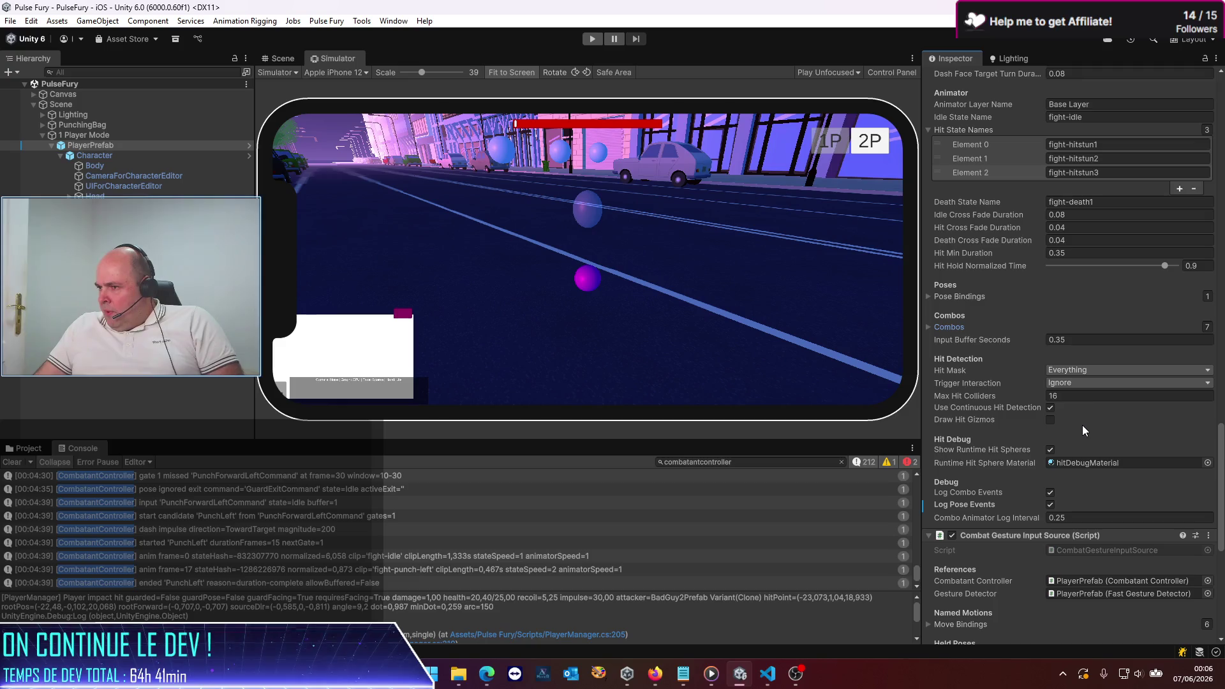
{"action": "left_click", "coordinate": [1051, 450]}
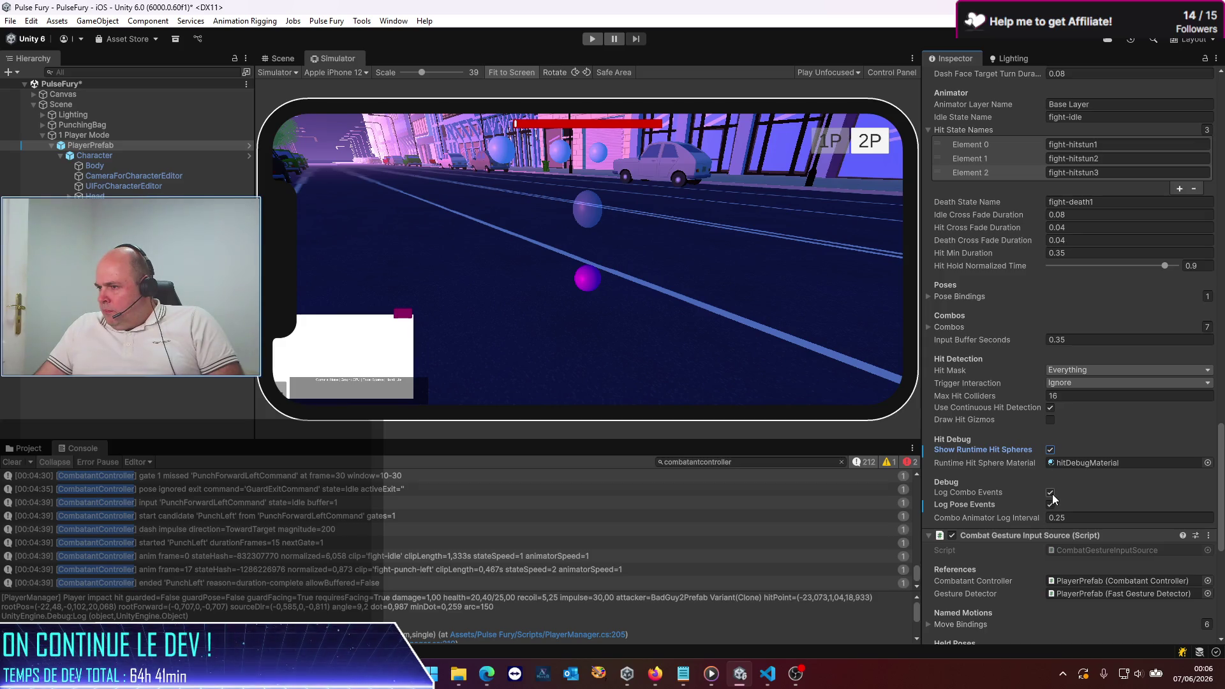
{"action": "left_click", "coordinate": [1052, 494]}
{"action": "key", "text": "alt+Tab"}
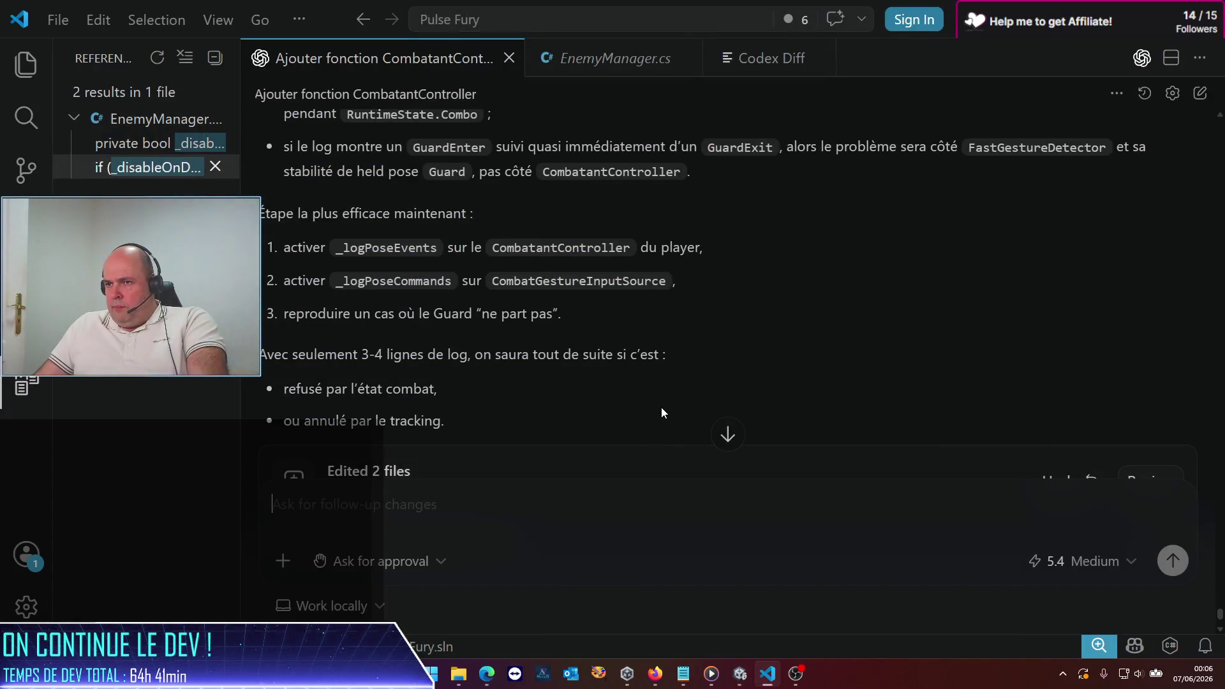
{"action": "key", "text": "alt+Tab"}
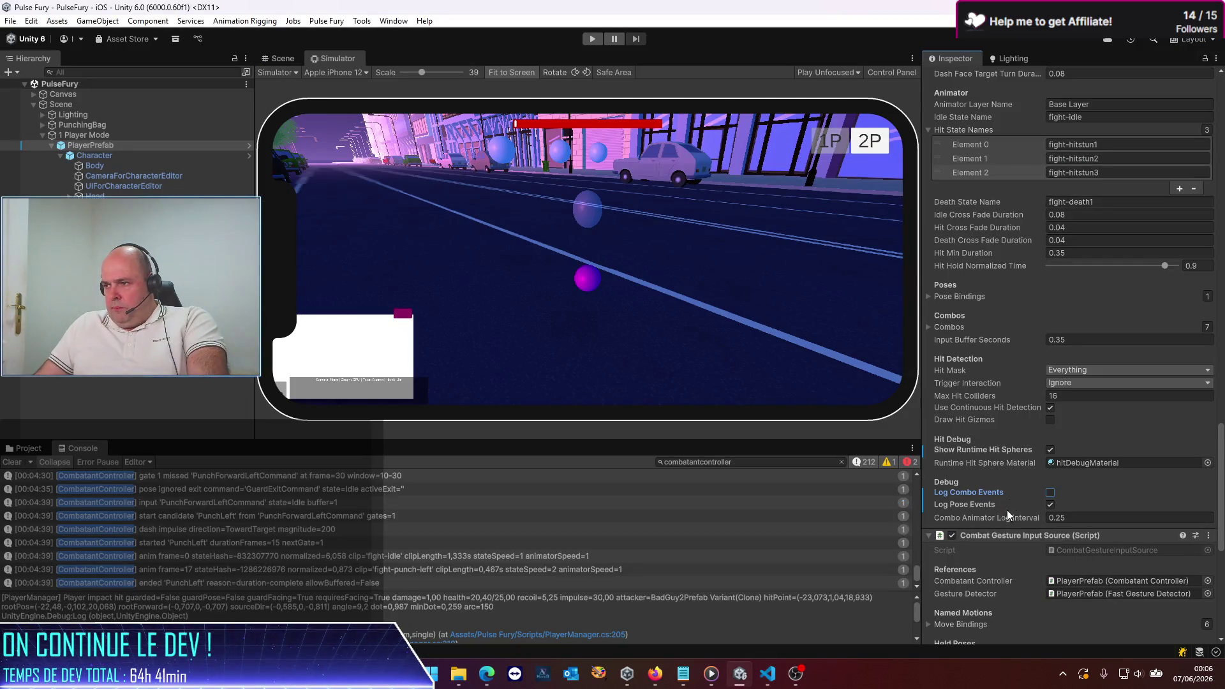
Step: Remove the combatantcontroller filter, clear old Console logs and start a fresh play test
{"action": "scroll", "coordinate": [1007, 510], "scroll_direction": "down", "scroll_amount": 5}
{"action": "scroll", "coordinate": [1005, 514], "scroll_direction": "down", "scroll_amount": 1}
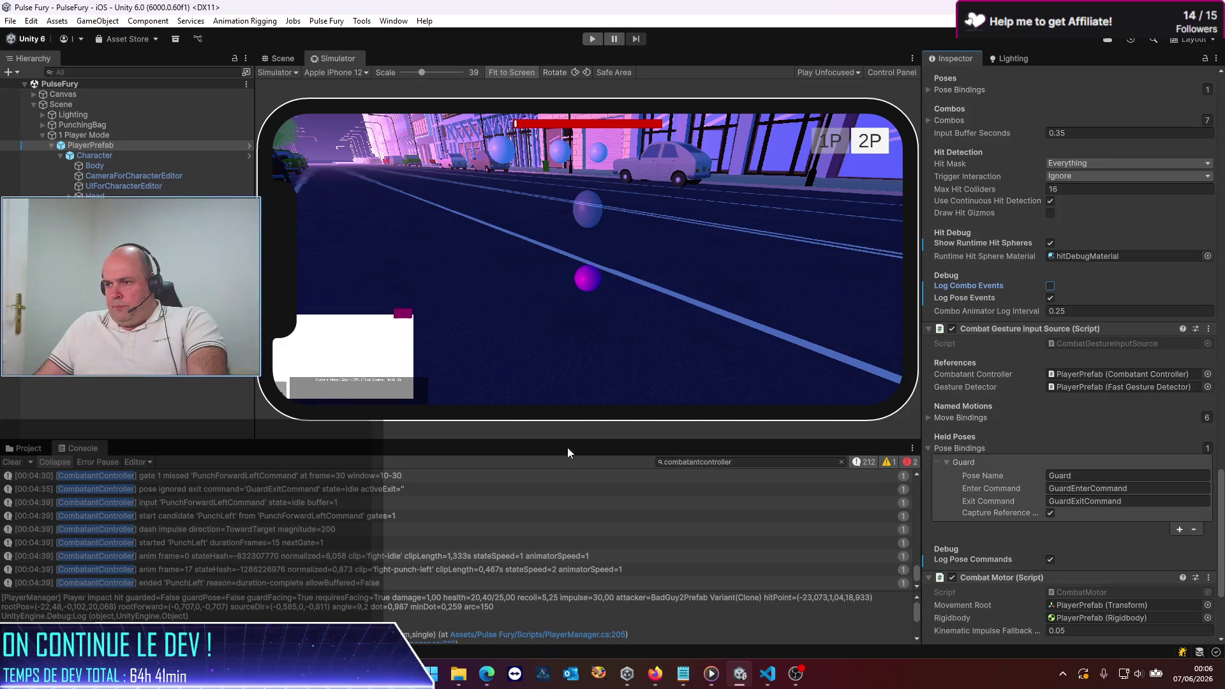
{"action": "left_click", "coordinate": [732, 466]}
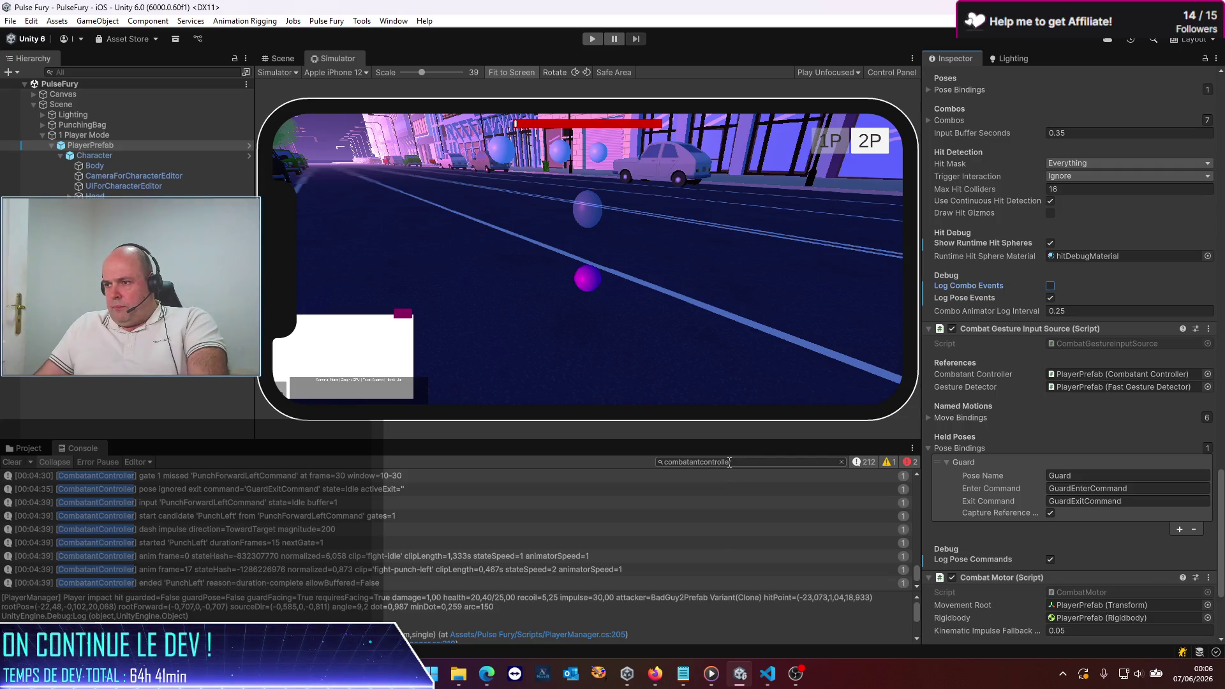
{"action": "left_click", "coordinate": [843, 464]}
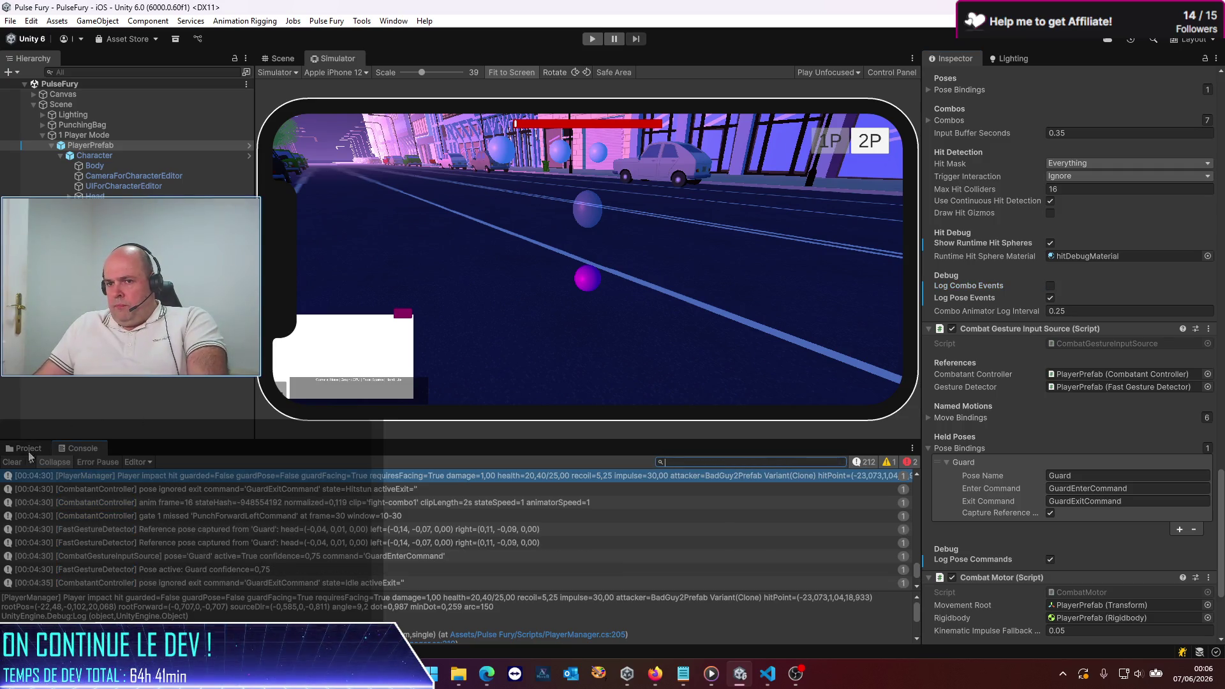
{"action": "left_click", "coordinate": [11, 463]}
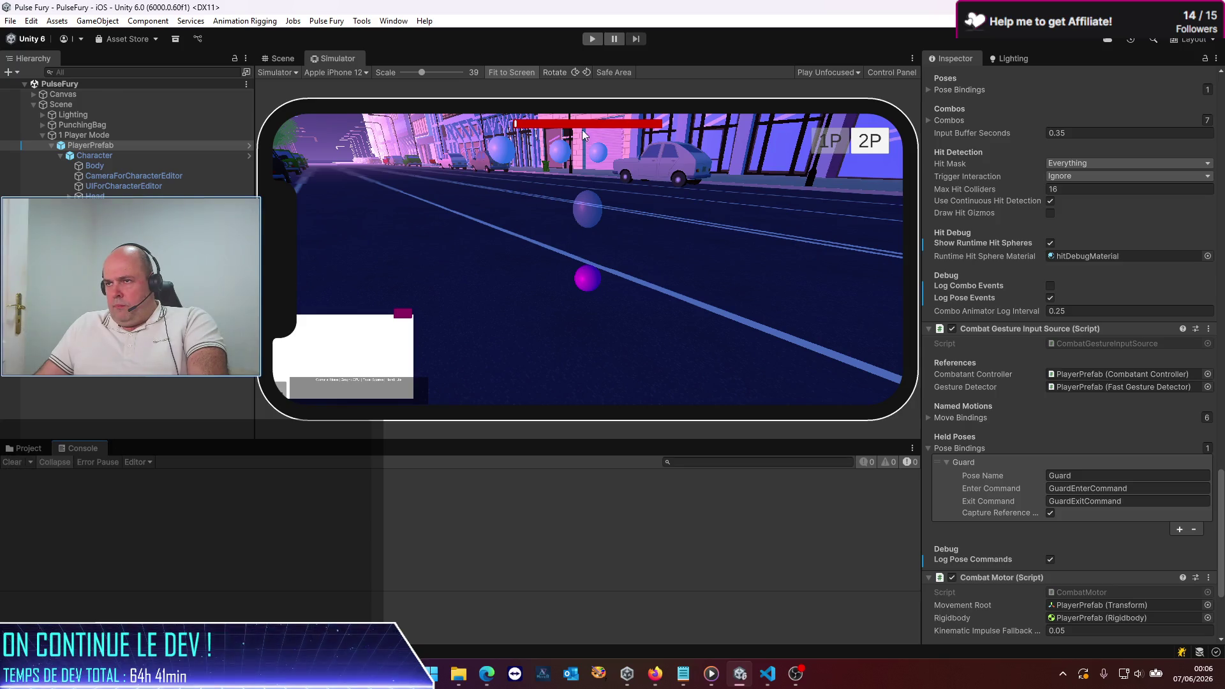
{"action": "left_click", "coordinate": [593, 40]}
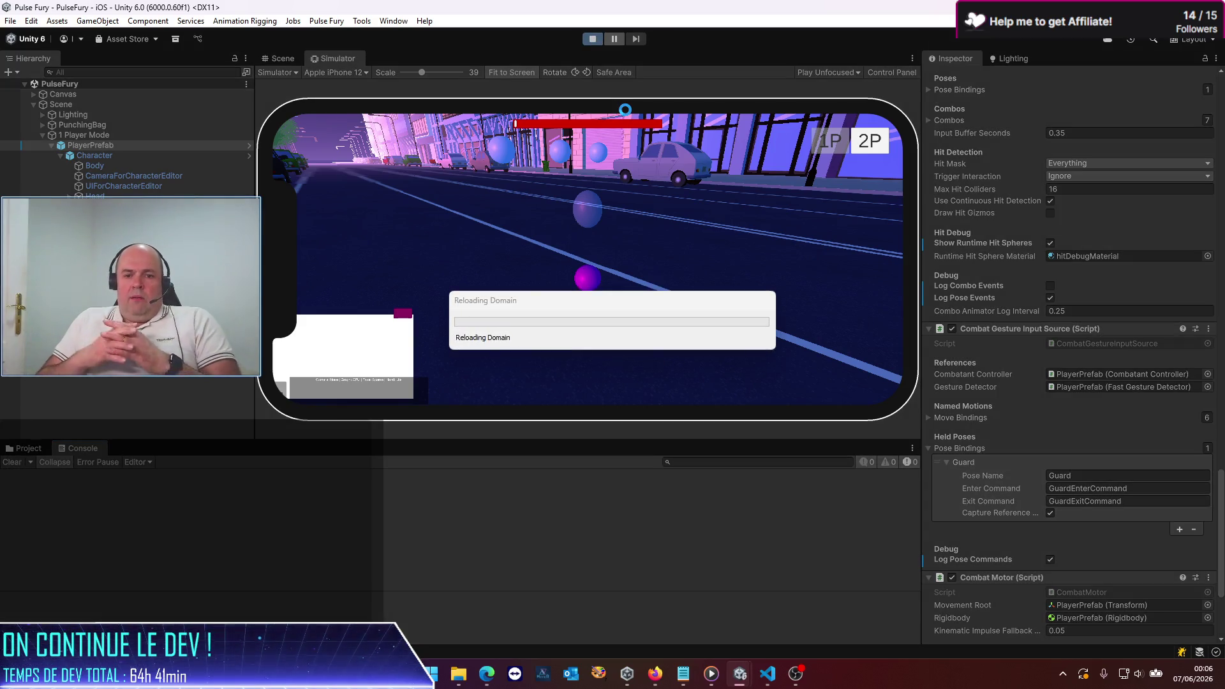
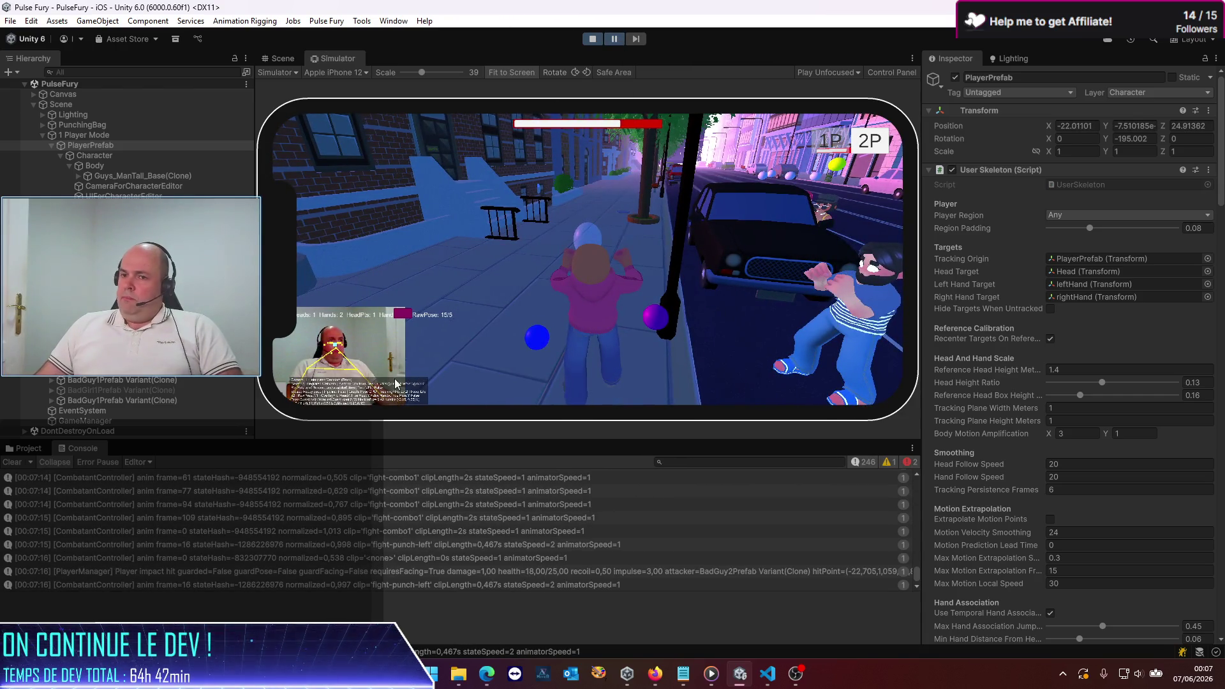
Step: Inspect a fight-combo1 combo log's details and stack trace, then stop the play test
{"action": "left_click", "coordinate": [181, 518]}
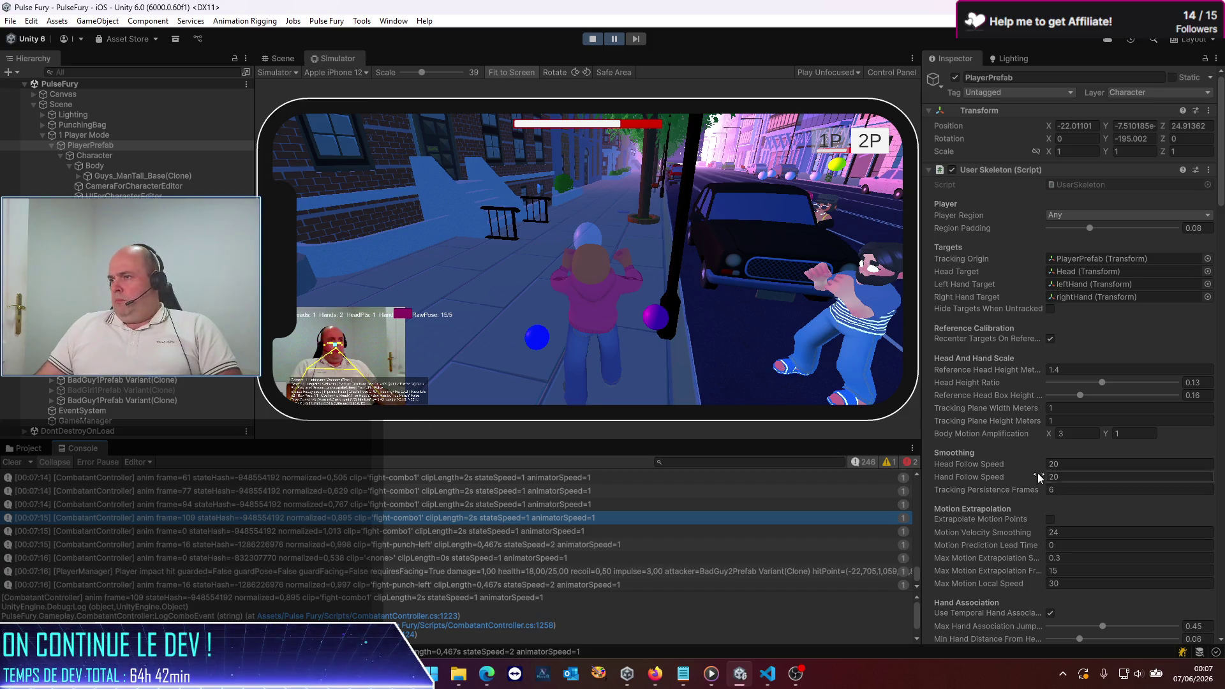
{"action": "scroll", "coordinate": [974, 527], "scroll_direction": "down", "scroll_amount": 5}
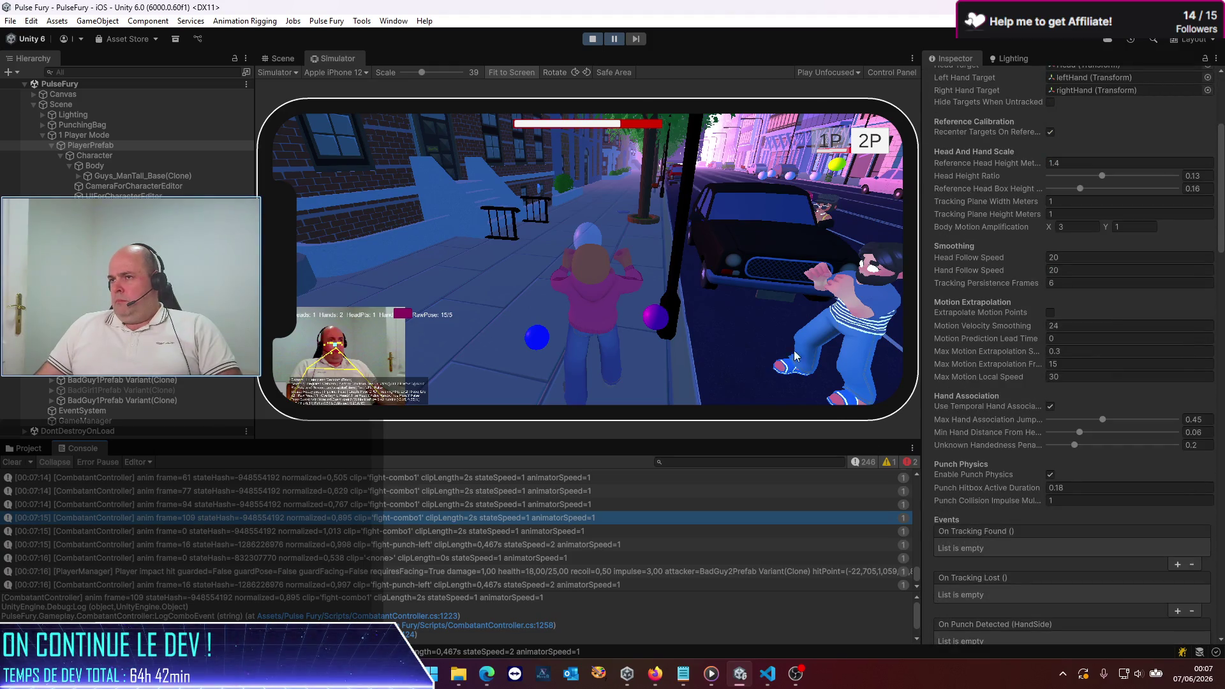
{"action": "left_click", "coordinate": [597, 40]}
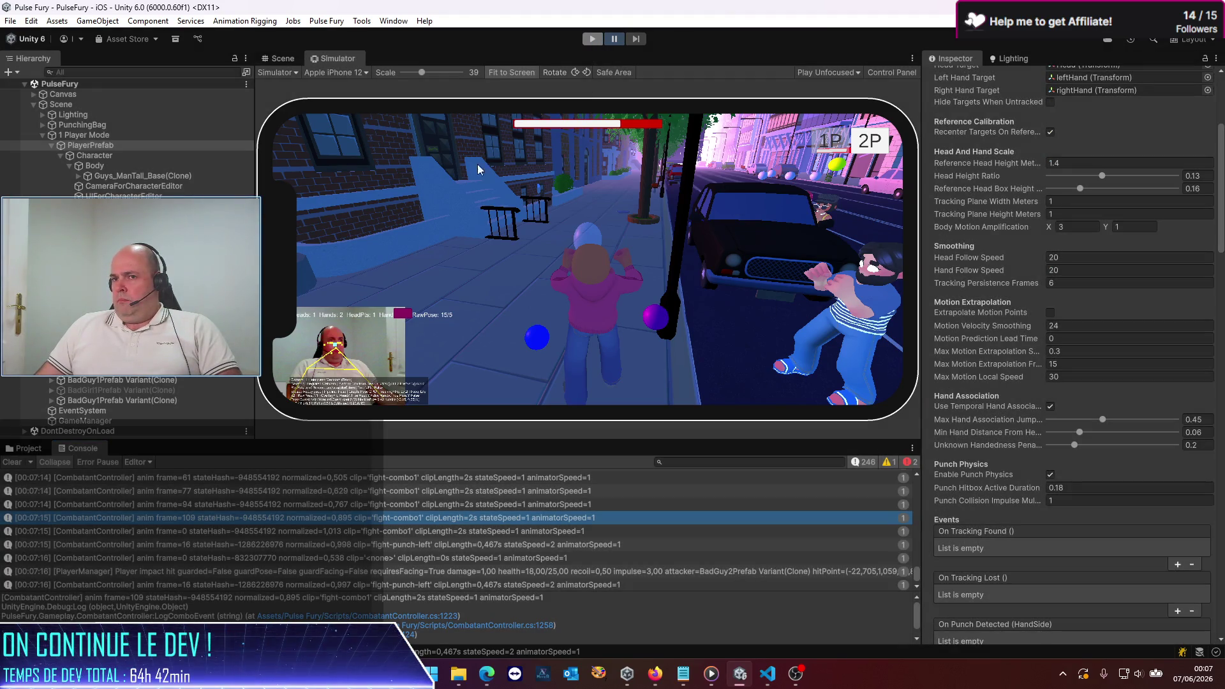
Step: Open Prefabs/Ennemies/EnnemyPrefab, turn off Log Combo Events, and save the prefab
{"action": "left_click", "coordinate": [29, 450]}
{"action": "double_click", "coordinate": [300, 530]}
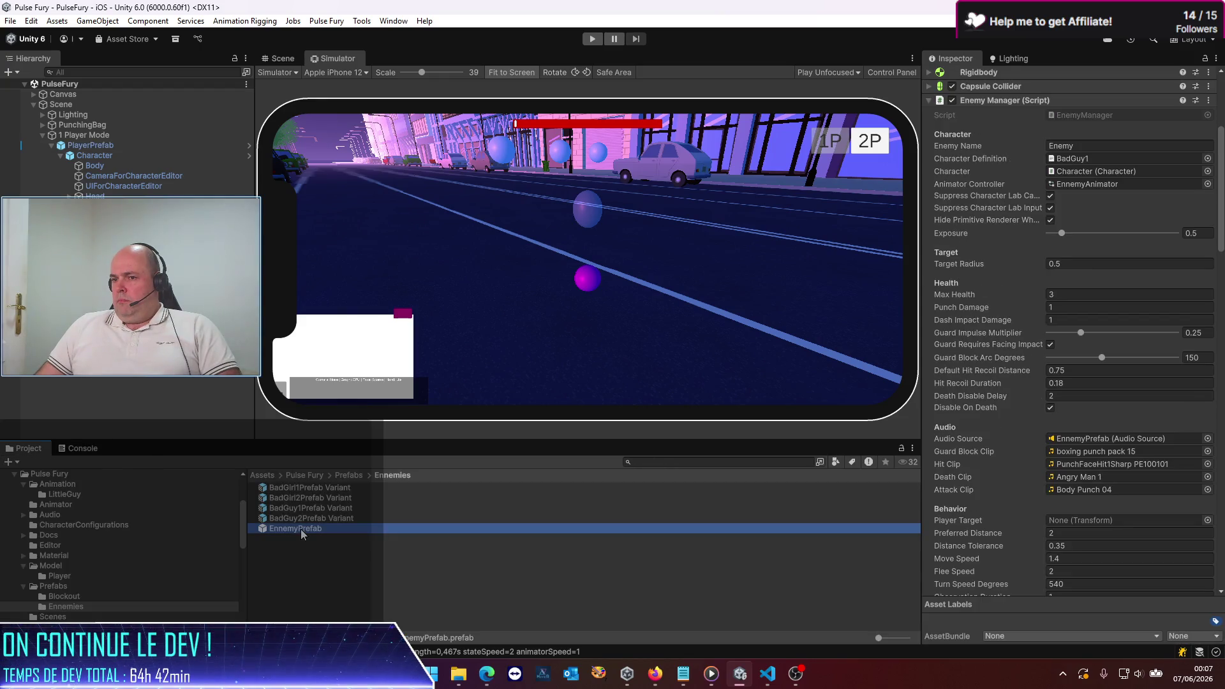
{"action": "scroll", "coordinate": [974, 383], "scroll_direction": "down", "scroll_amount": 15}
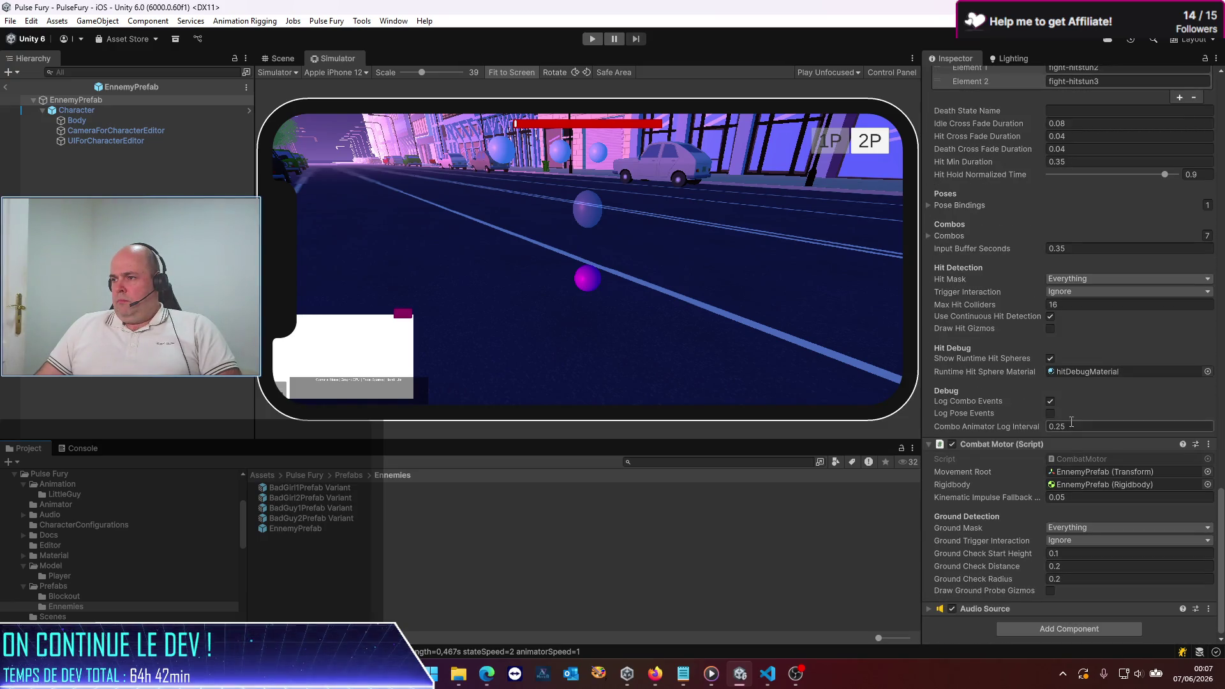
{"action": "left_click", "coordinate": [1051, 400]}
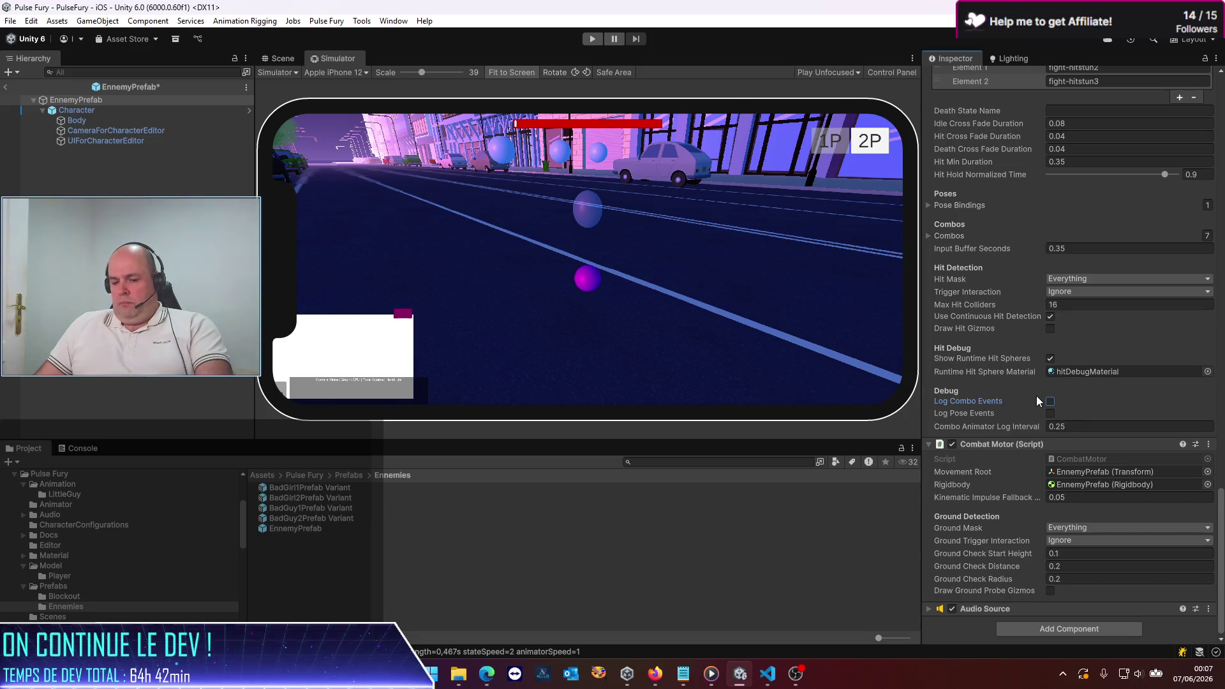
{"action": "key", "text": "ctrl+s"}
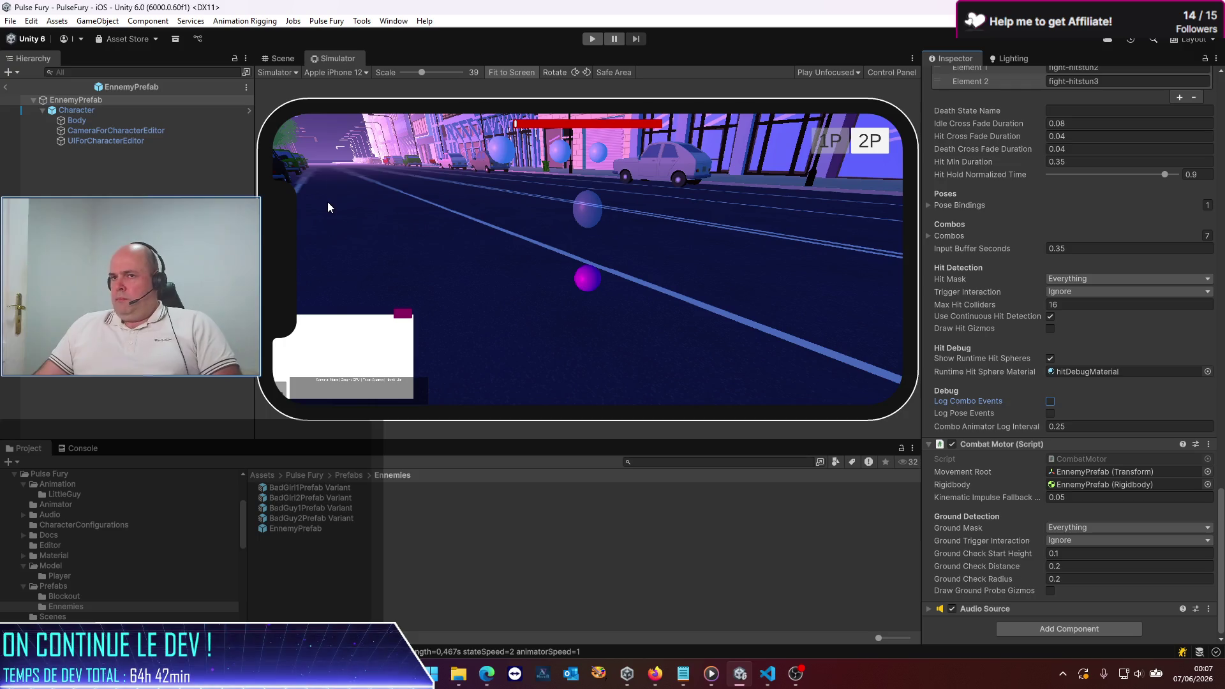
Step: Return to the scene, bring the Console back, and start a new play test
{"action": "scroll", "coordinate": [1014, 376], "scroll_direction": "up", "scroll_amount": 5}
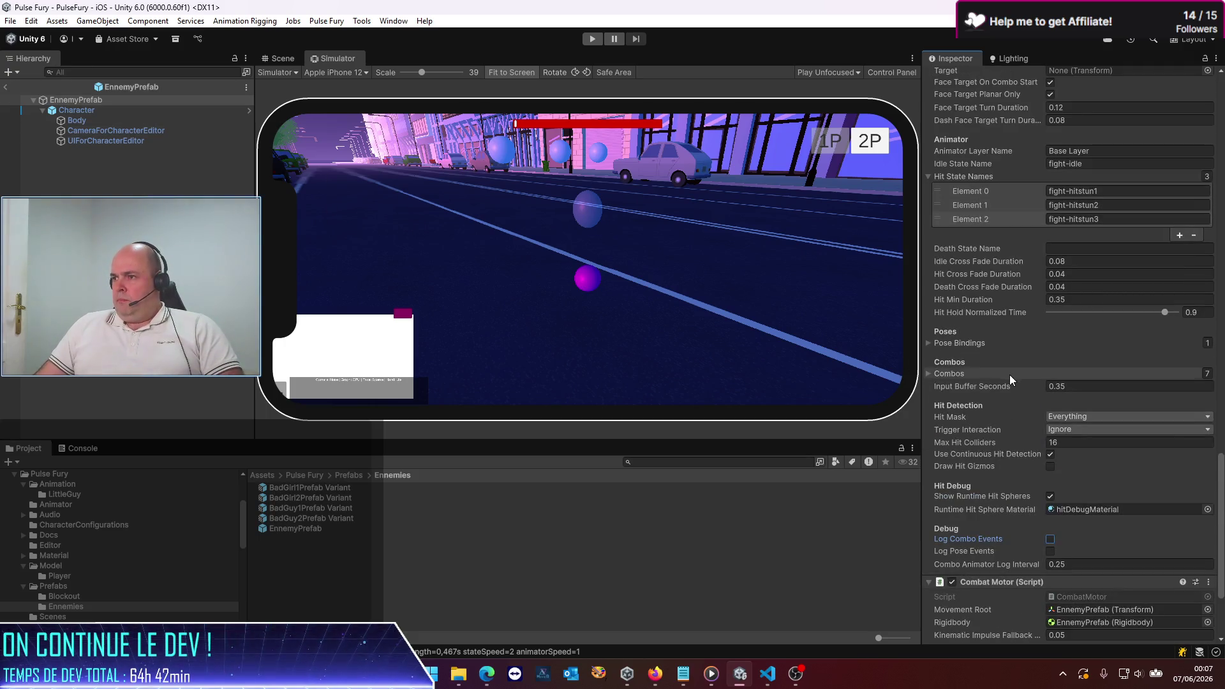
{"action": "left_click", "coordinate": [13, 90]}
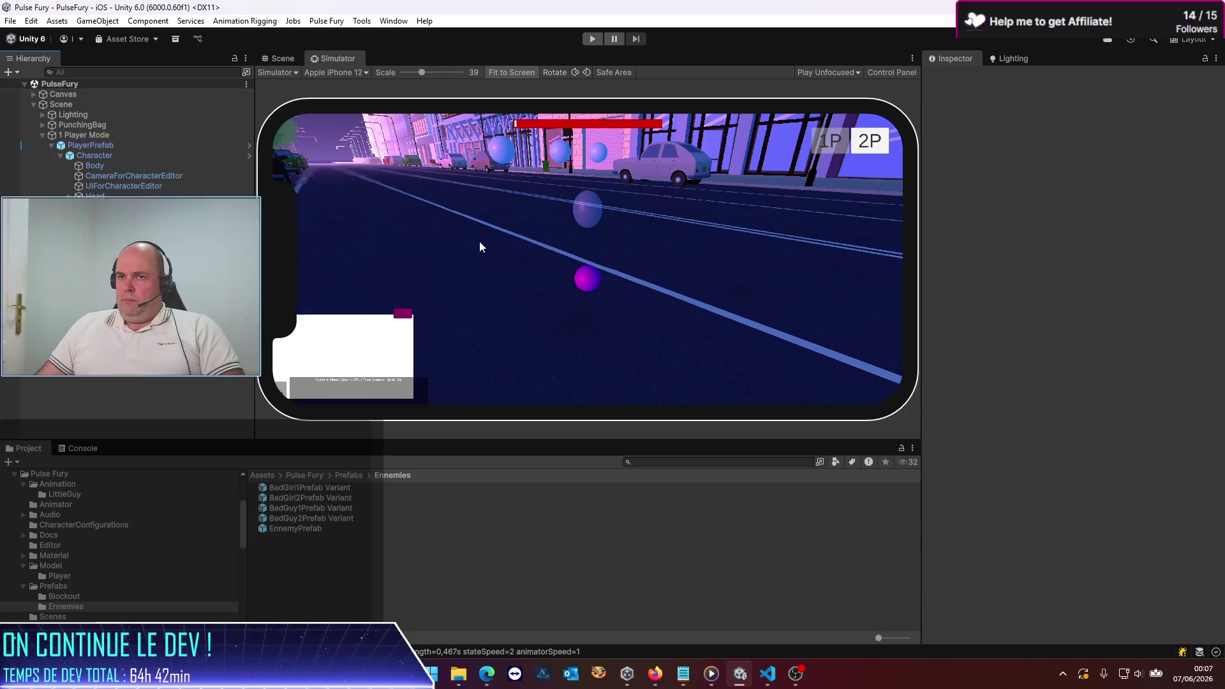
{"action": "left_click", "coordinate": [80, 448]}
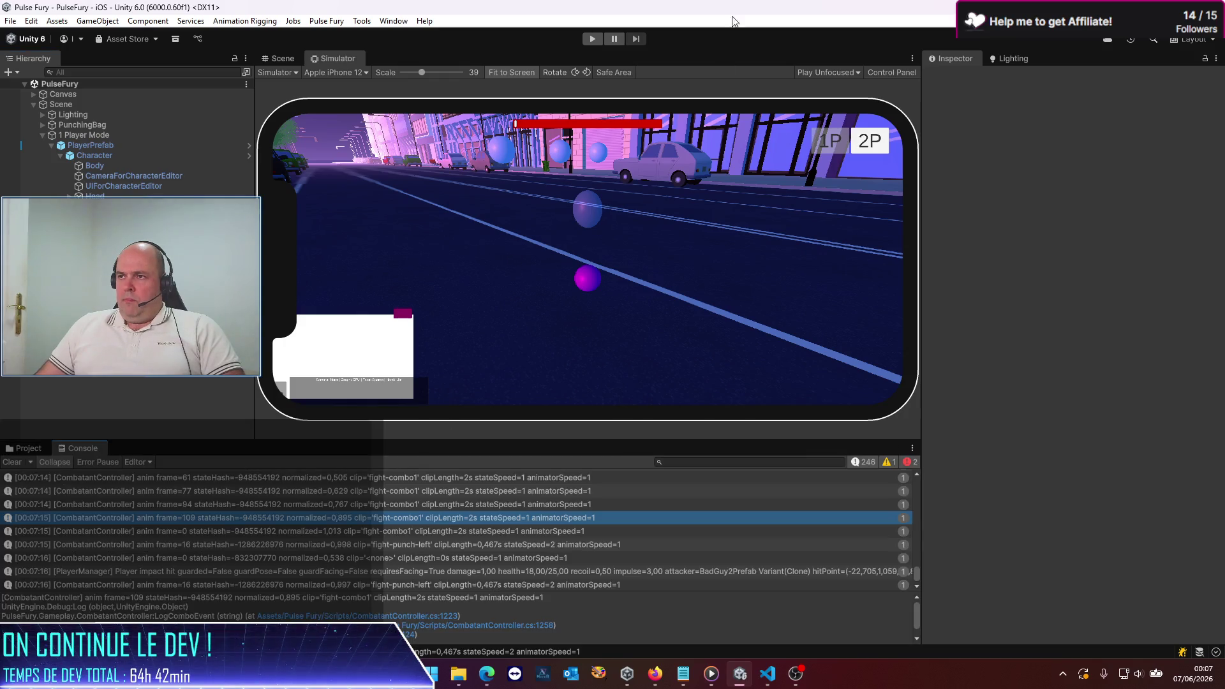
{"action": "left_click", "coordinate": [594, 39]}
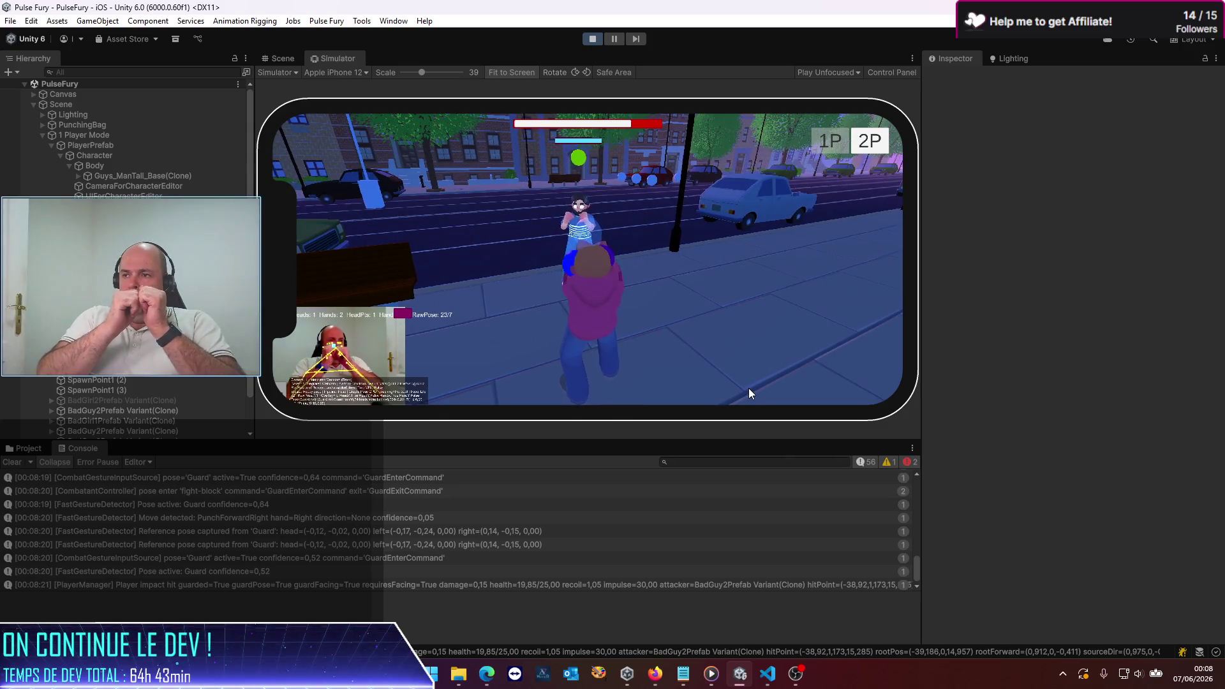
Step: Clear the console twice during the fight, then select PlayerPrefab in the Hierarchy
{"action": "left_click", "coordinate": [12, 463]}
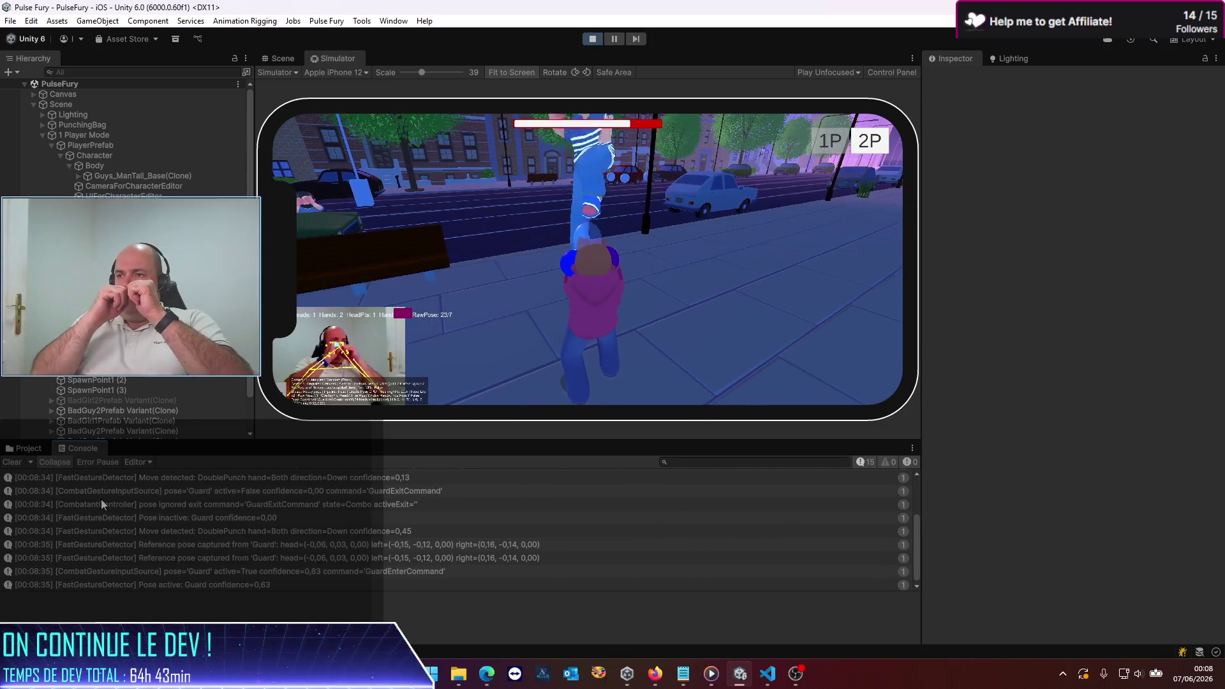
{"action": "left_click", "coordinate": [12, 463]}
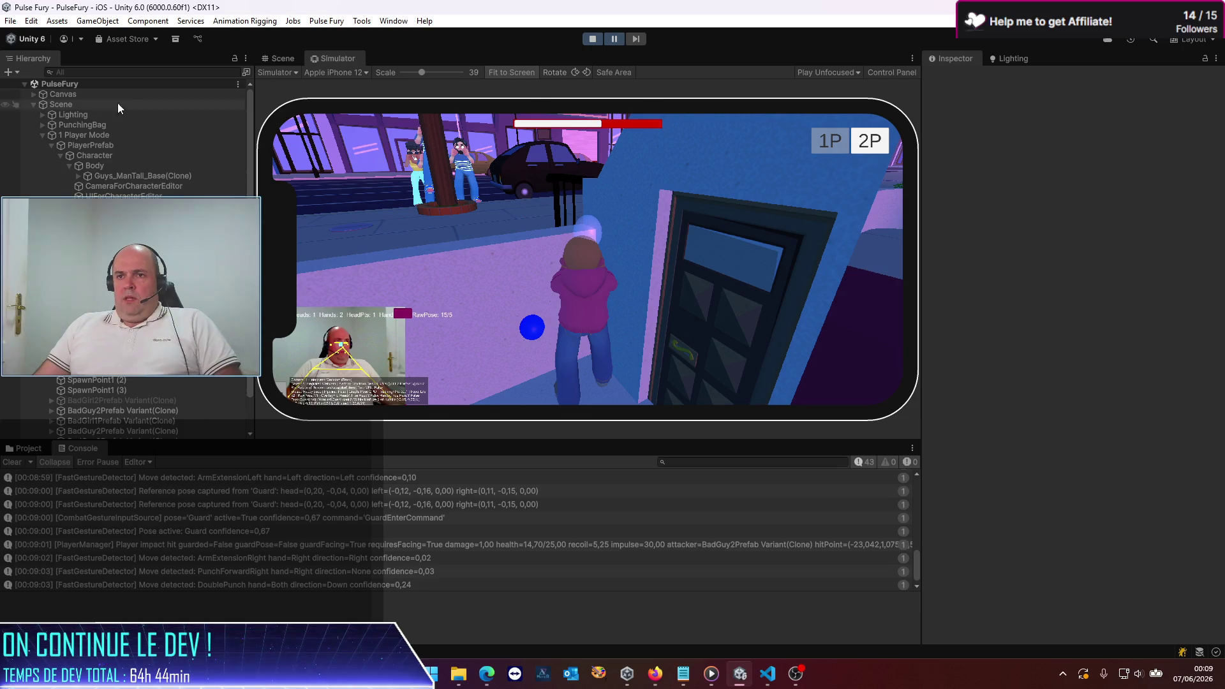
{"action": "left_click", "coordinate": [85, 146]}
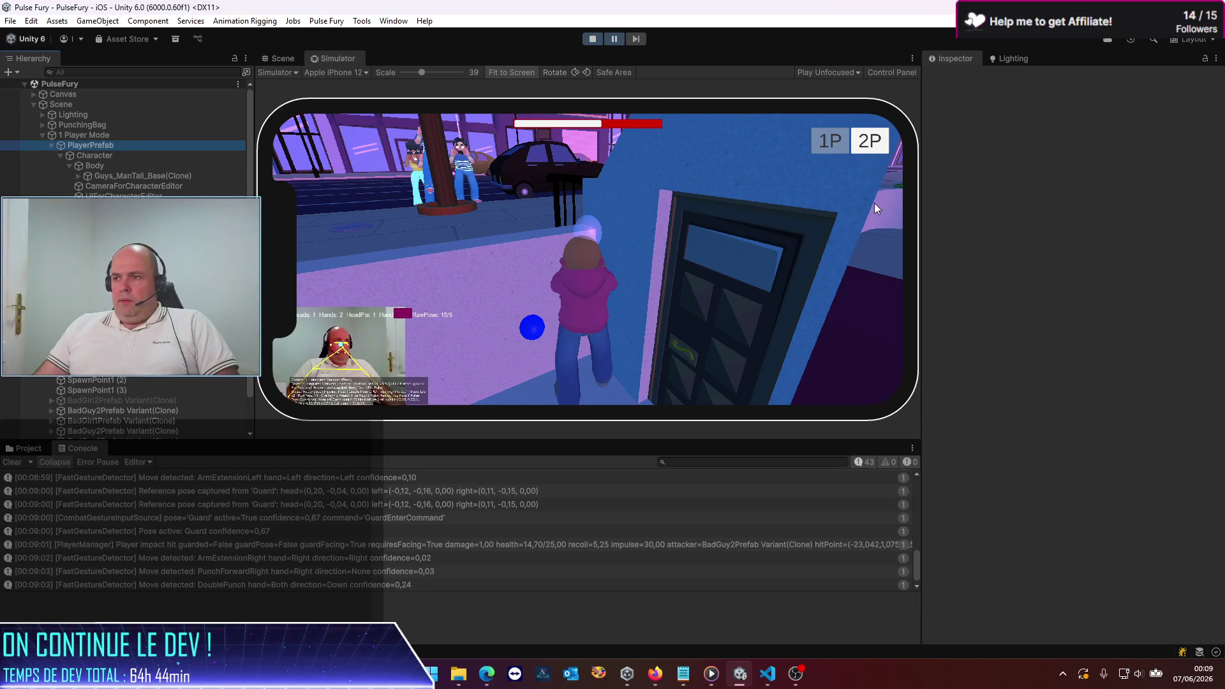
Step: Review PlayerPrefab's Combat Gesture Input Source and its Guard pose binding, then resume the game
{"action": "scroll", "coordinate": [1016, 384], "scroll_direction": "down", "scroll_amount": 5}
{"action": "scroll", "coordinate": [979, 367], "scroll_direction": "down", "scroll_amount": 15}
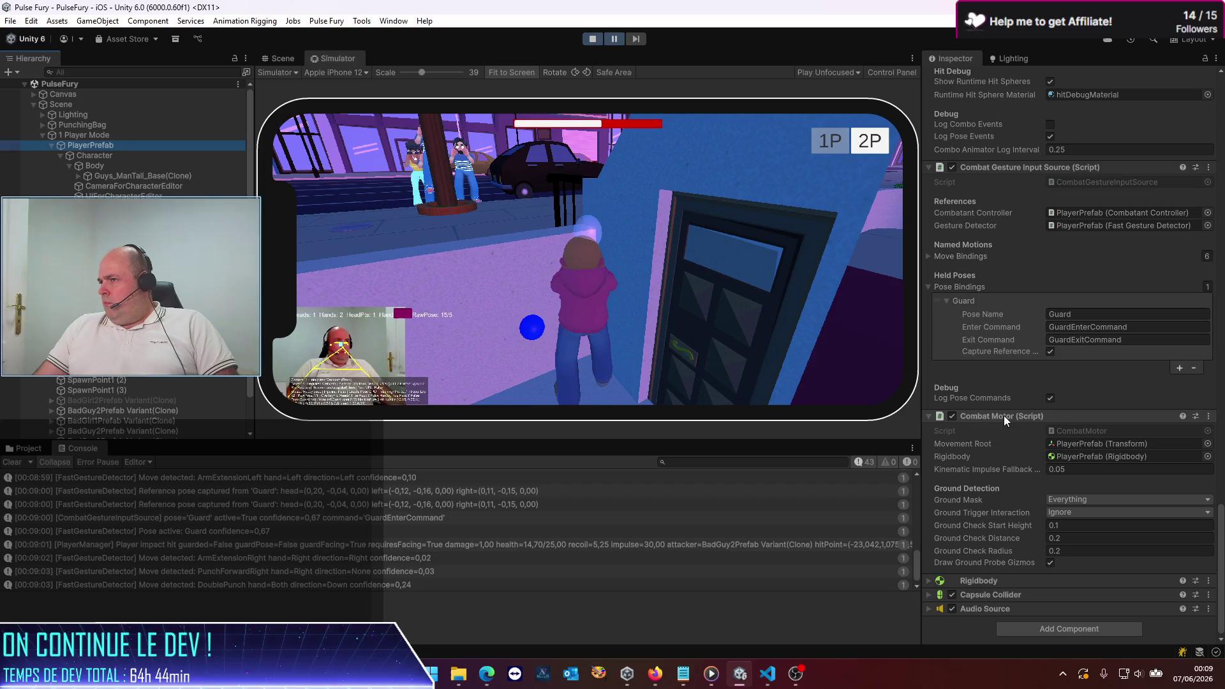
{"action": "scroll", "coordinate": [1021, 370], "scroll_direction": "up", "scroll_amount": 3}
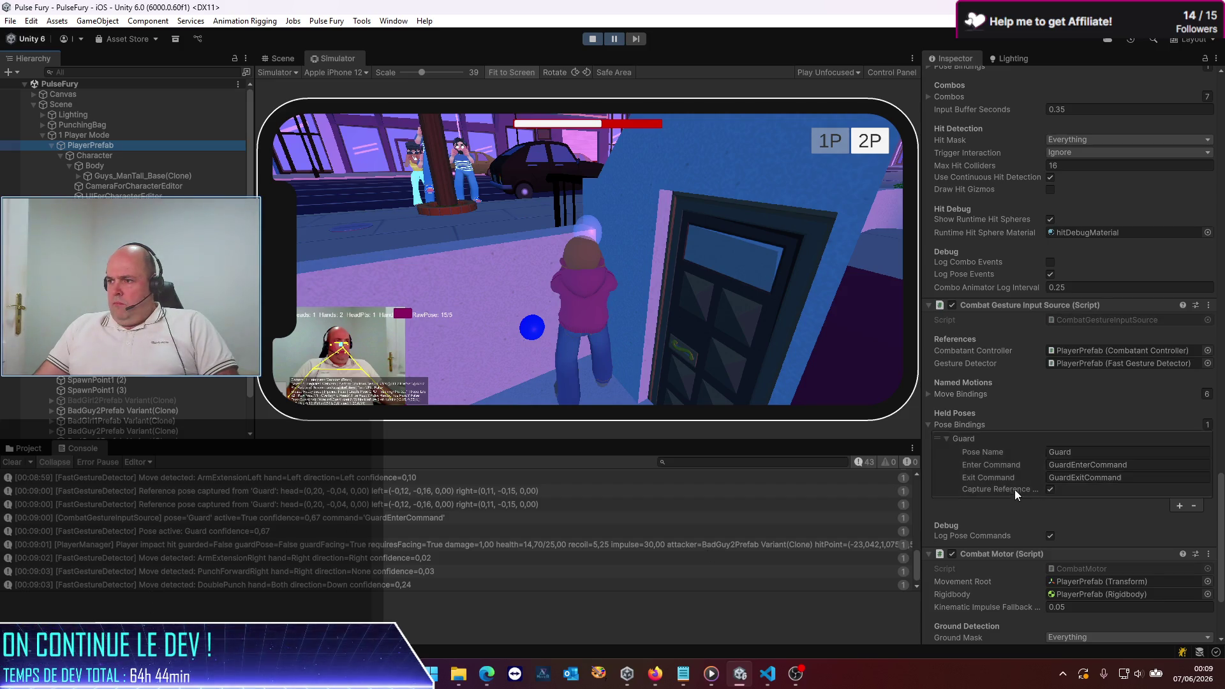
{"action": "scroll", "coordinate": [1013, 487], "scroll_direction": "up", "scroll_amount": 5}
{"action": "scroll", "coordinate": [1013, 490], "scroll_direction": "up", "scroll_amount": 4}
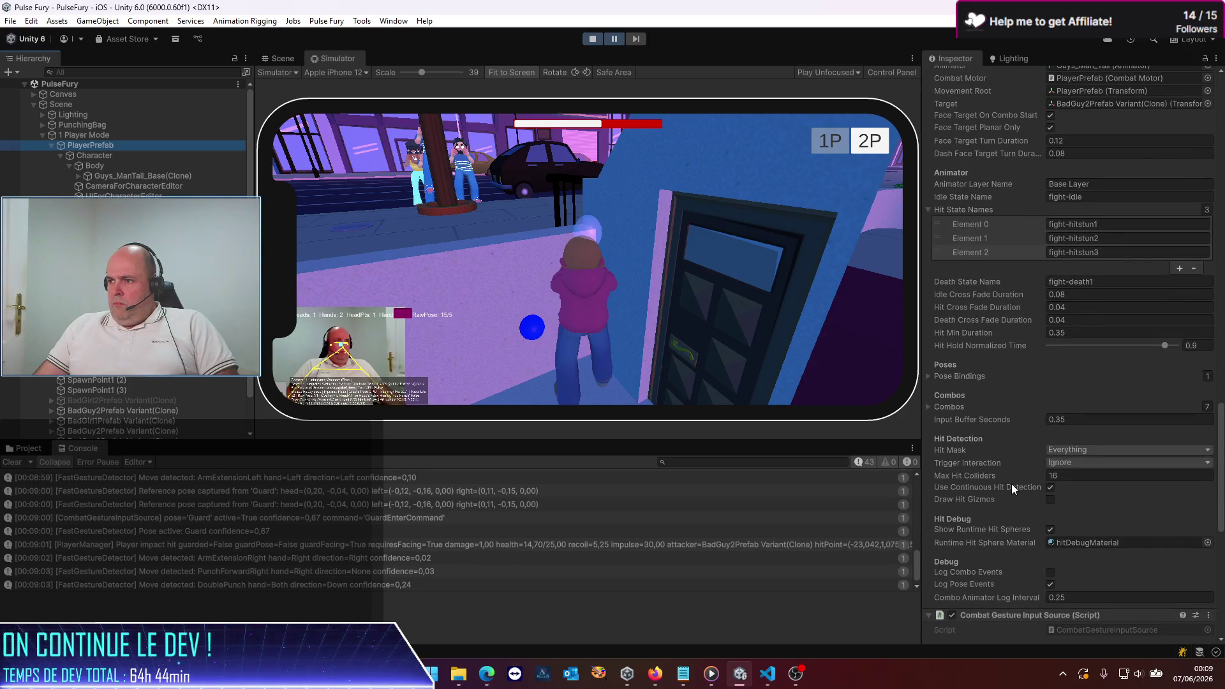
{"action": "scroll", "coordinate": [1012, 487], "scroll_direction": "down", "scroll_amount": 3}
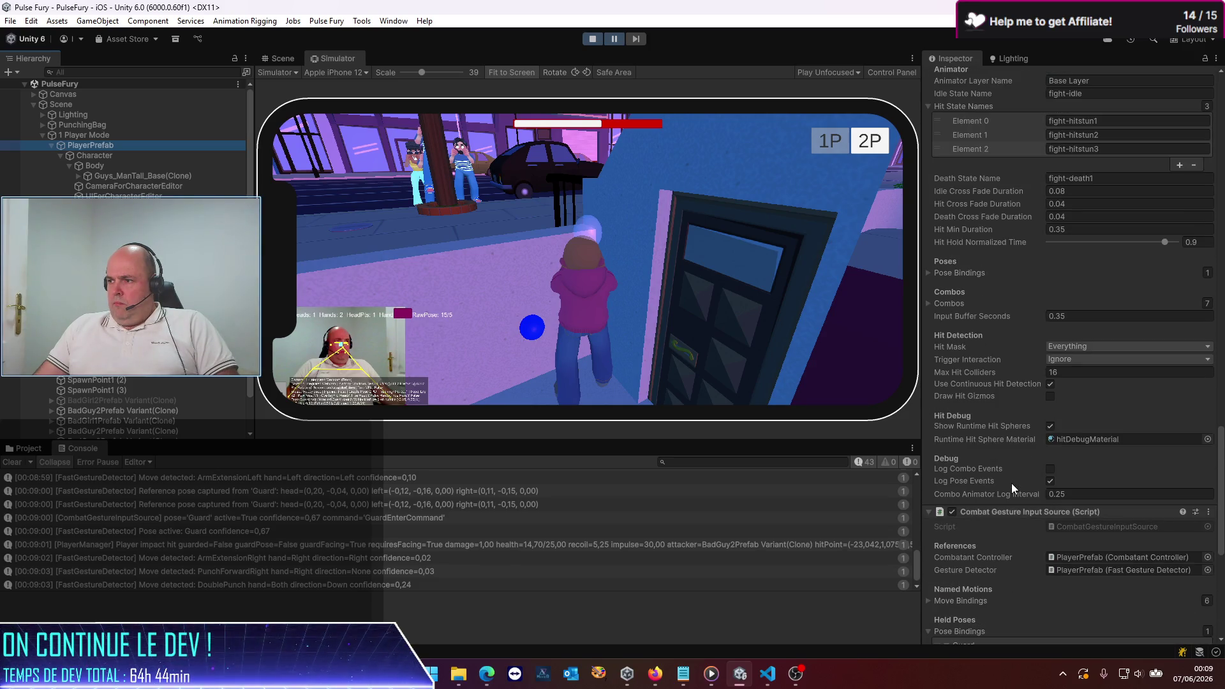
{"action": "scroll", "coordinate": [1012, 484], "scroll_direction": "down", "scroll_amount": 3}
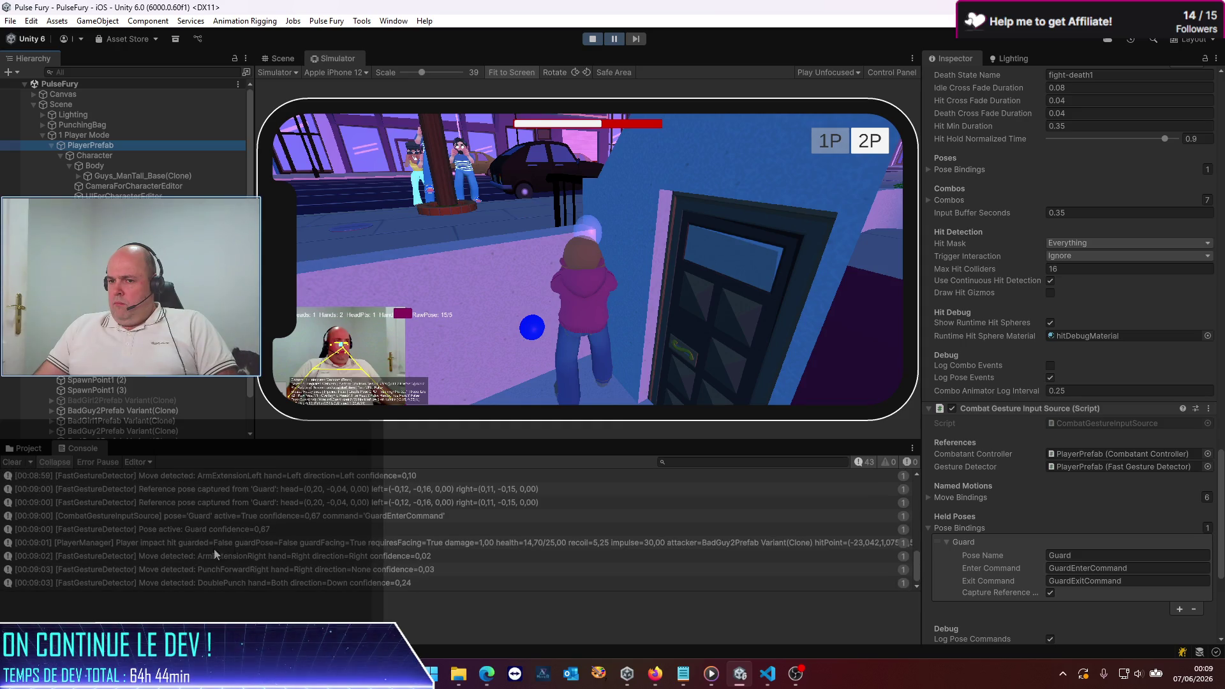
{"action": "left_click", "coordinate": [616, 40]}
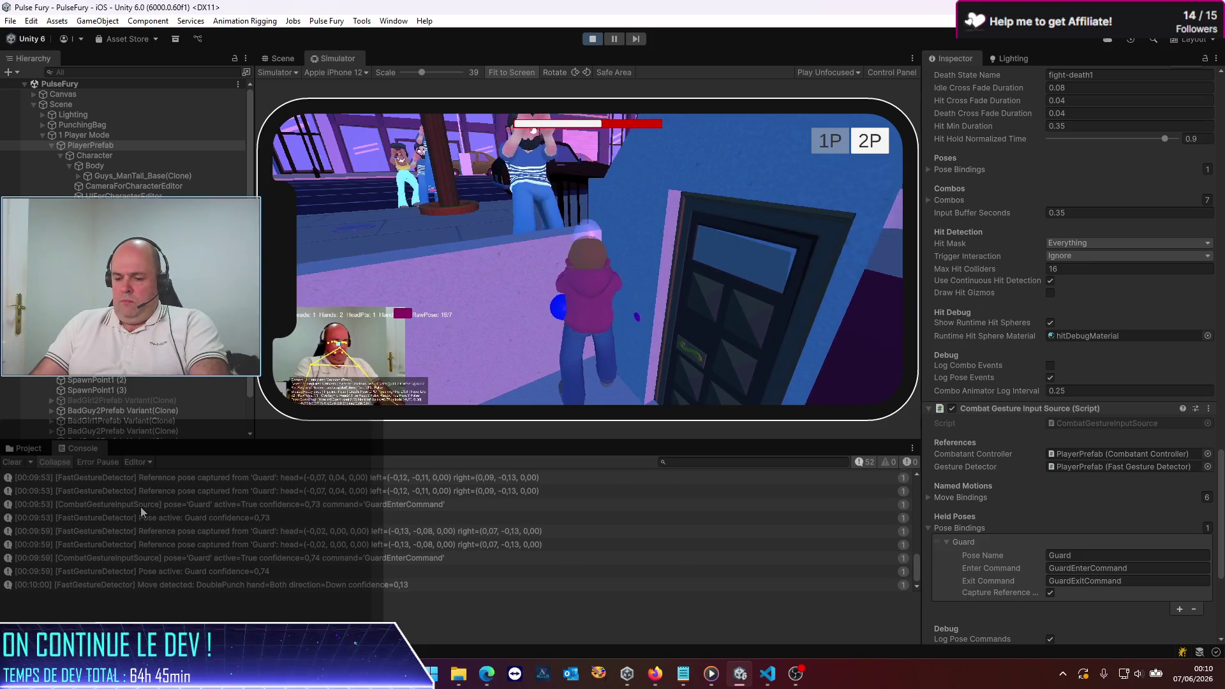
Step: Filter the console on 'Combat' and clear it repeatedly to catch fresh fight hits
{"action": "left_click", "coordinate": [696, 463]}
{"action": "type", "text": "Combat"}
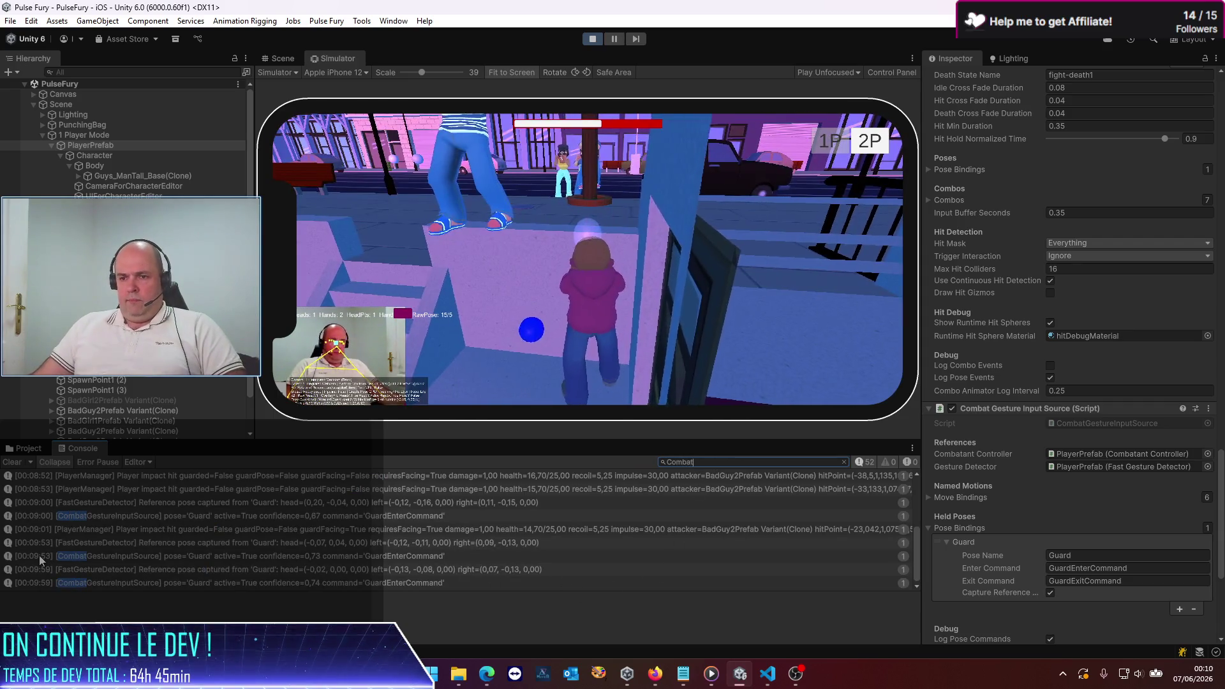
{"action": "left_click", "coordinate": [12, 462]}
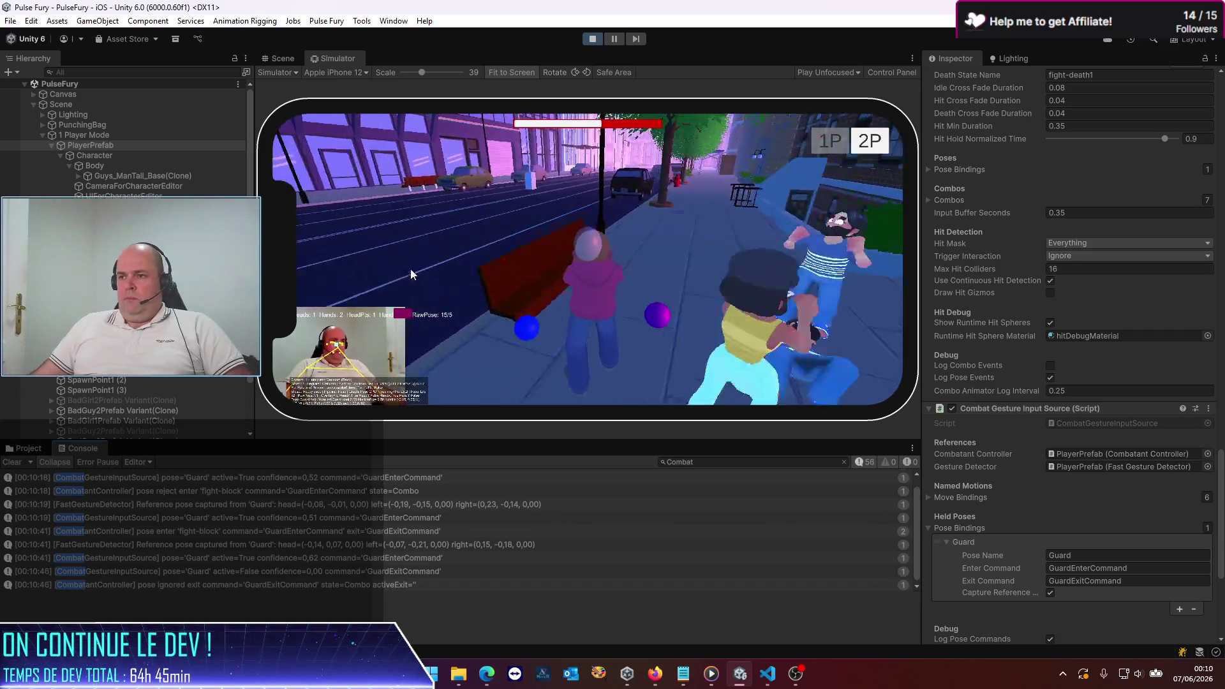
{"action": "left_click", "coordinate": [12, 462]}
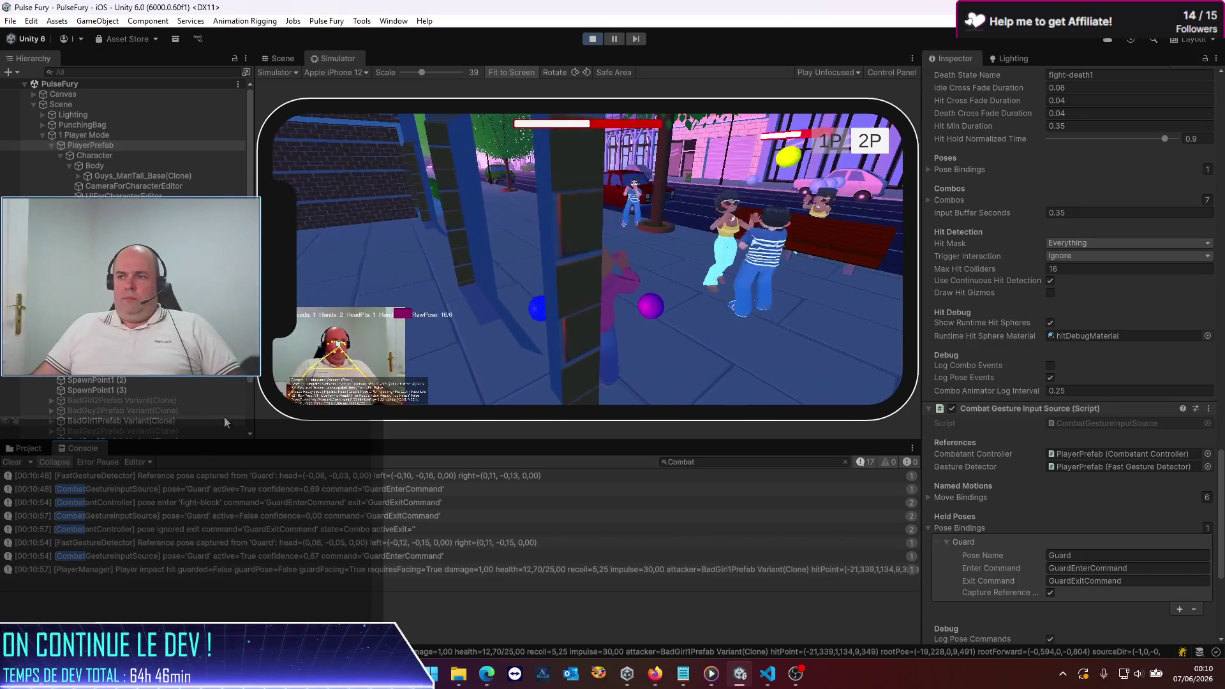
{"action": "left_click", "coordinate": [13, 465]}
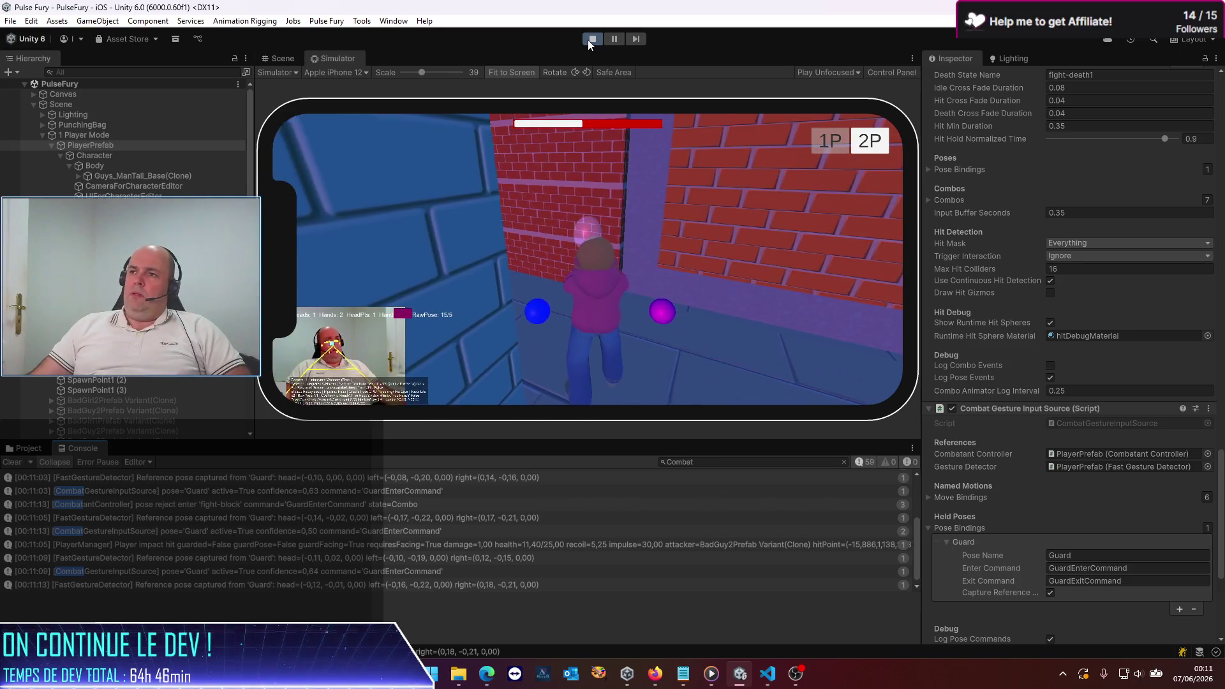
Step: Restart the play test, clear the Combat logs, and pause the game
{"action": "left_click", "coordinate": [590, 39]}
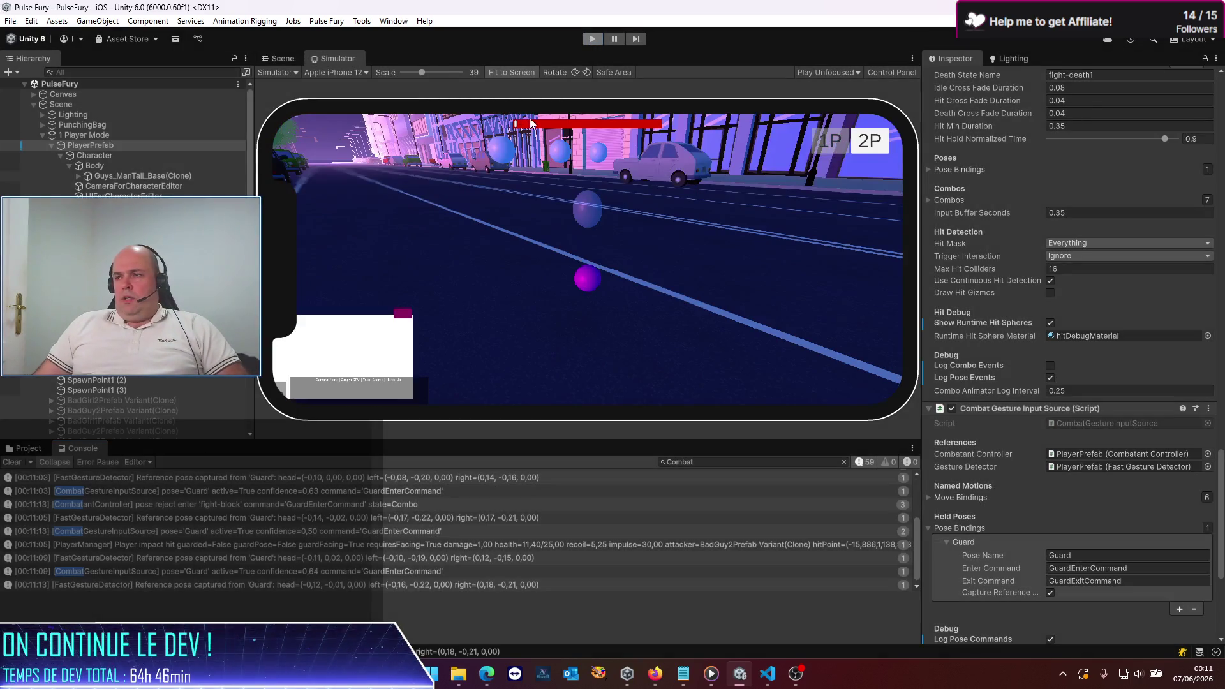
{"action": "left_click", "coordinate": [593, 40]}
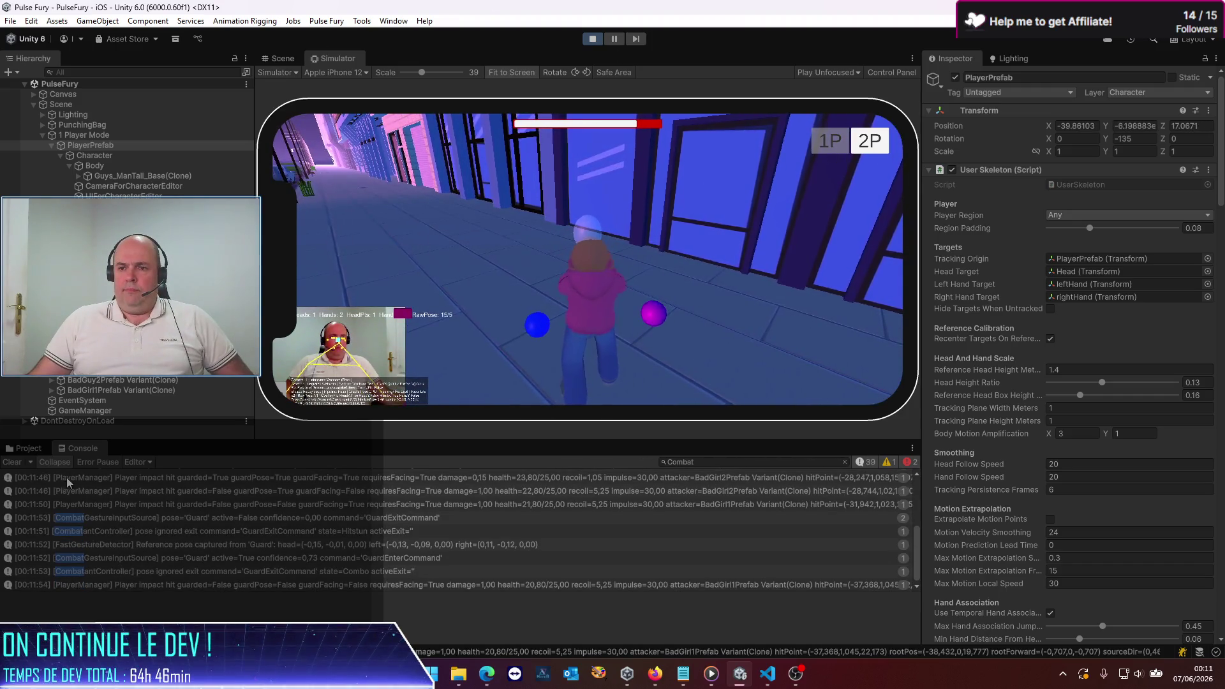
{"action": "left_click", "coordinate": [12, 462]}
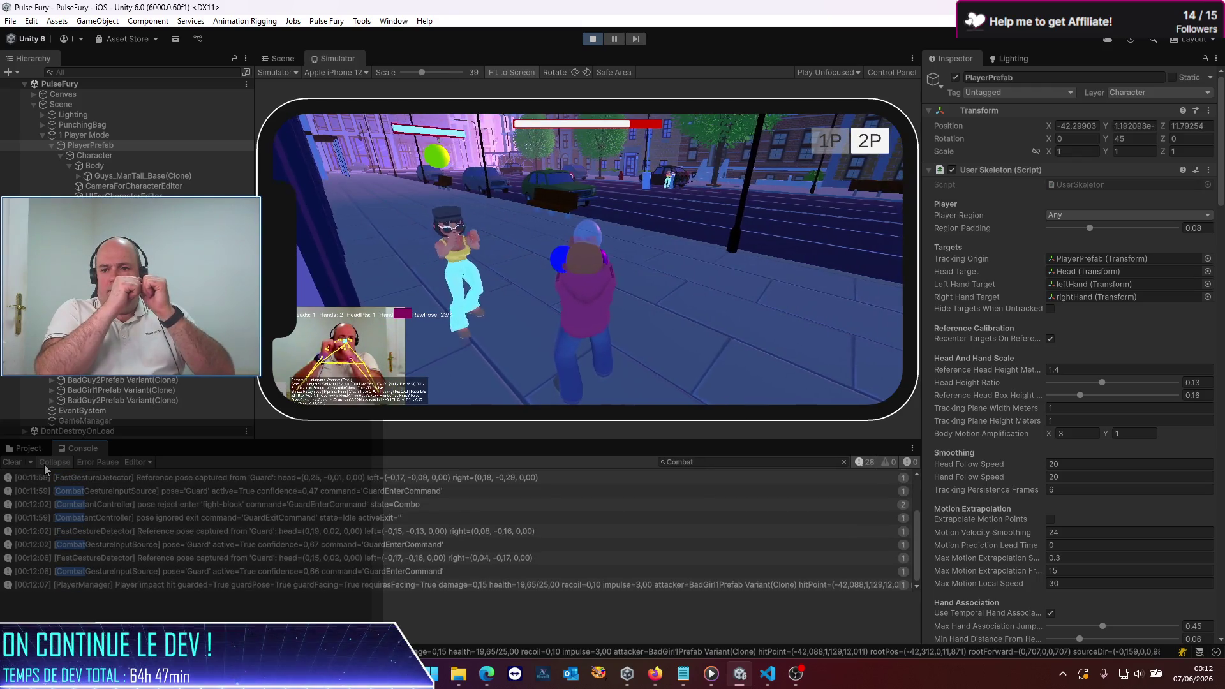
{"action": "left_click", "coordinate": [611, 40]}
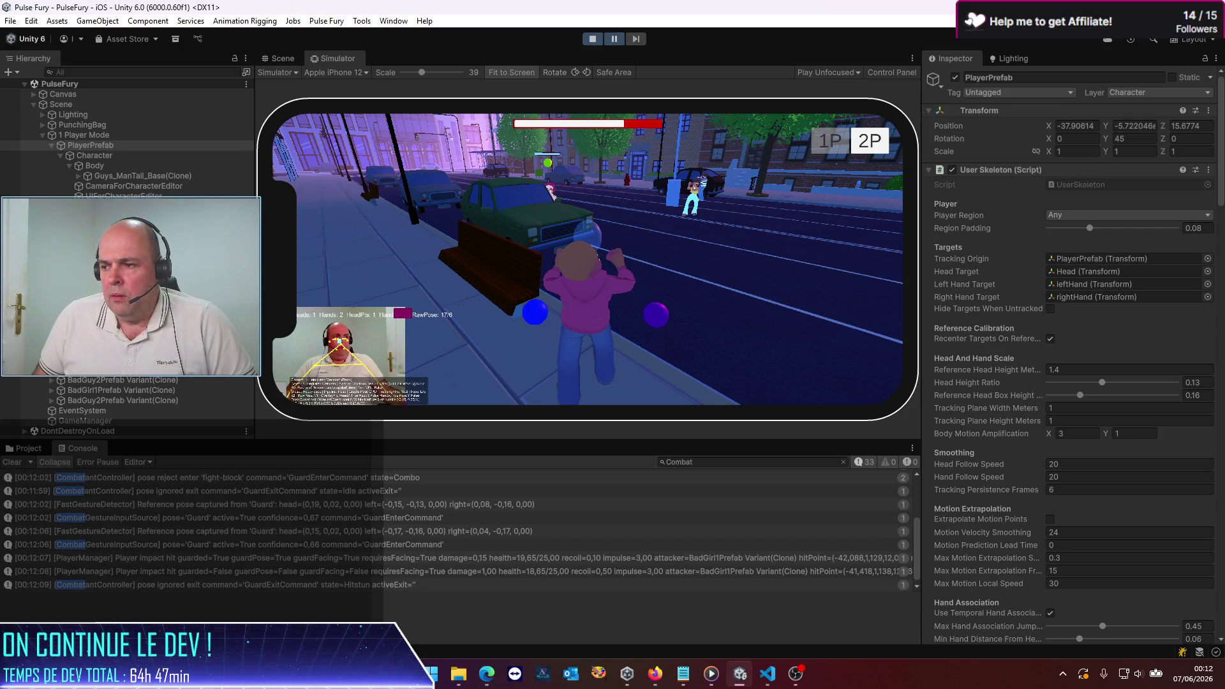
Step: Open the guarded impact log (damage 0,15, impulse 3,00) and show PlayerPrefab's Player Impact settings
{"action": "left_click", "coordinate": [825, 560]}
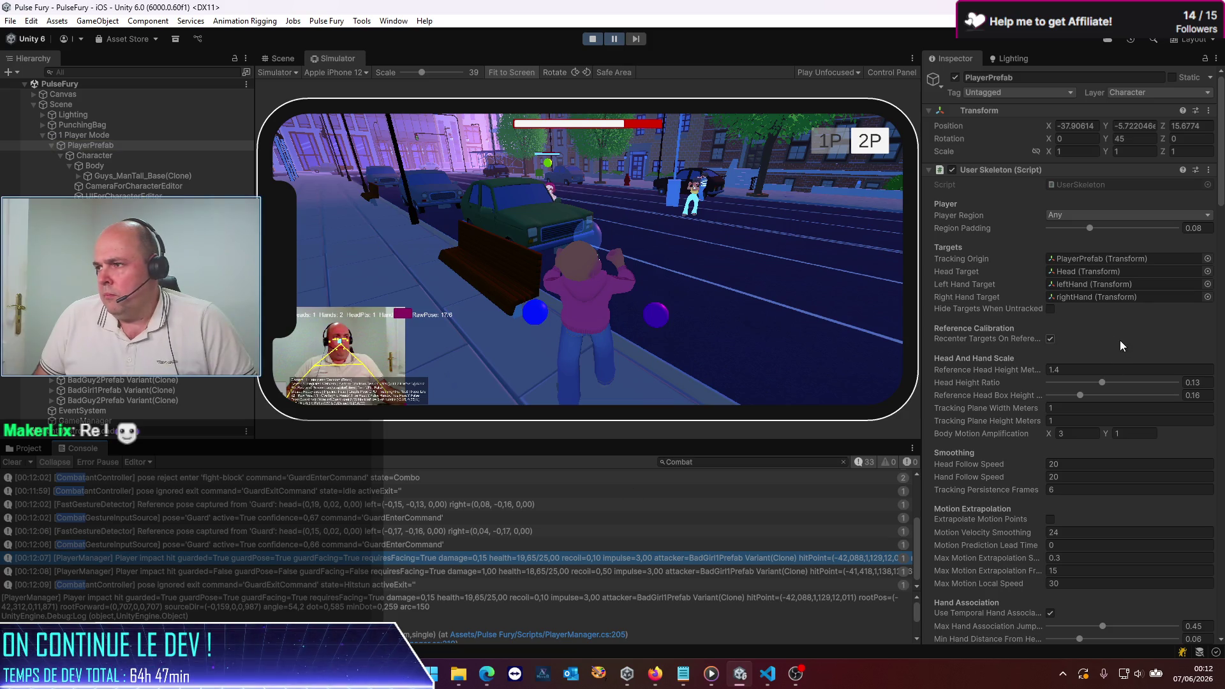
{"action": "scroll", "coordinate": [963, 417], "scroll_direction": "down", "scroll_amount": 2}
{"action": "scroll", "coordinate": [963, 418], "scroll_direction": "down", "scroll_amount": 15}
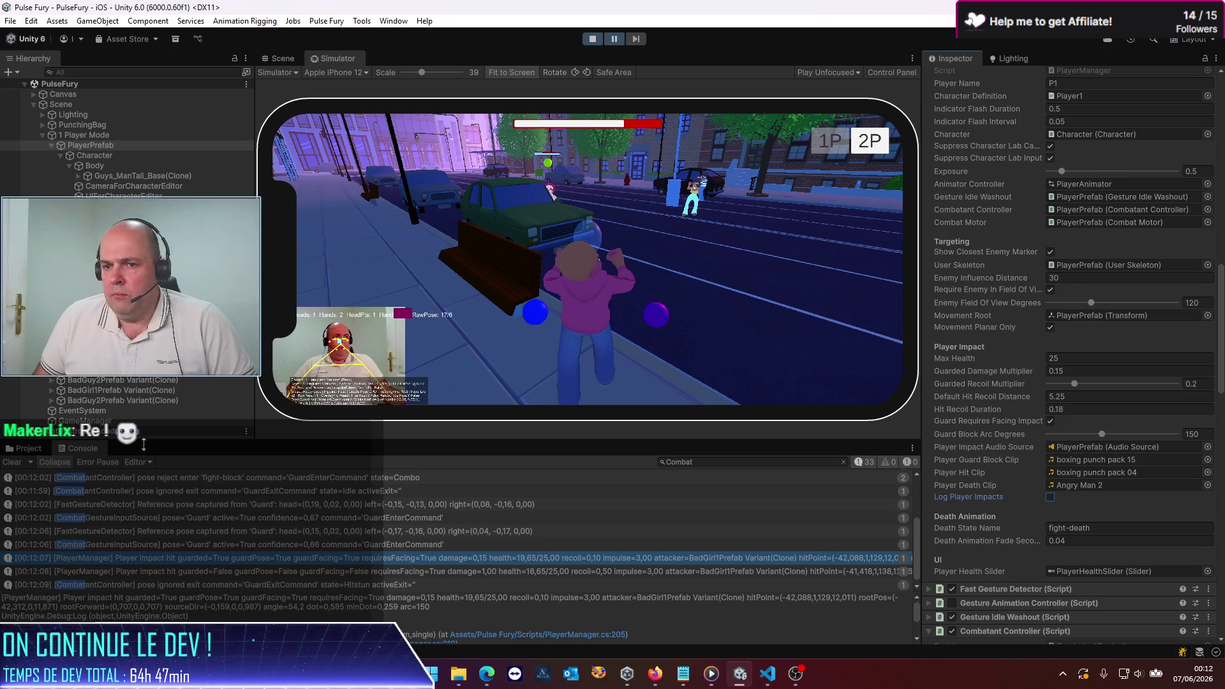
Step: Clear the combat logs, resume the fight, then pause it to read new entries
{"action": "left_click", "coordinate": [12, 463]}
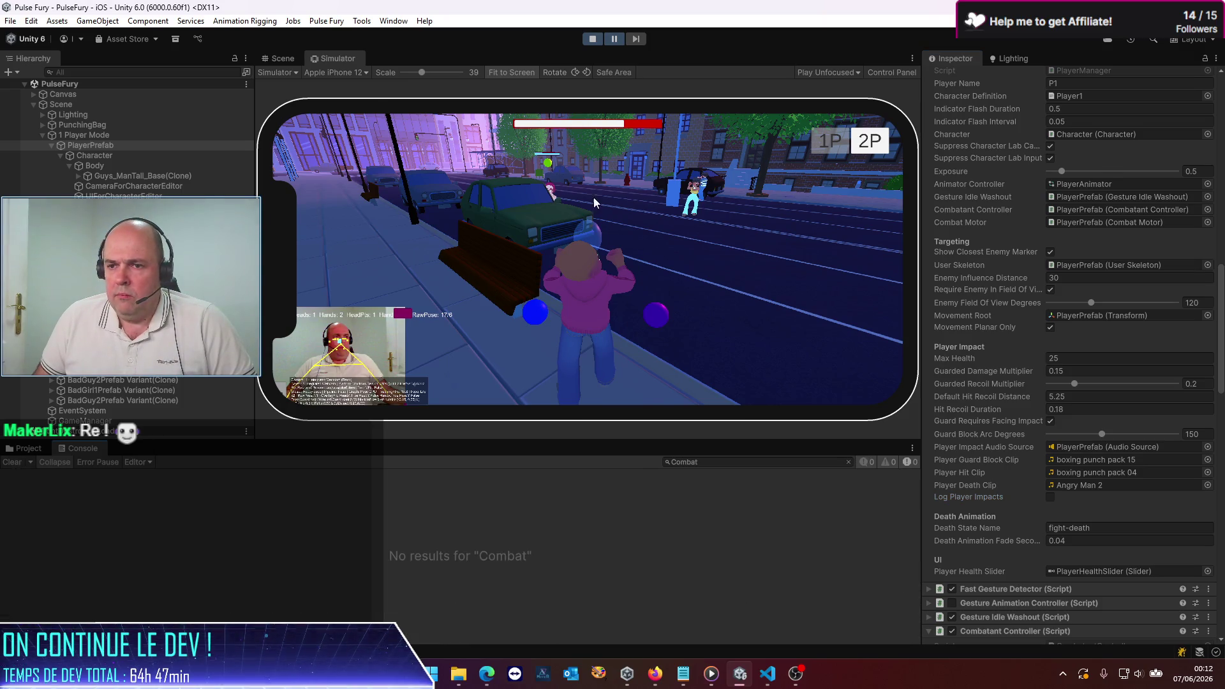
{"action": "left_click", "coordinate": [620, 37]}
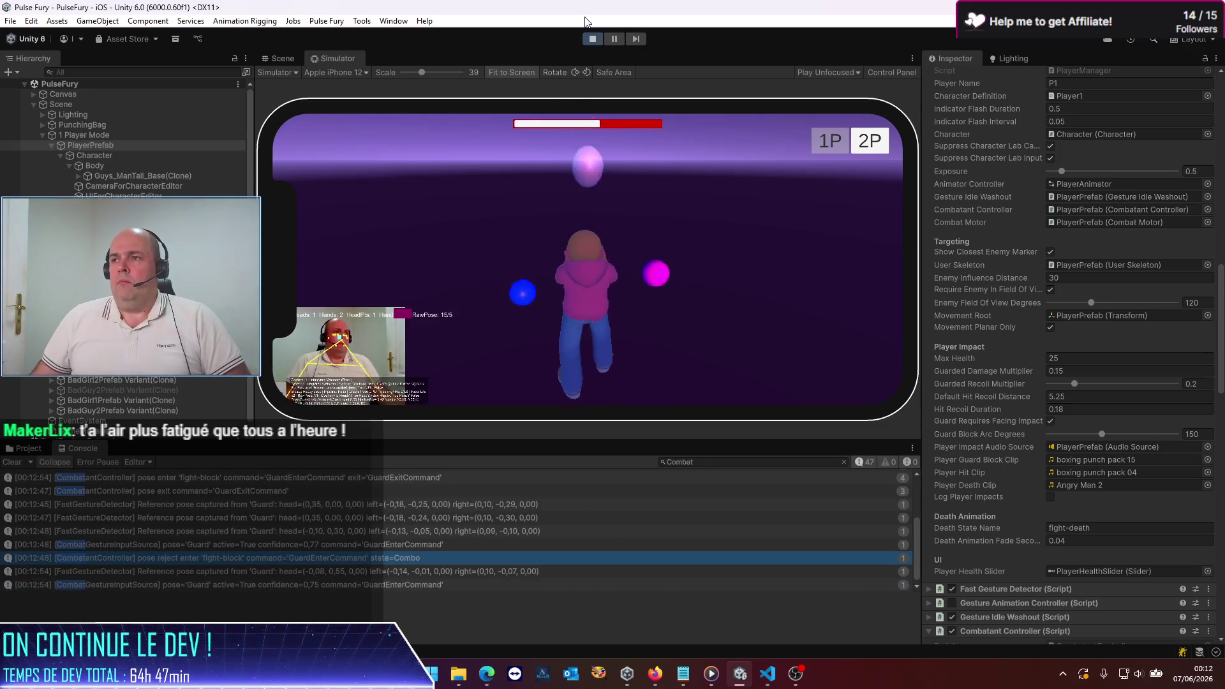
{"action": "left_click", "coordinate": [615, 43]}
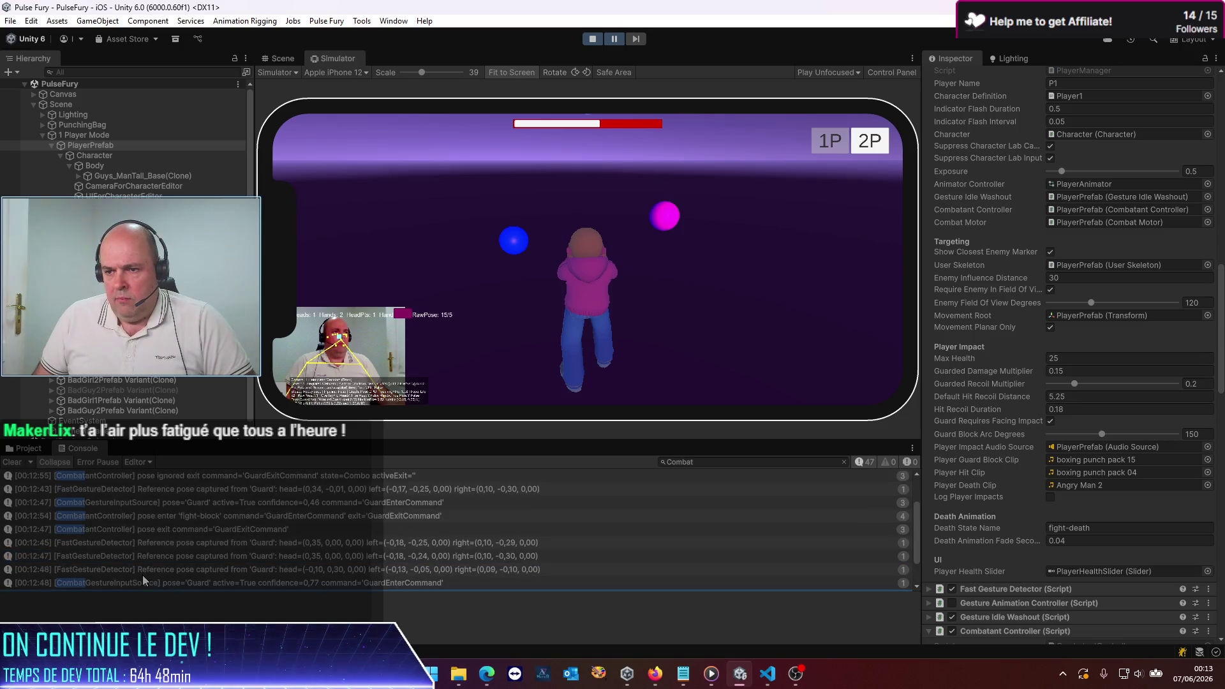
{"action": "scroll", "coordinate": [143, 576], "scroll_direction": "up", "scroll_amount": 3}
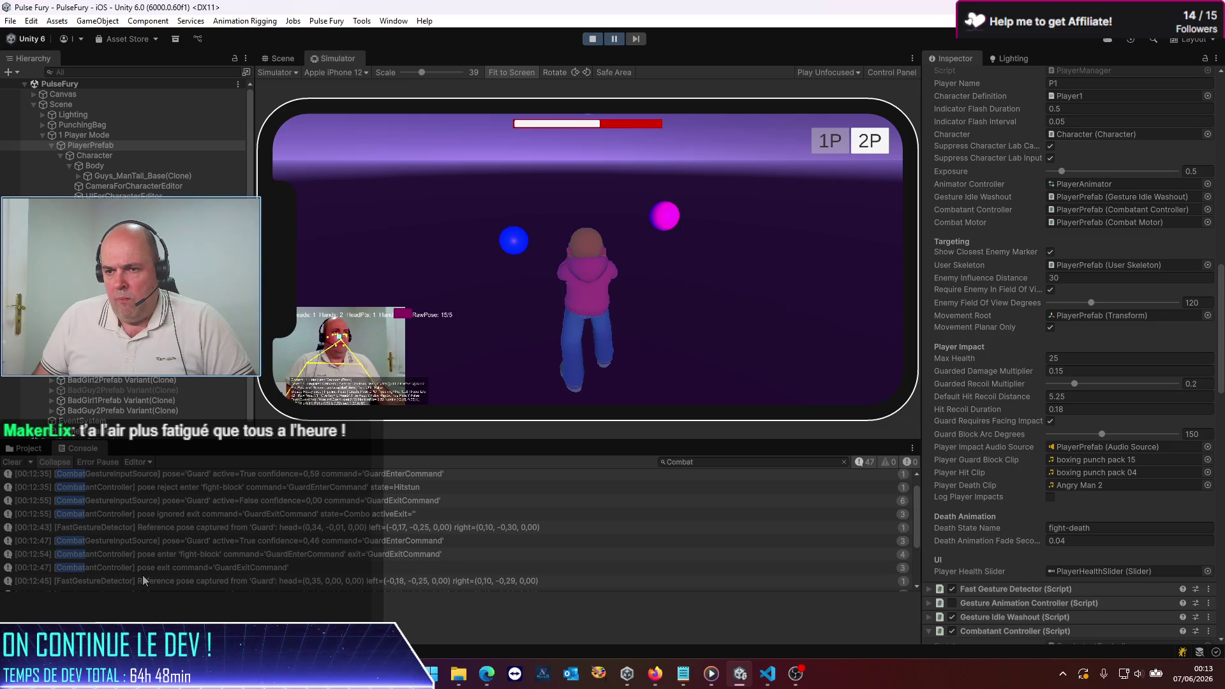
Step: Stop the play test, clear the console, and start a fresh run of the fight
{"action": "left_click", "coordinate": [596, 41]}
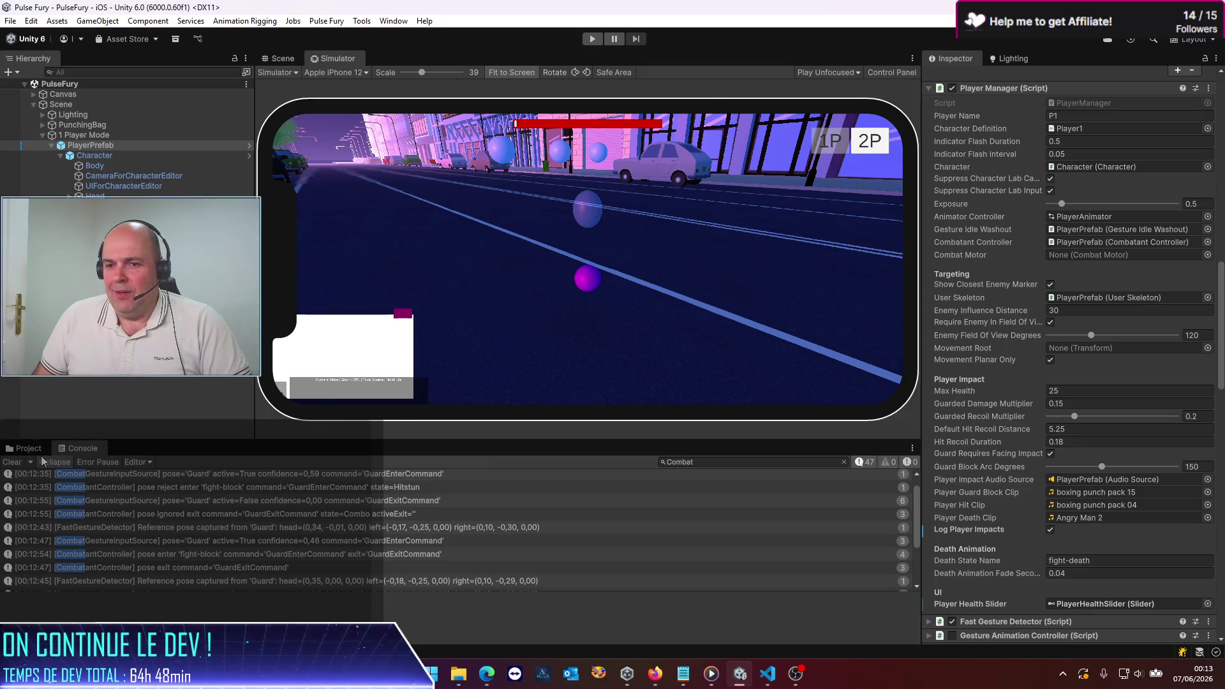
{"action": "left_click", "coordinate": [12, 464]}
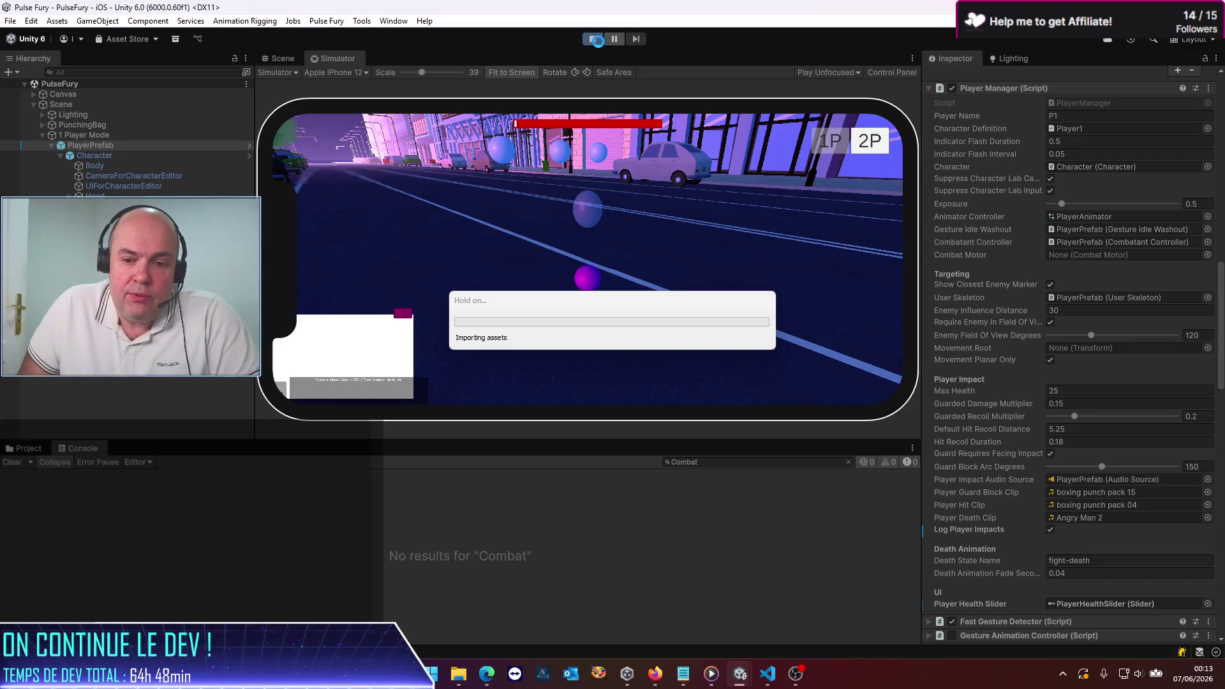
{"action": "left_click", "coordinate": [594, 39]}
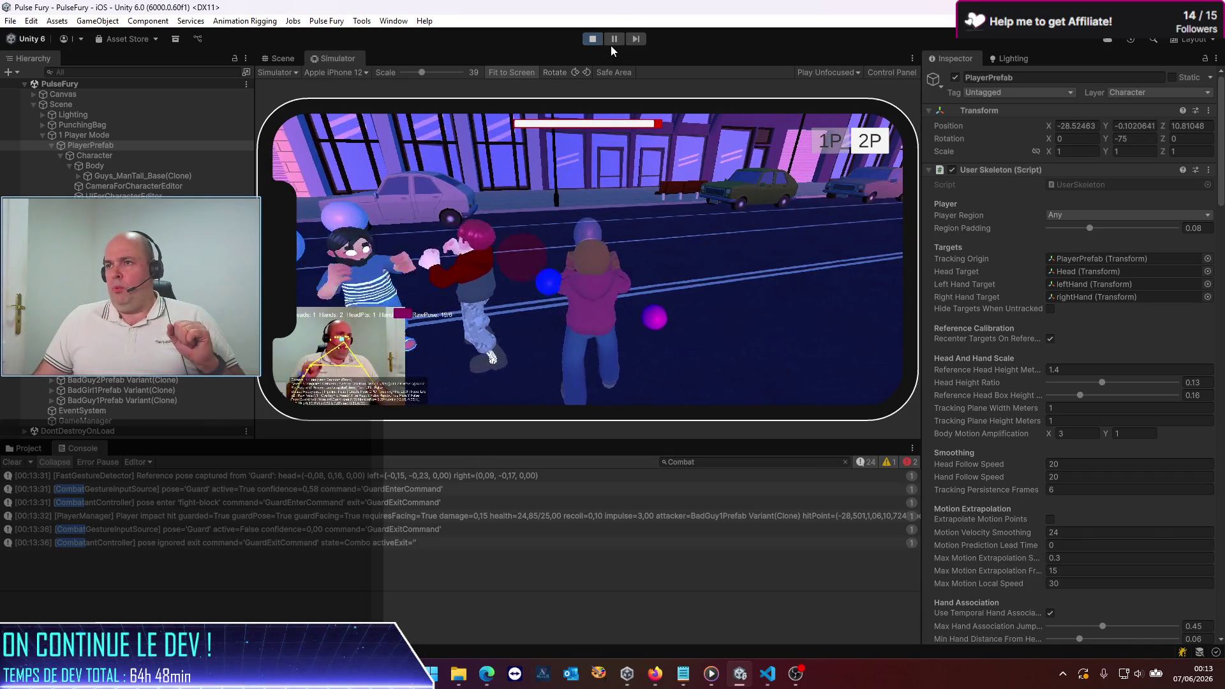
Step: Scroll the Inspector to Player Manager and clear the console mid-fight for new guard-pose logs
{"action": "scroll", "coordinate": [976, 419], "scroll_direction": "down", "scroll_amount": 15}
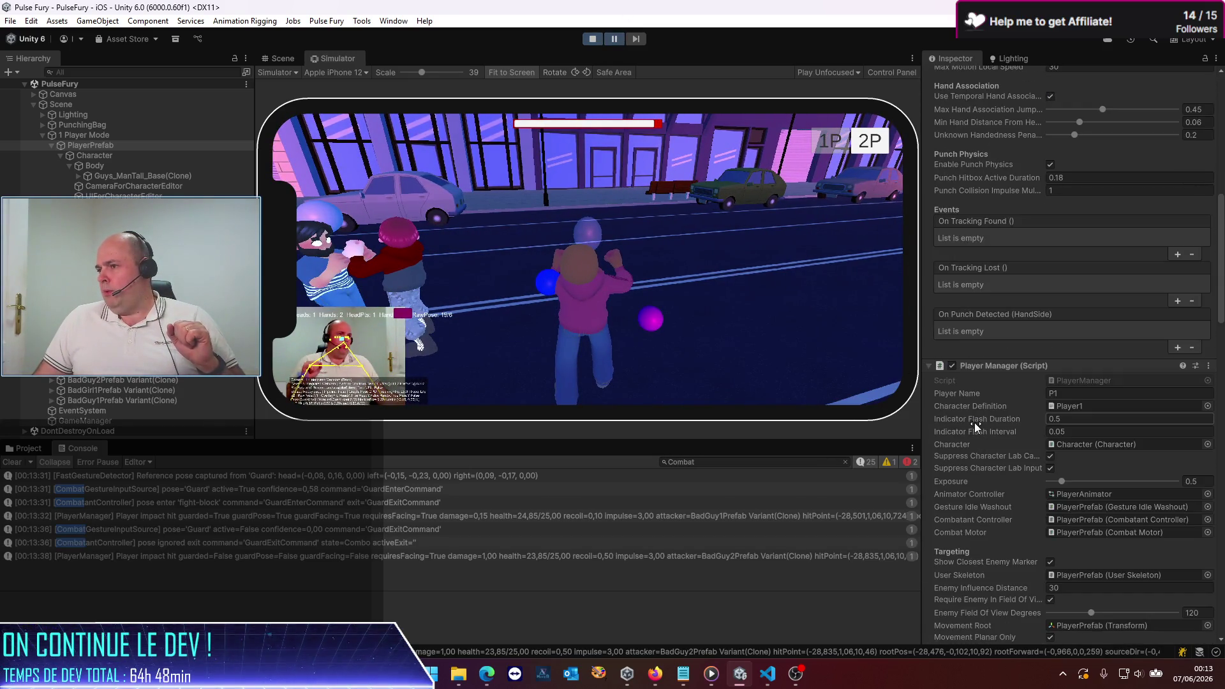
{"action": "scroll", "coordinate": [967, 423], "scroll_direction": "down", "scroll_amount": 2}
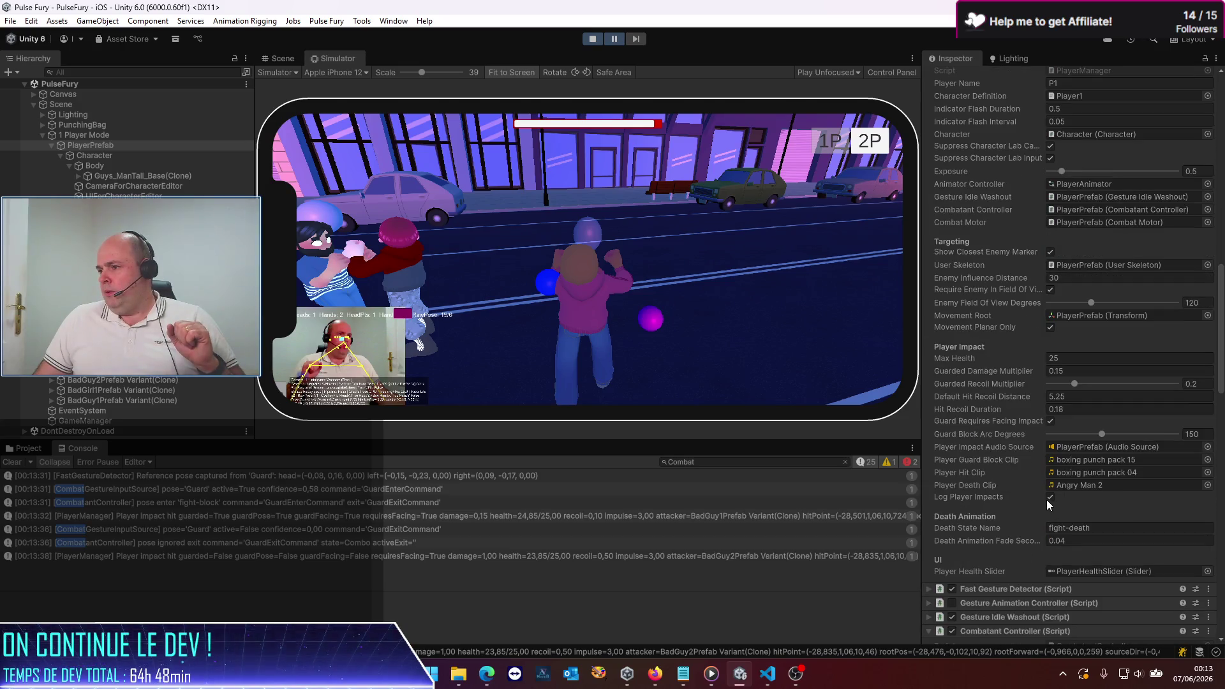
{"action": "left_click", "coordinate": [16, 465]}
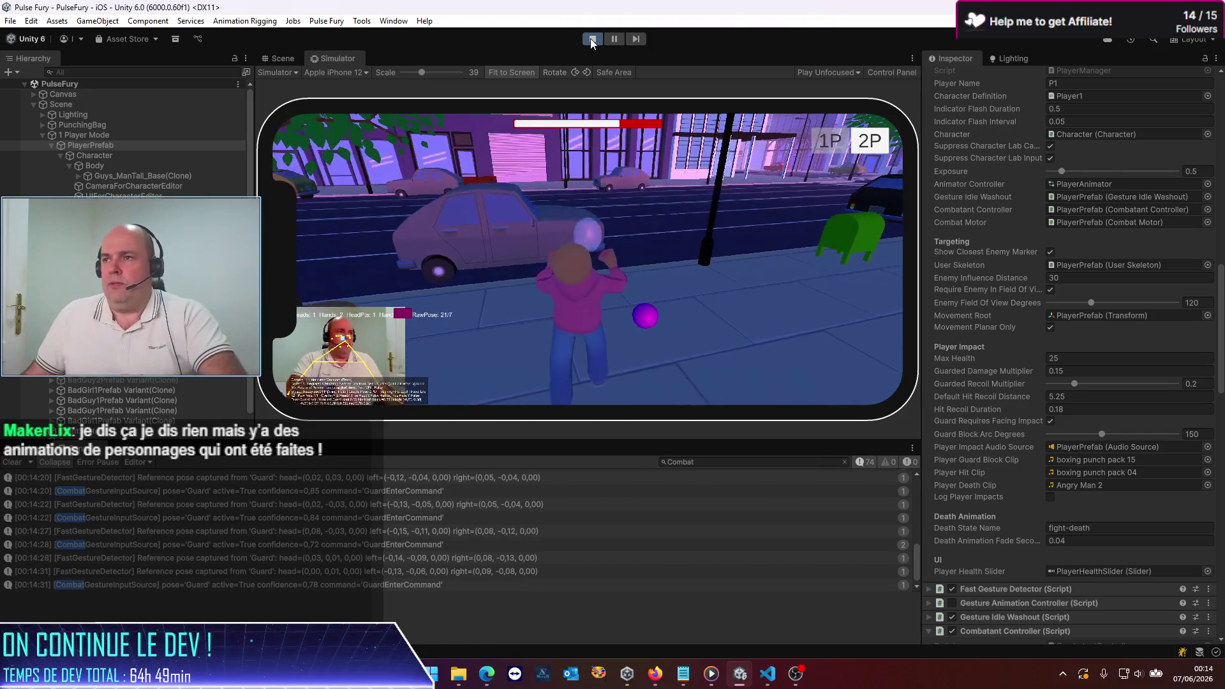
Step: Stop the play test and open PlayerPrefab in prefab mode
{"action": "left_click", "coordinate": [591, 39]}
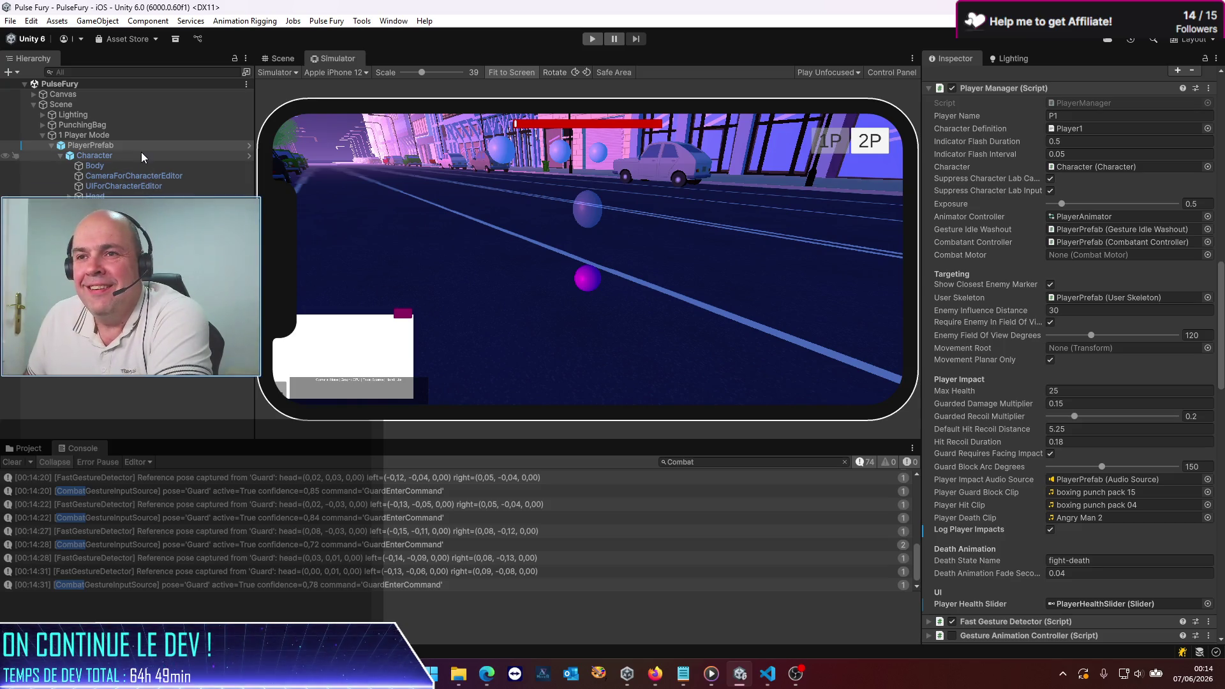
{"action": "scroll", "coordinate": [1039, 577], "scroll_direction": "down", "scroll_amount": 3}
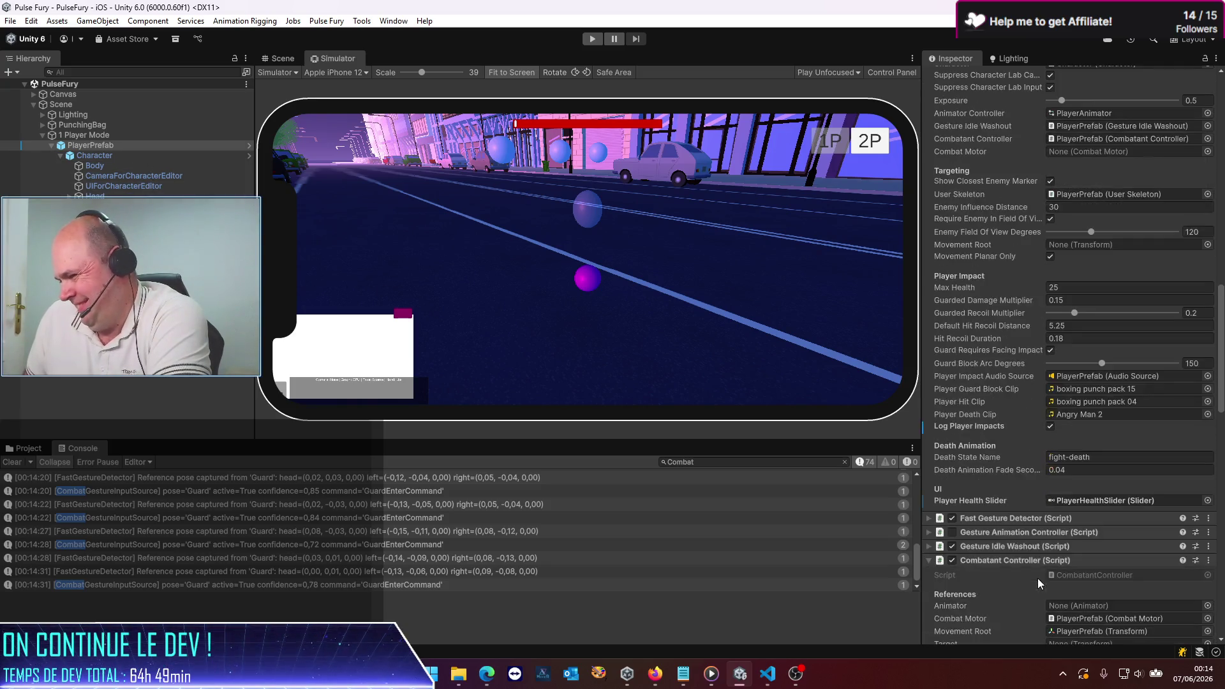
{"action": "scroll", "coordinate": [1035, 578], "scroll_direction": "down", "scroll_amount": 5}
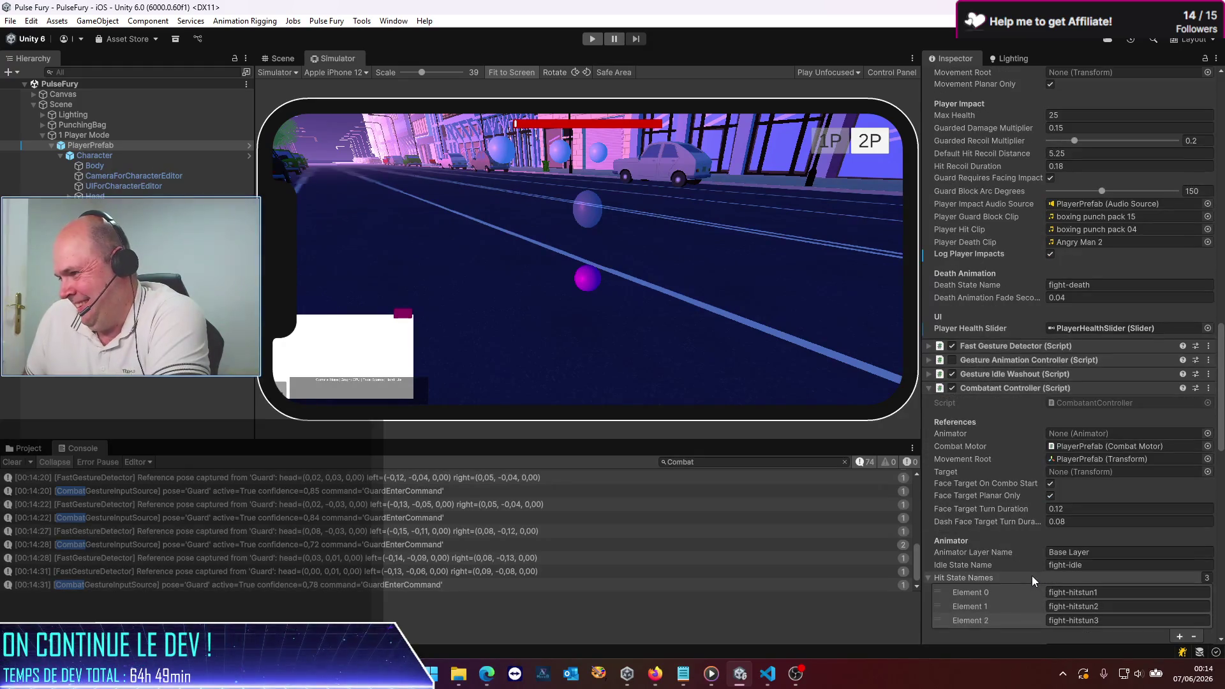
{"action": "scroll", "coordinate": [1053, 533], "scroll_direction": "down", "scroll_amount": 3}
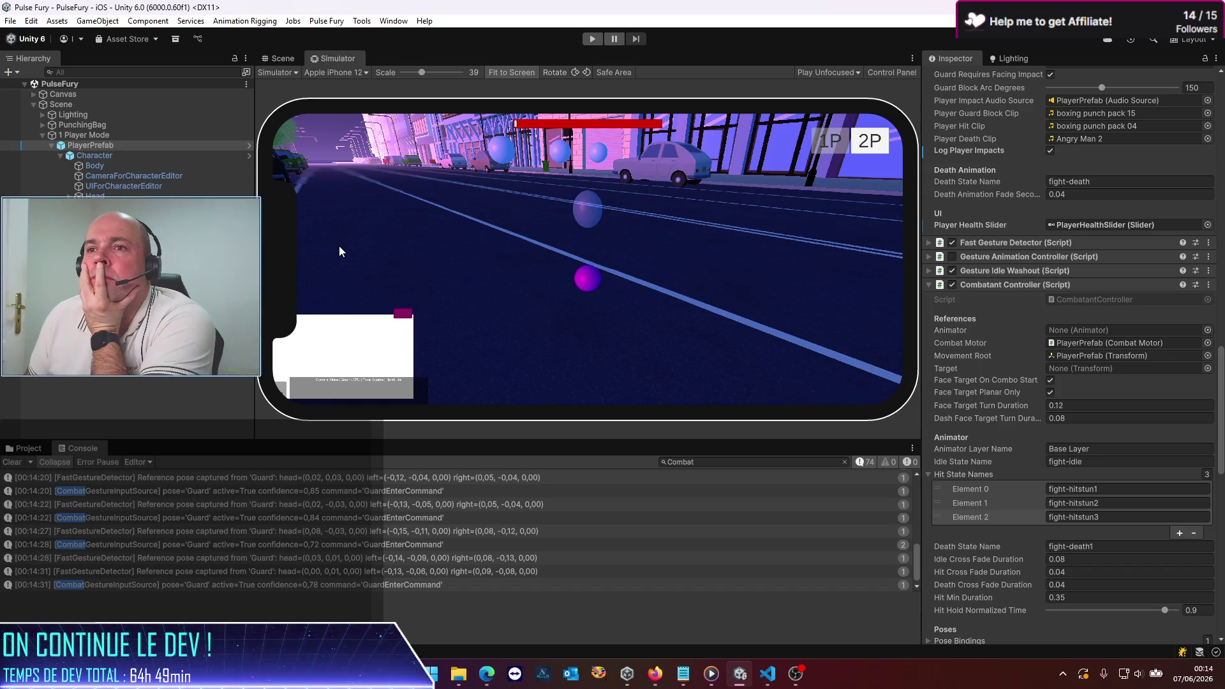
{"action": "scroll", "coordinate": [1169, 208], "scroll_direction": "up", "scroll_amount": 4}
{"action": "scroll", "coordinate": [1170, 208], "scroll_direction": "up", "scroll_amount": 20}
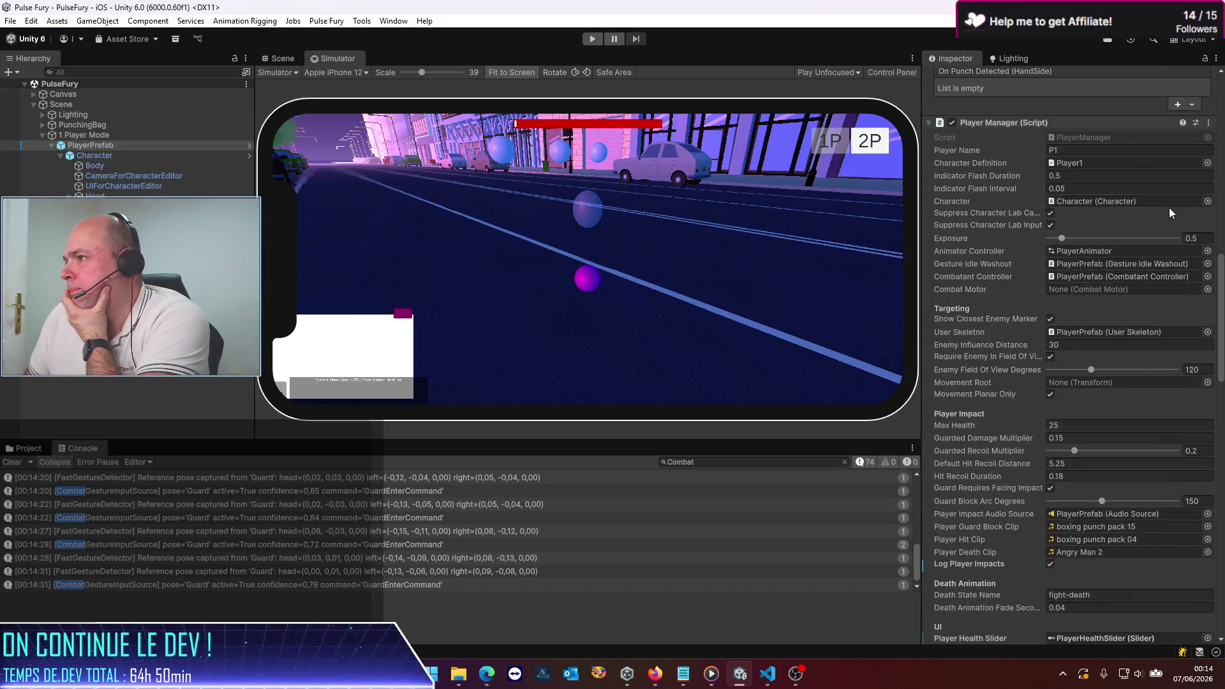
{"action": "left_click", "coordinate": [1178, 127]}
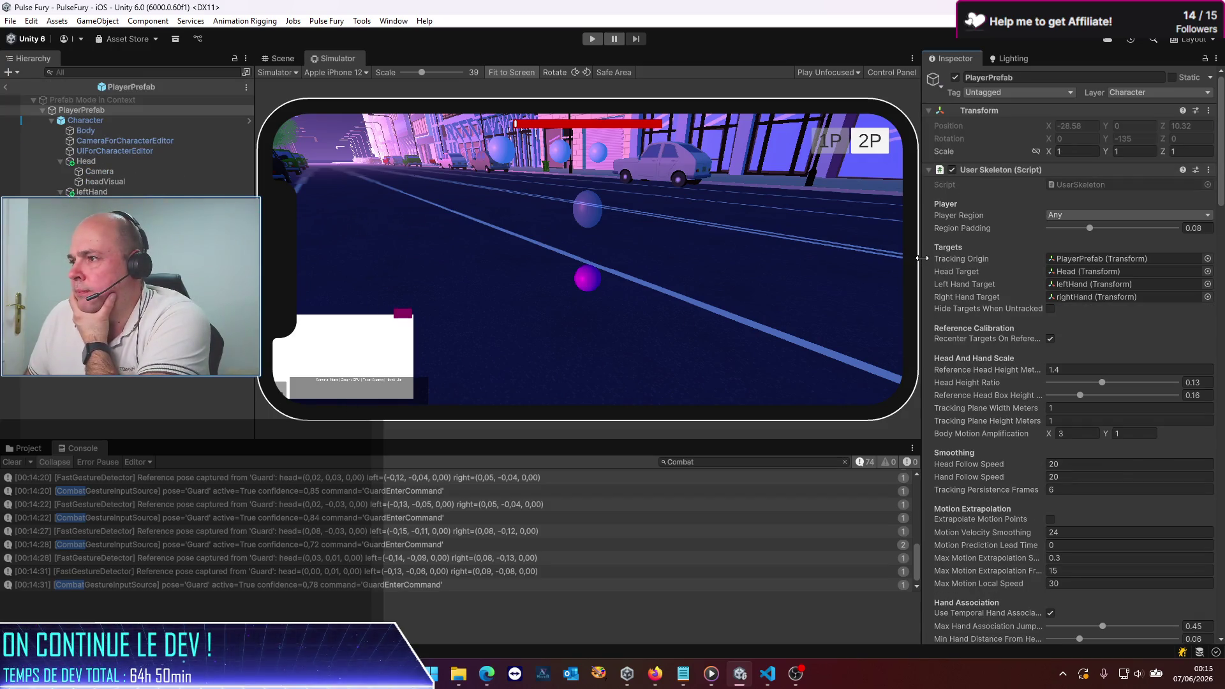
Step: Widen the Inspector and scroll to the Combatant Controller component
{"action": "left_click_drag", "start_coordinate": [922, 258], "coordinate": [637, 291]}
{"action": "scroll", "coordinate": [897, 358], "scroll_direction": "down", "scroll_amount": 15}
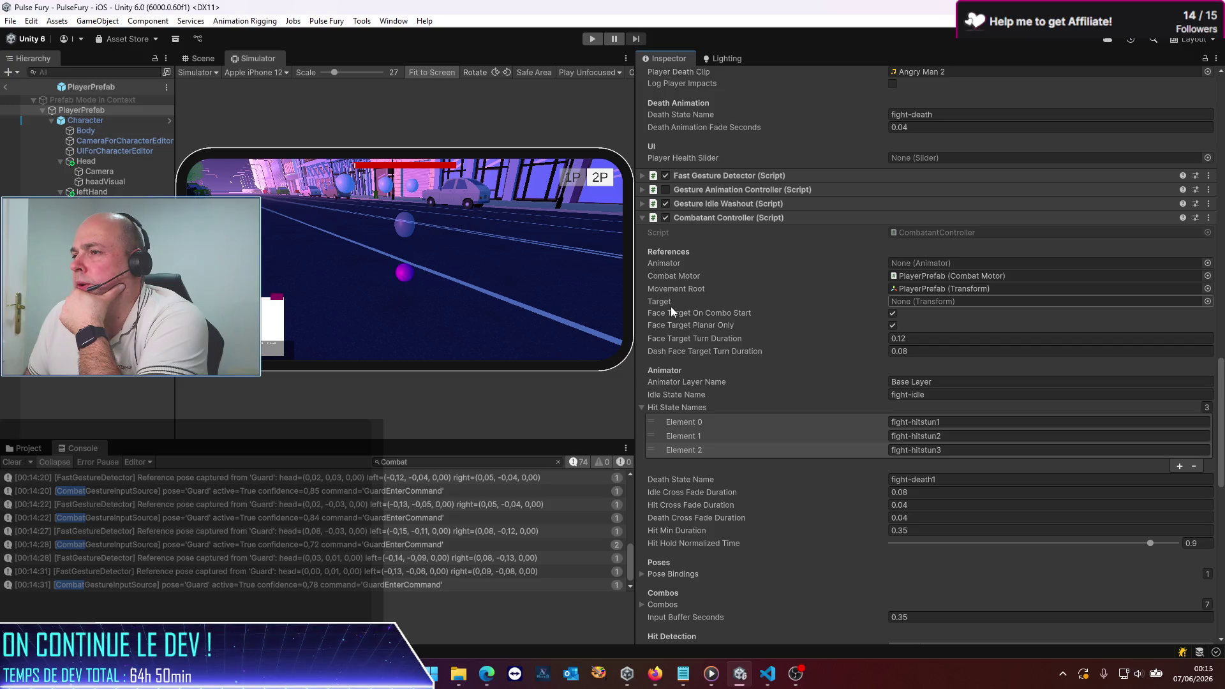
{"action": "scroll", "coordinate": [672, 306], "scroll_direction": "down", "scroll_amount": 10}
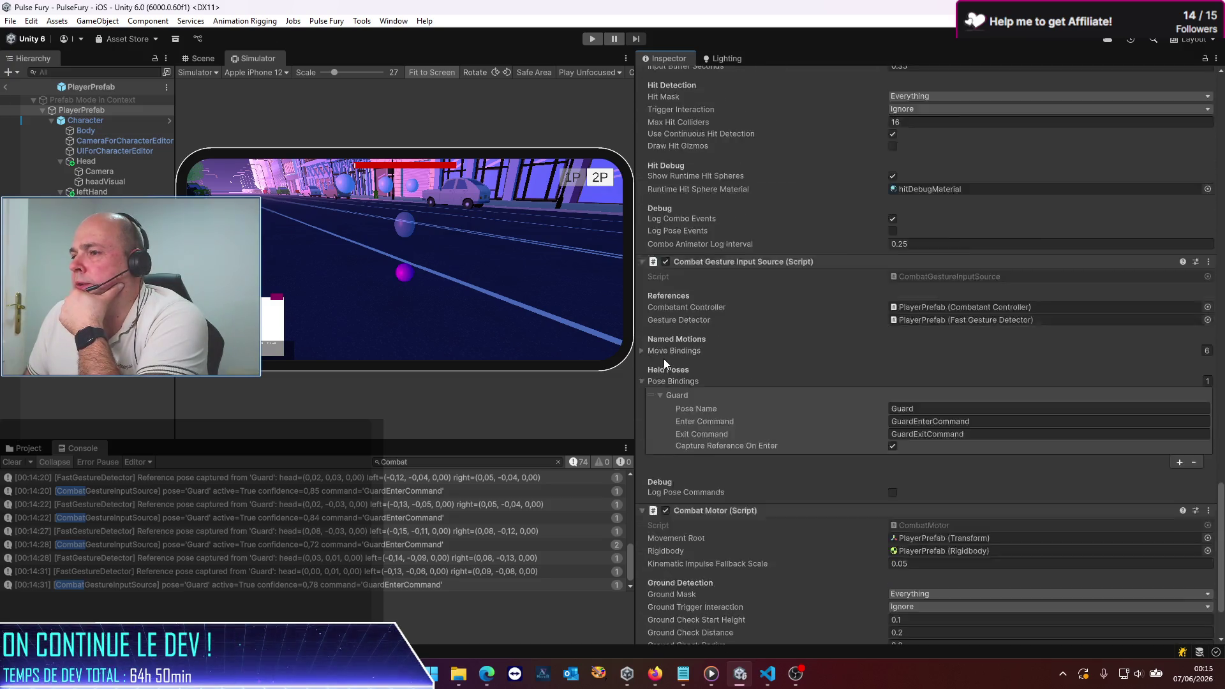
{"action": "scroll", "coordinate": [664, 359], "scroll_direction": "down", "scroll_amount": 3}
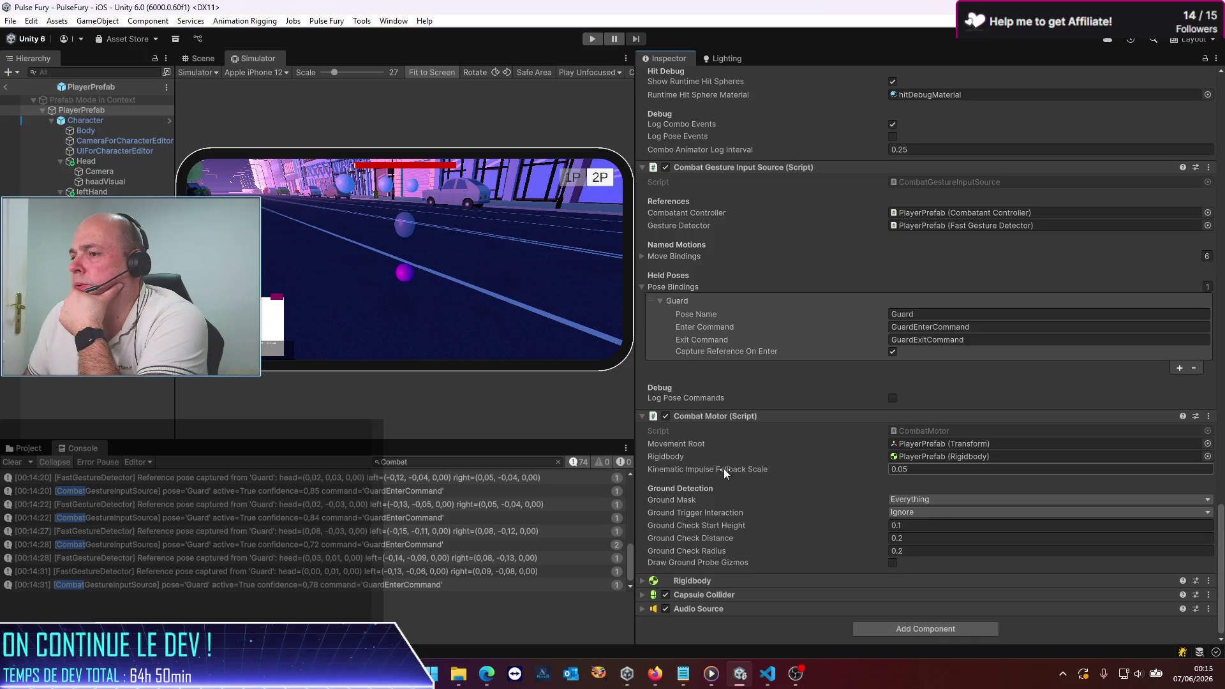
{"action": "scroll", "coordinate": [672, 274], "scroll_direction": "up", "scroll_amount": 4}
{"action": "scroll", "coordinate": [673, 278], "scroll_direction": "down", "scroll_amount": 1}
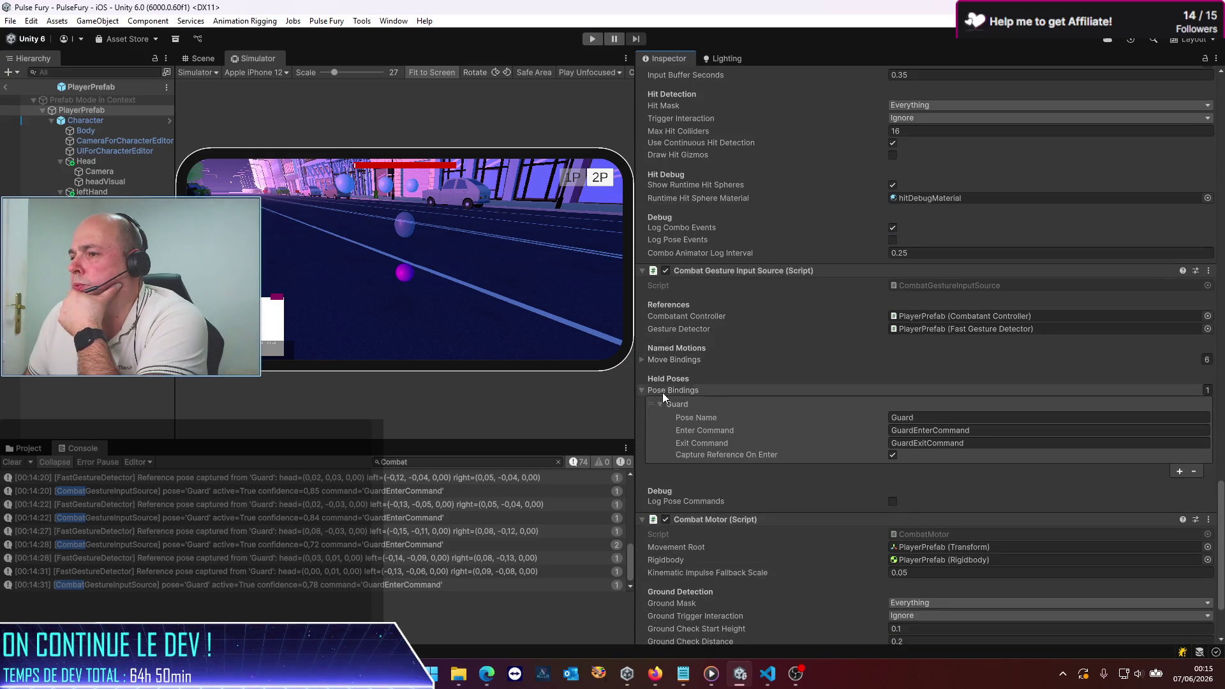
{"action": "scroll", "coordinate": [709, 213], "scroll_direction": "up", "scroll_amount": 4}
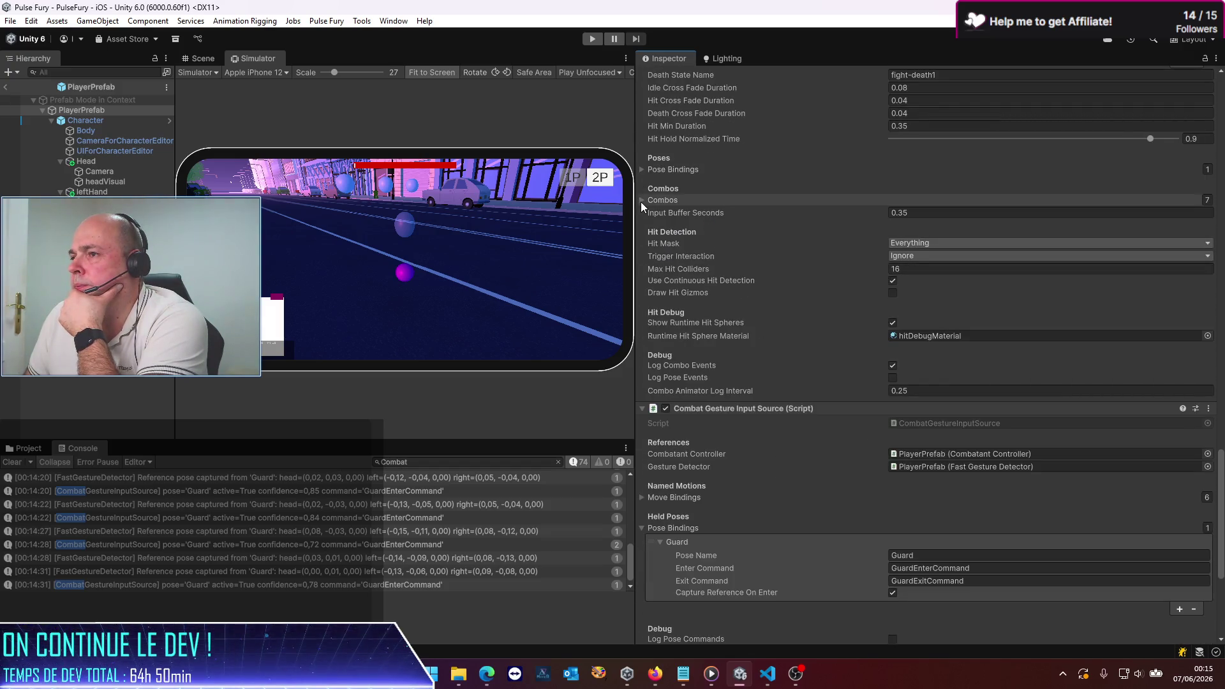
Step: Expand Combos, collapse PunchLeft, PunchRight and Combo1, and expand RotateLeft's settings
{"action": "left_click", "coordinate": [641, 200]}
{"action": "scroll", "coordinate": [659, 274], "scroll_direction": "up", "scroll_amount": 10}
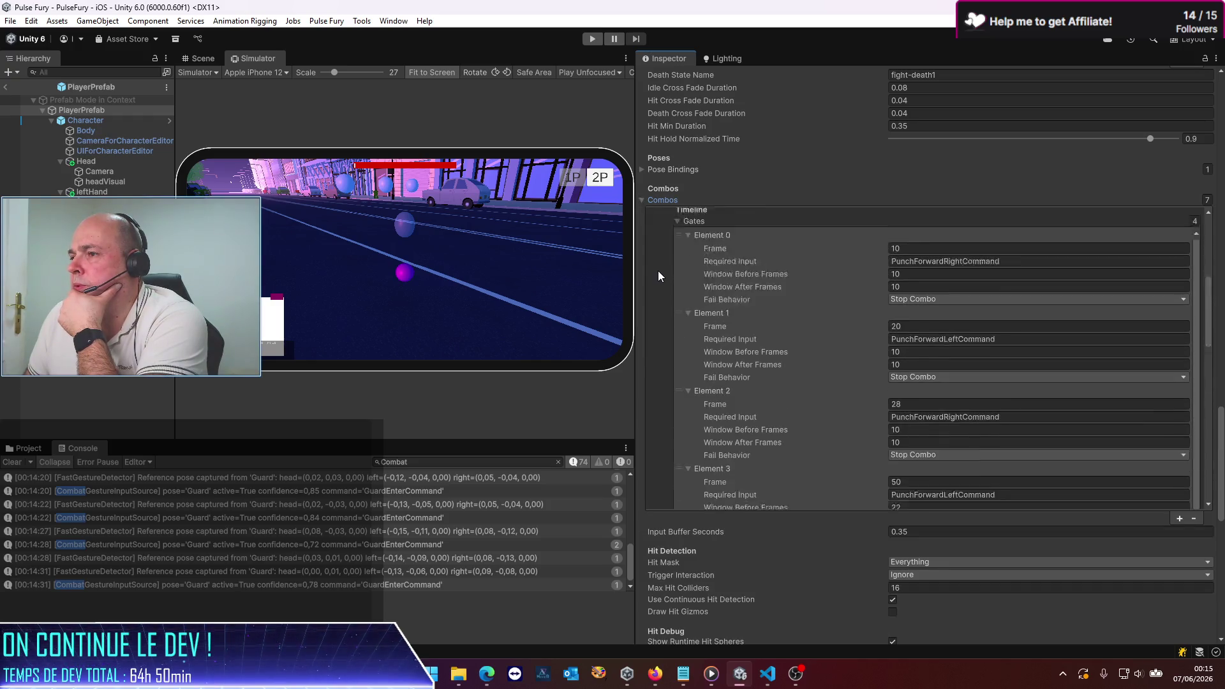
{"action": "scroll", "coordinate": [660, 268], "scroll_direction": "up", "scroll_amount": 5}
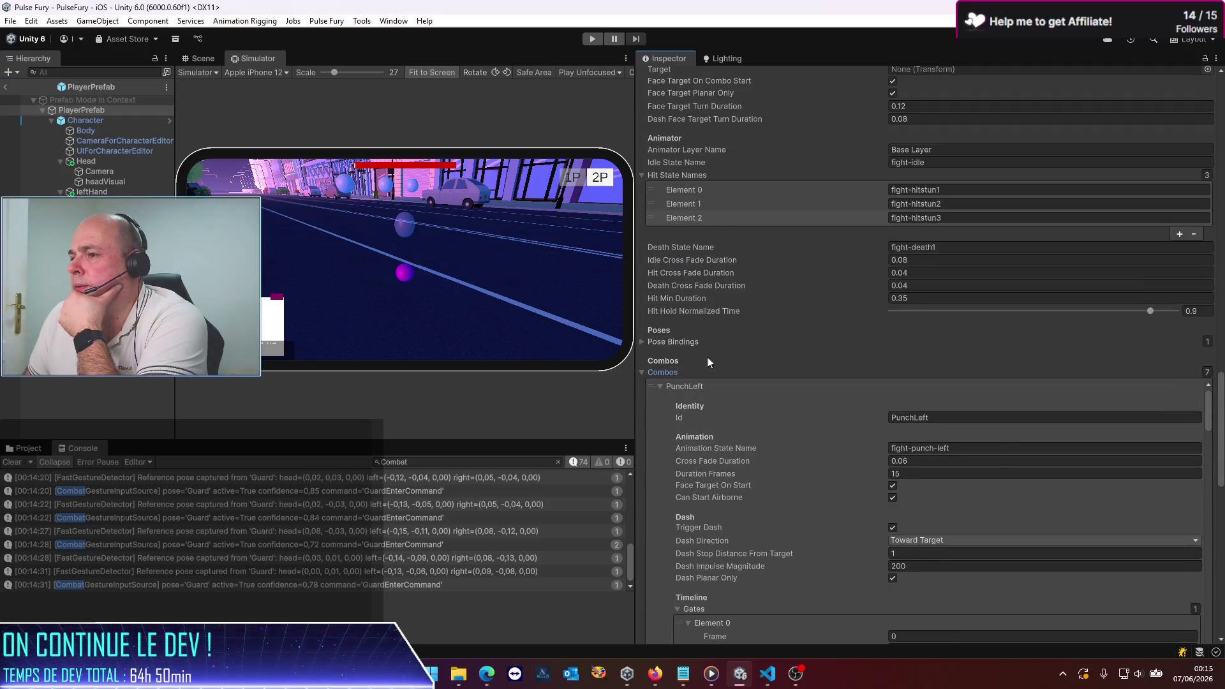
{"action": "left_click", "coordinate": [661, 387]}
{"action": "left_click", "coordinate": [662, 400]}
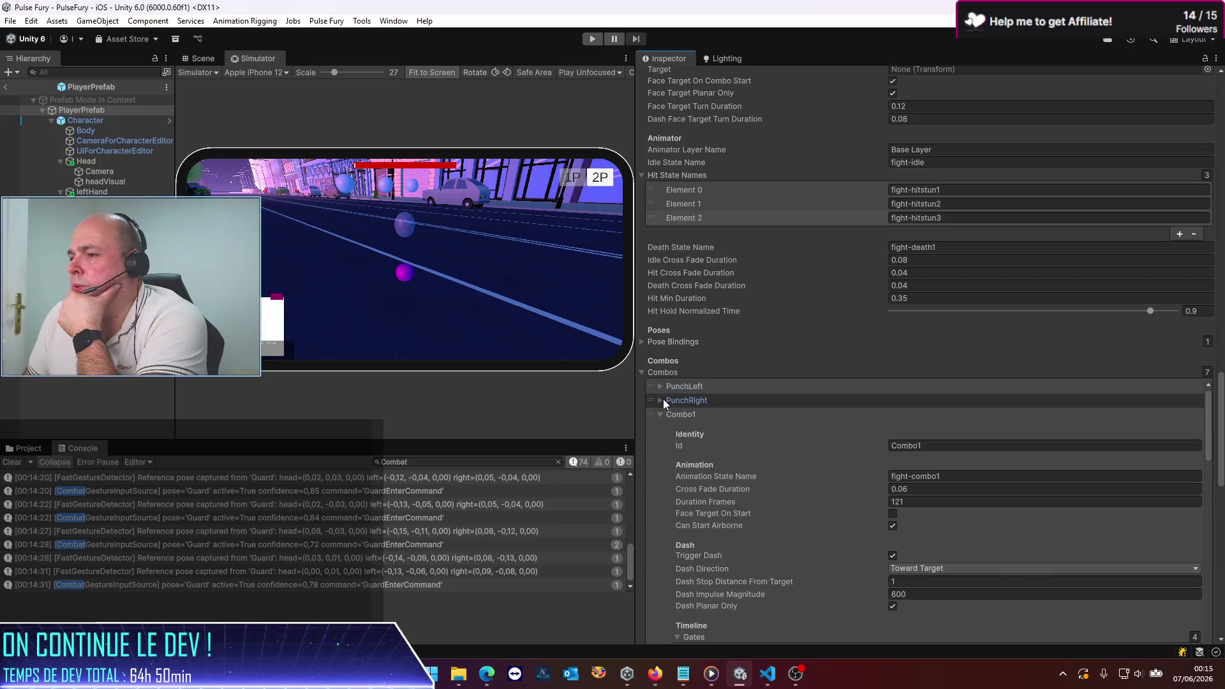
{"action": "left_click", "coordinate": [660, 415]}
{"action": "left_click", "coordinate": [665, 441]}
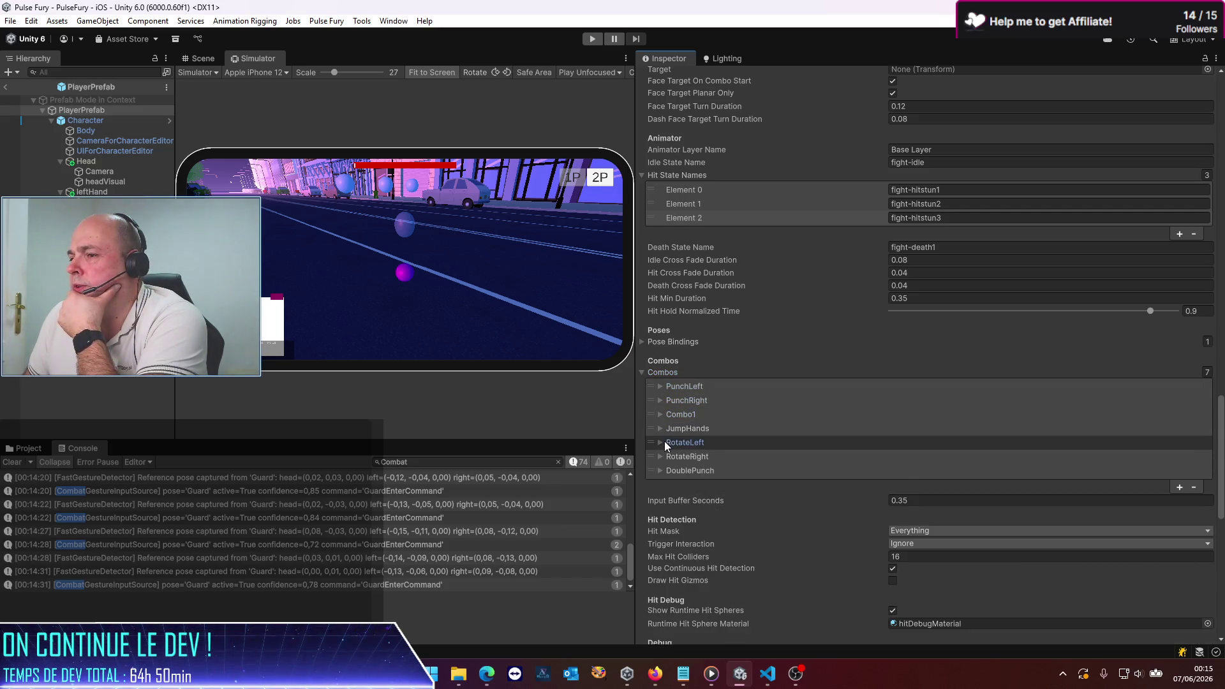
{"action": "left_click", "coordinate": [664, 441]}
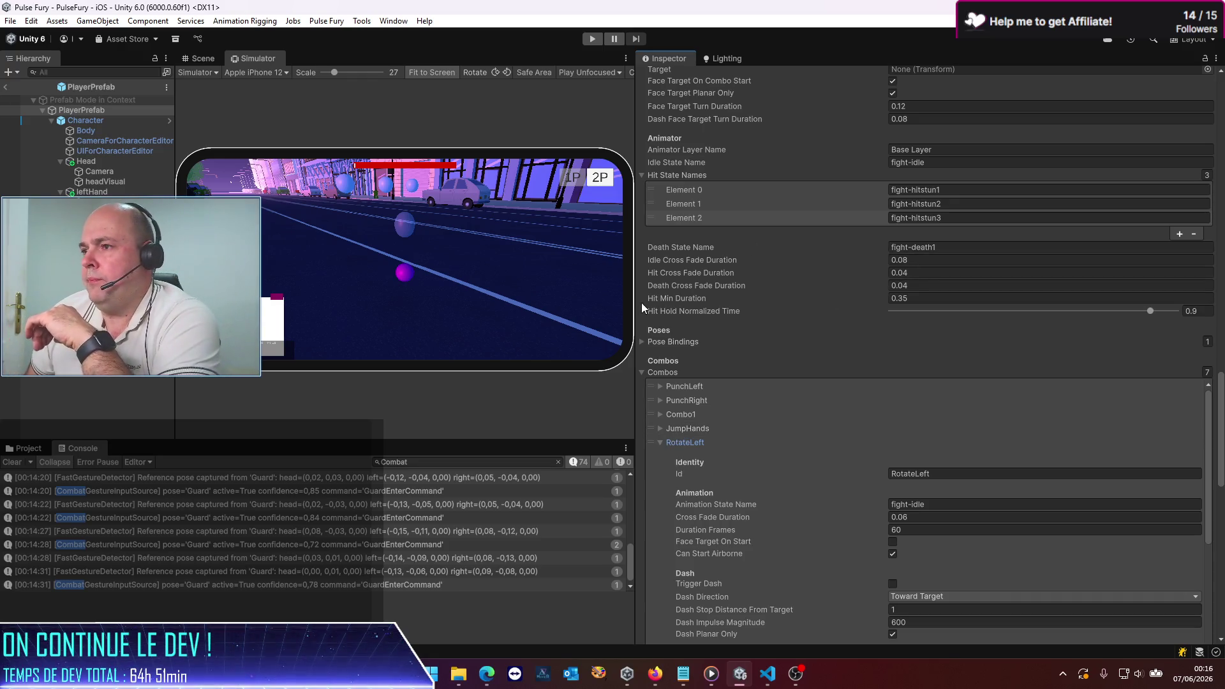
{"action": "left_click_drag", "start_coordinate": [636, 311], "coordinate": [637, 312]}
Step: Widen the game view, return to the PulseFury scene, undo the last change, and save
{"action": "mouse_move", "coordinate": [792, 314]}
{"action": "left_mouse_down"}
{"action": "mouse_move", "coordinate": [1066, 312]}
{"action": "mouse_move", "coordinate": [975, 312]}
{"action": "left_mouse_up"}
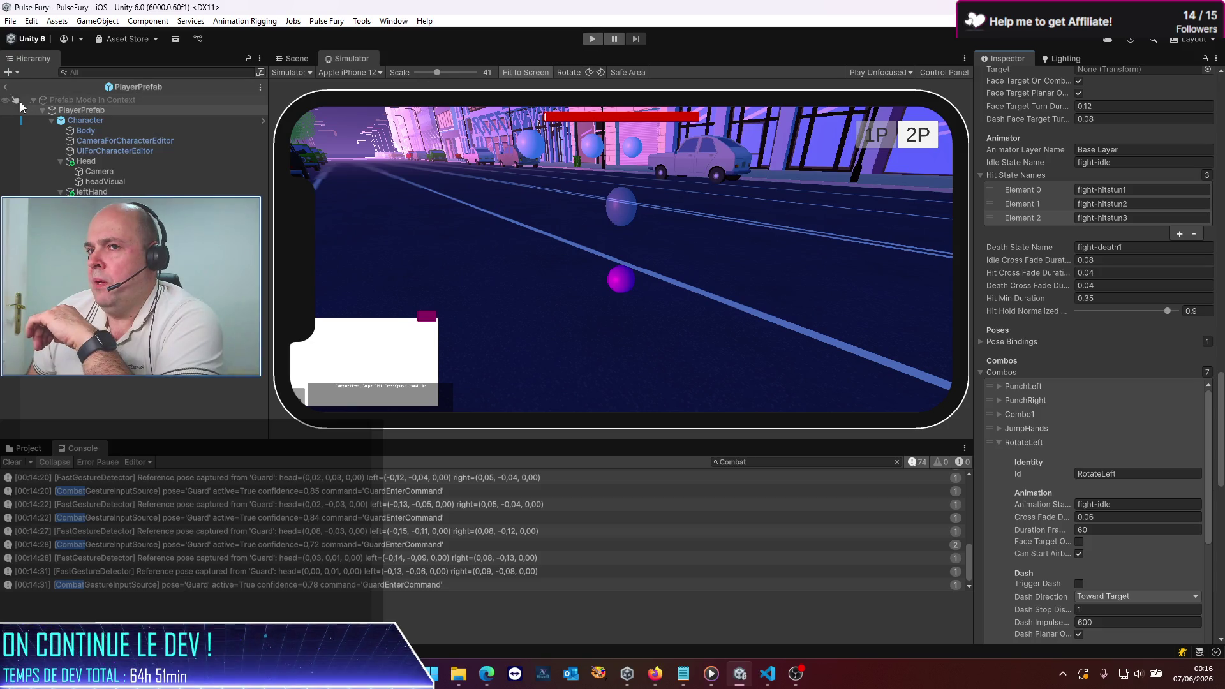
{"action": "left_click", "coordinate": [6, 86]}
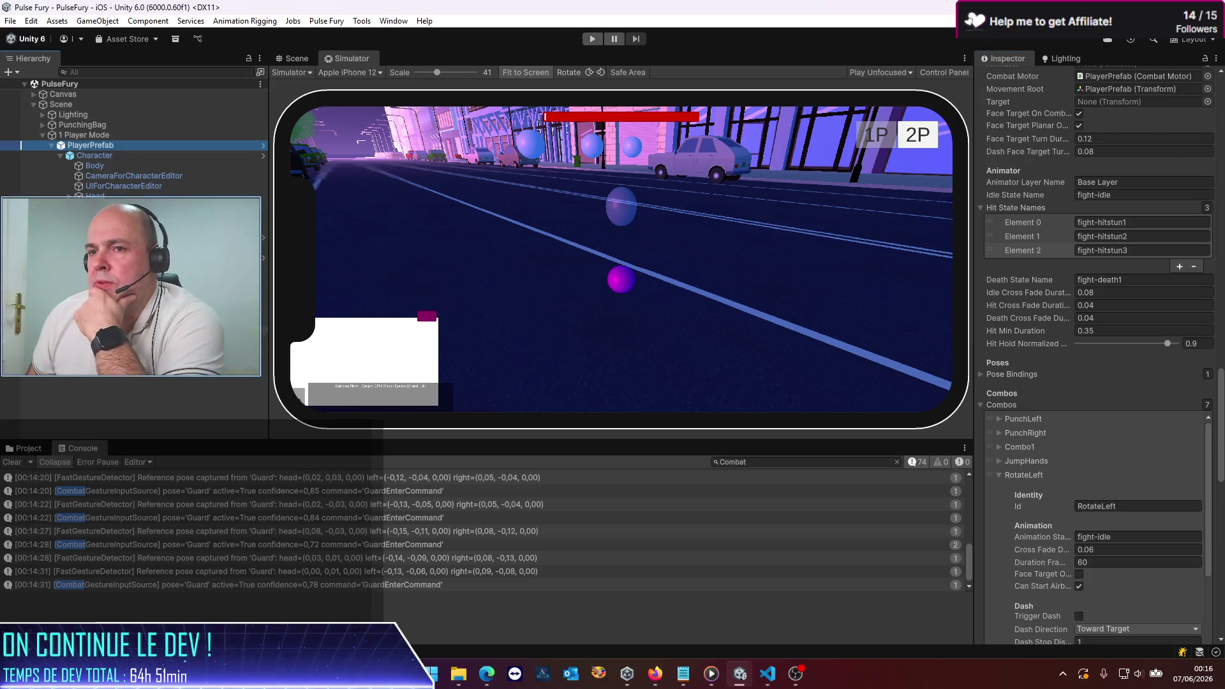
{"action": "key", "text": "ctrl+z"}
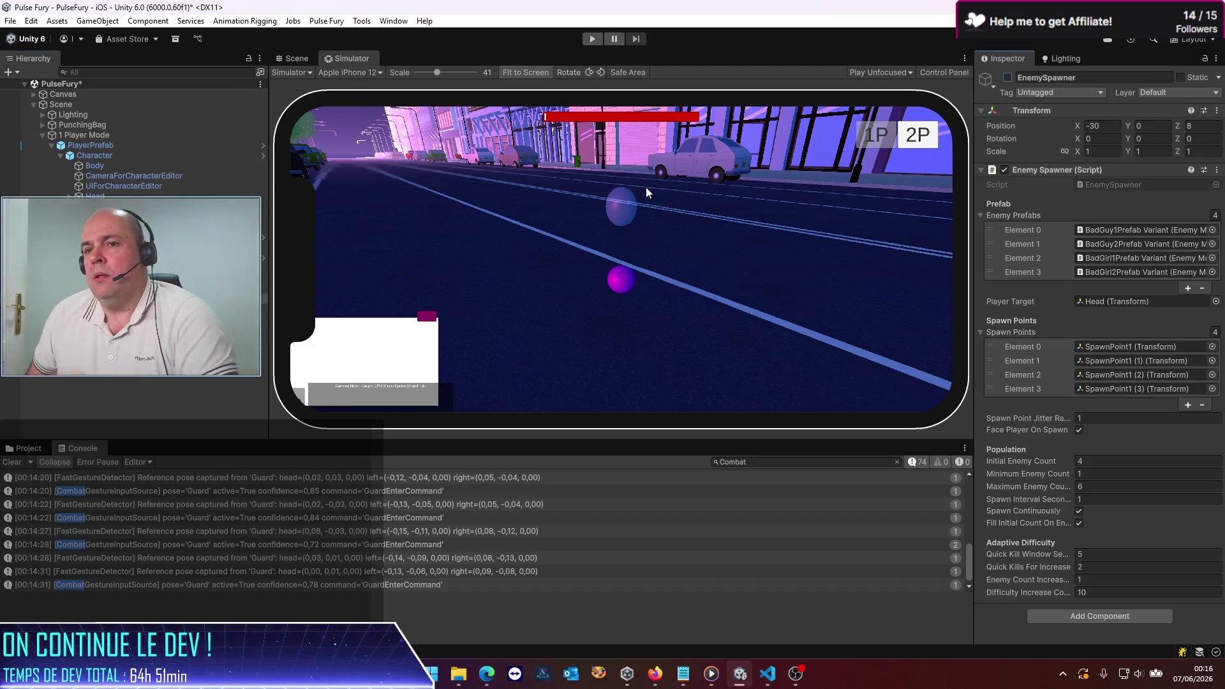
{"action": "key", "text": "ctrl+s"}
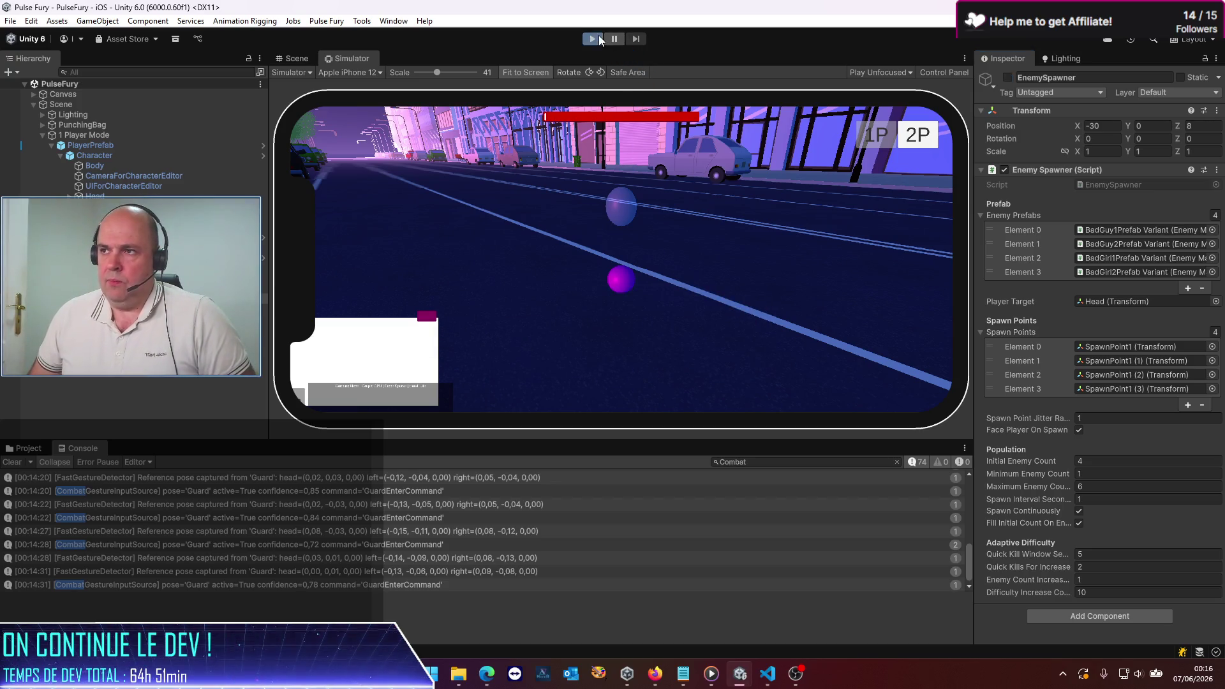
Step: Run and stop another fight play test, then switch to the Codex chat
{"action": "left_click", "coordinate": [592, 39]}
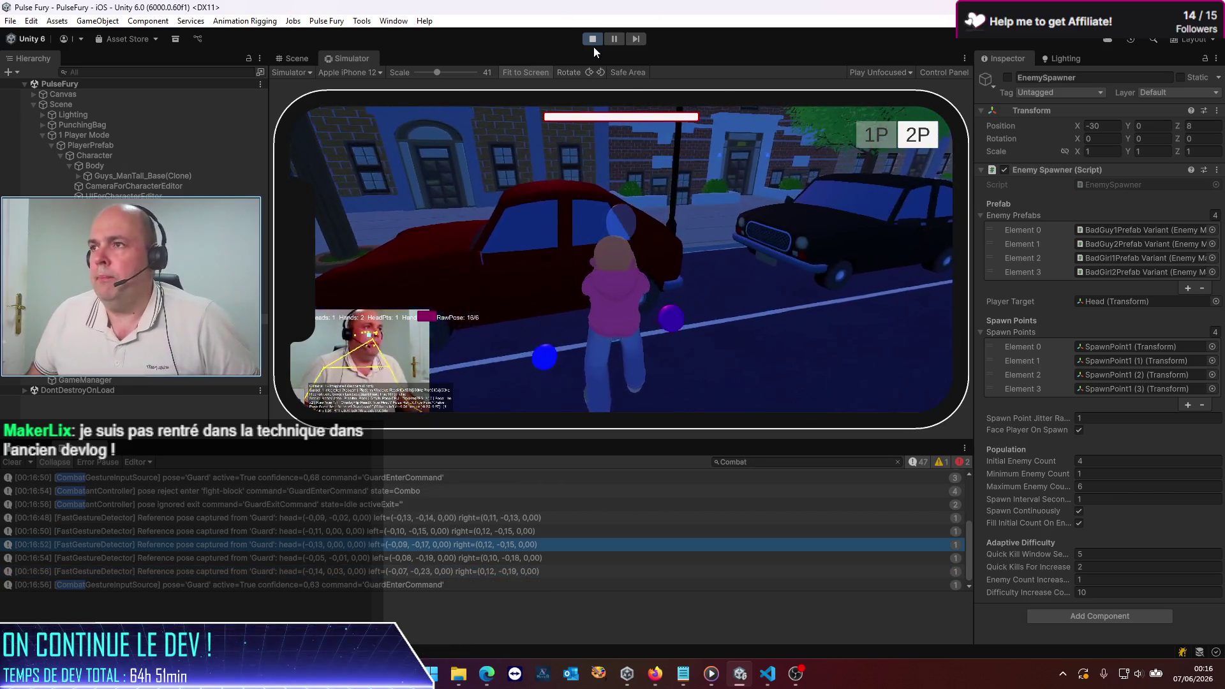
{"action": "left_click", "coordinate": [592, 39]}
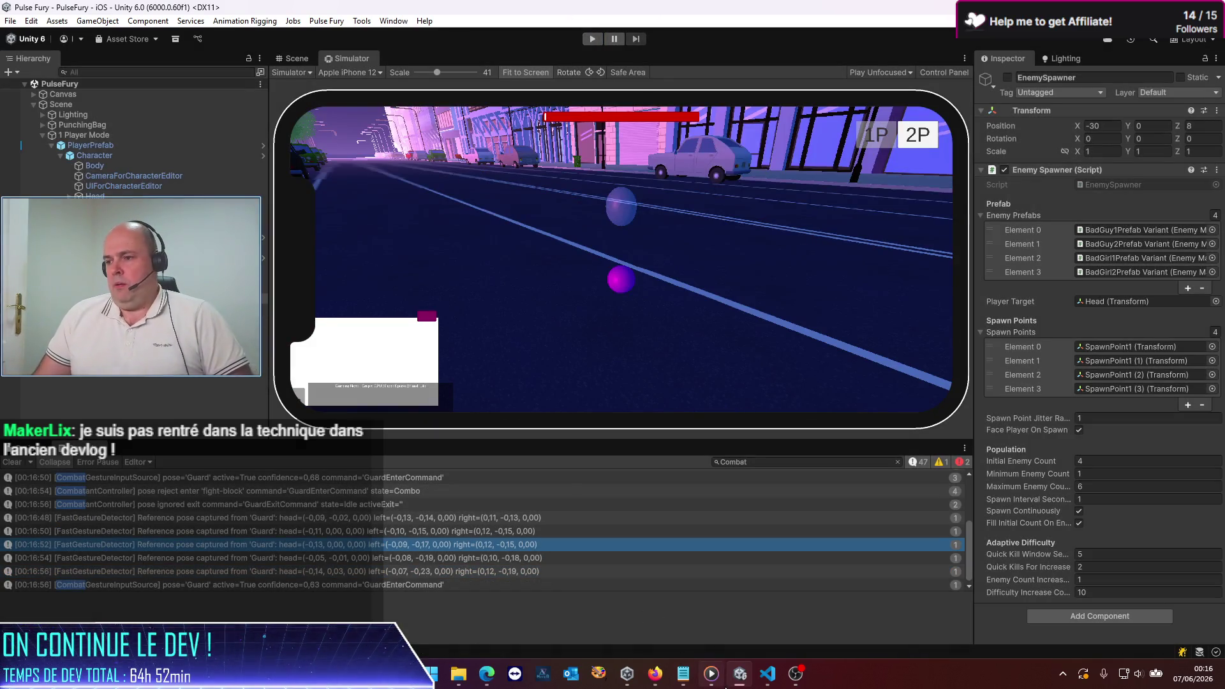
{"action": "left_click", "coordinate": [768, 674]}
Step: Start the Codex follow-up message: 'alors j'ai pu identifier un cas précis…'
{"action": "scroll", "coordinate": [518, 454], "scroll_direction": "down", "scroll_amount": 3}
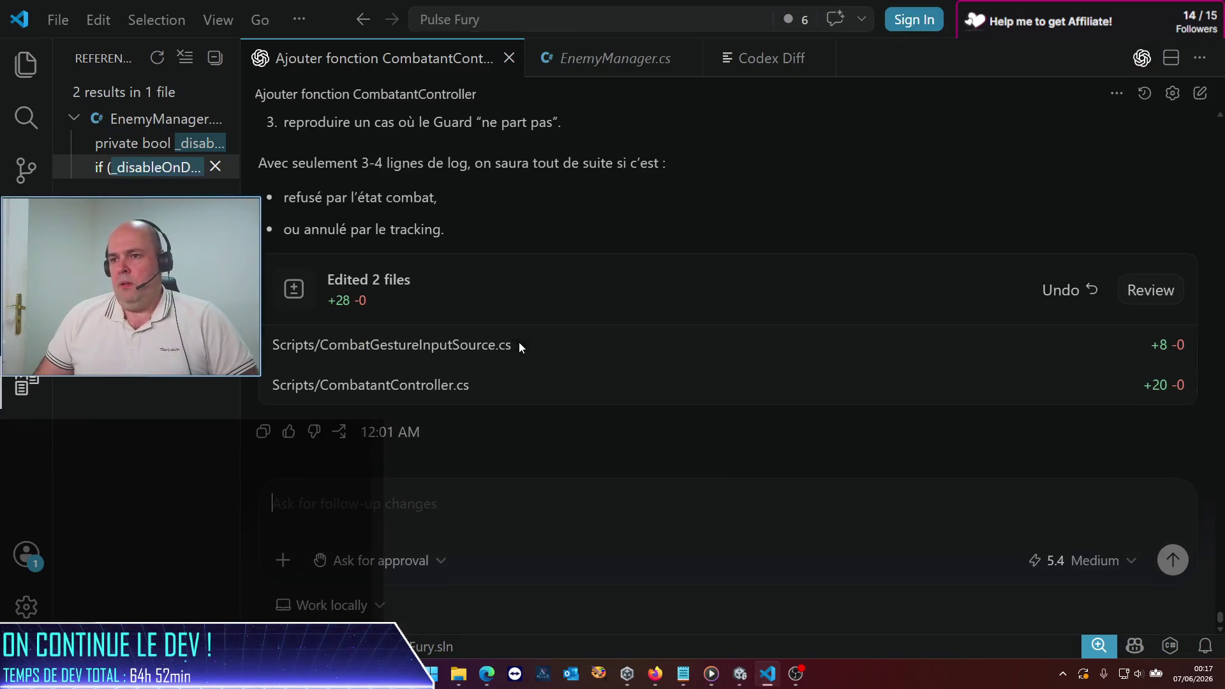
{"action": "type", "text": "al"}
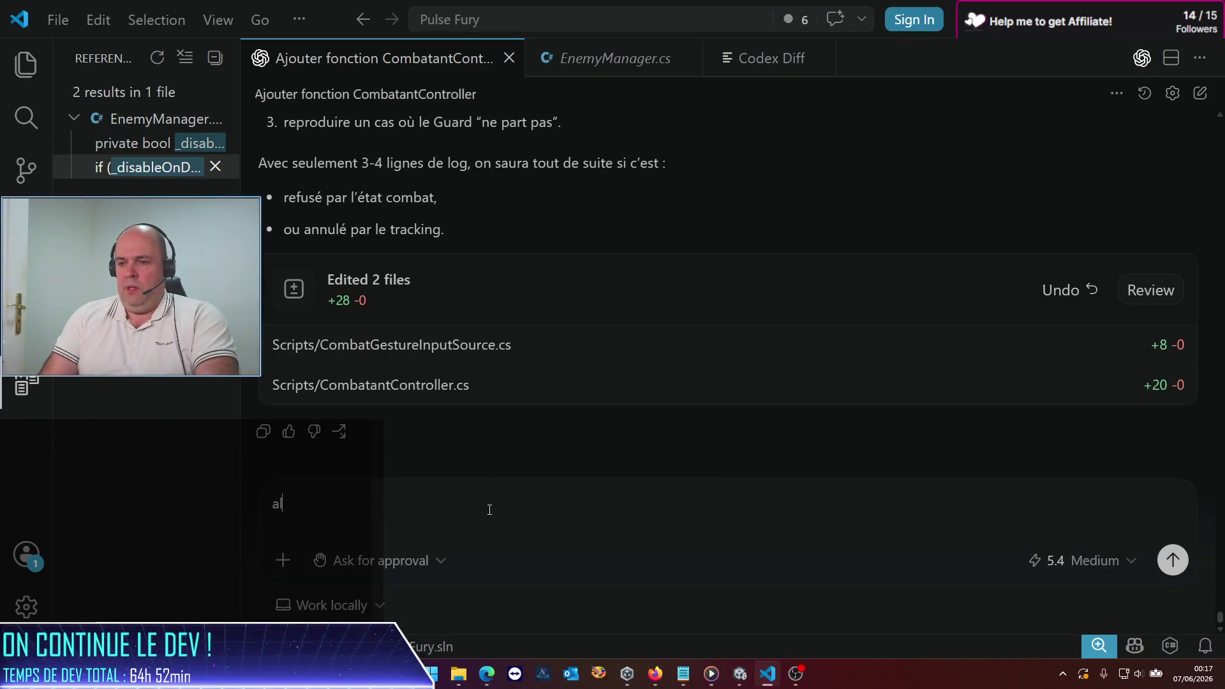
{"action": "type", "text": "ors j'ai pu id"}
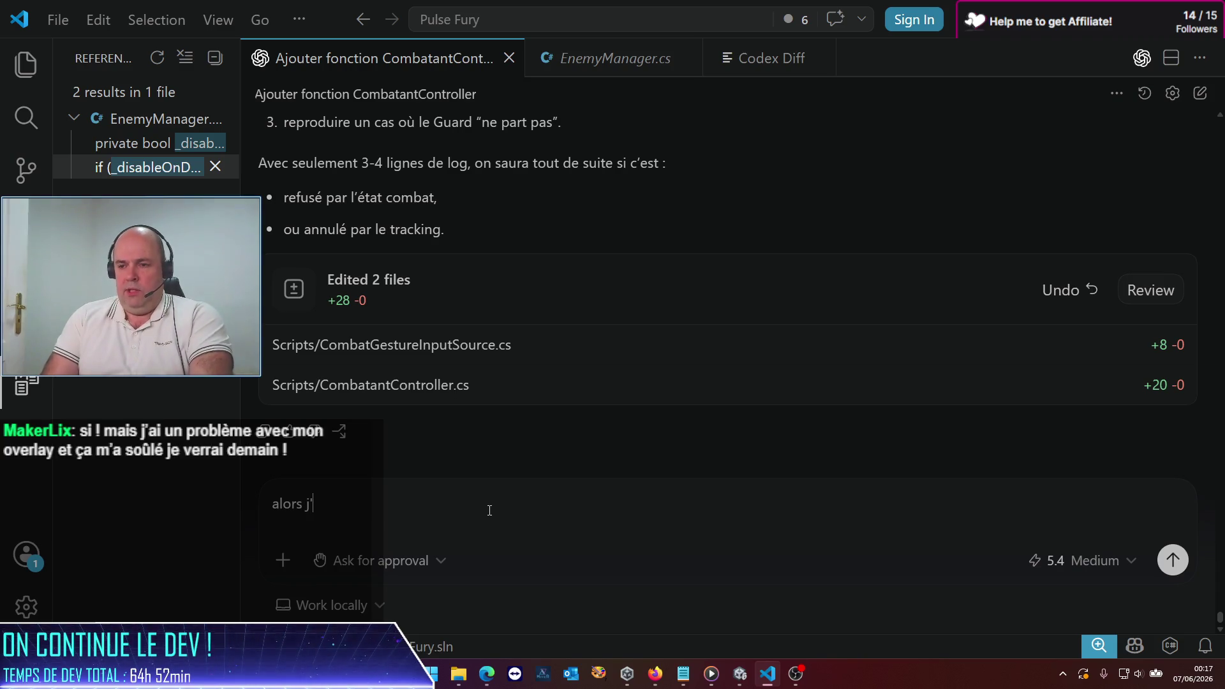
{"action": "type", "text": "entifier un cas"}
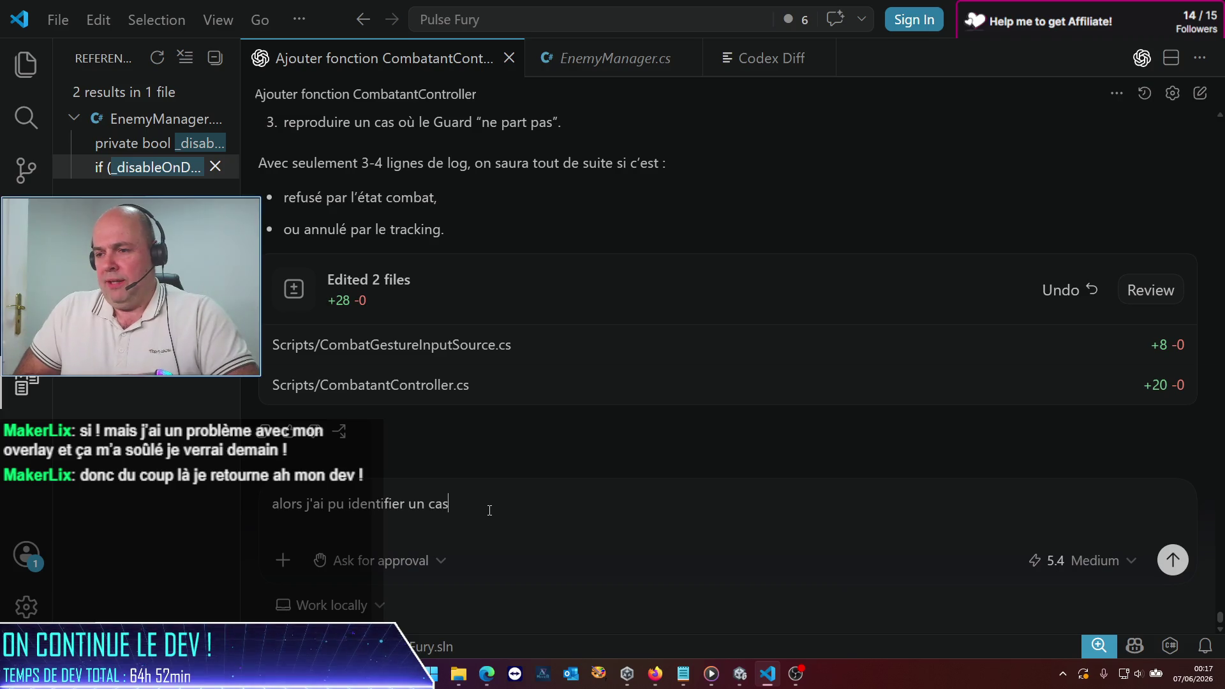
{"action": "type", "text": " précis"}
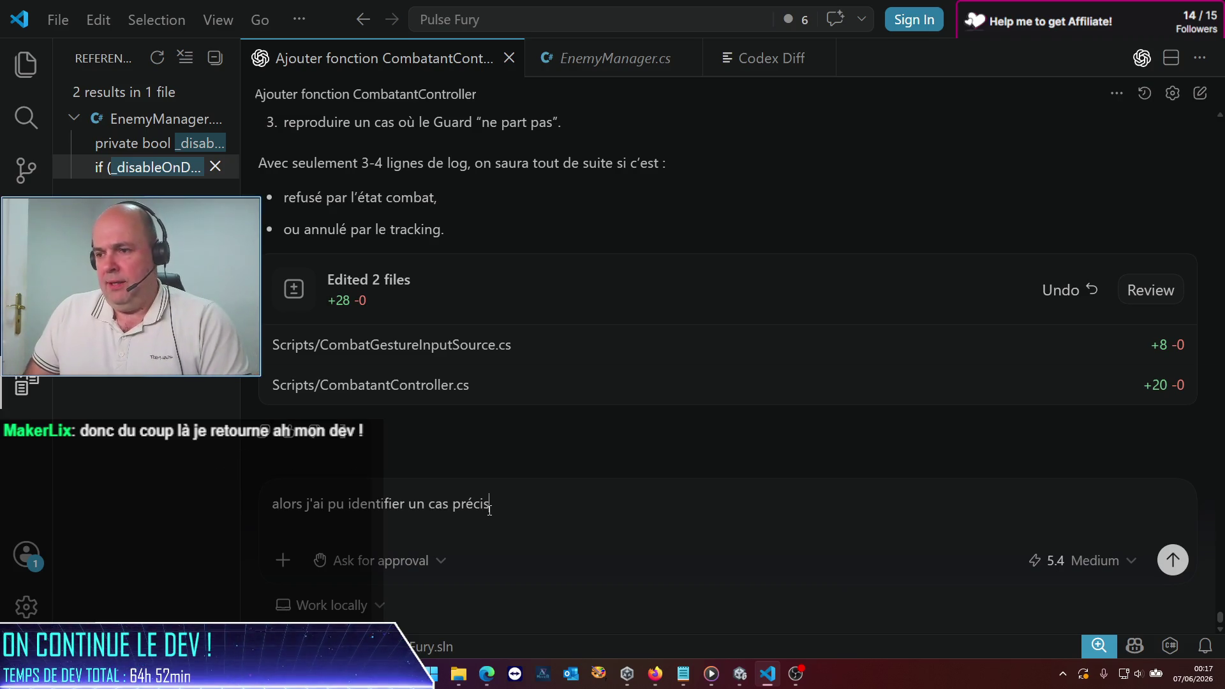
{"action": "type", "text": " qu'il fq"}
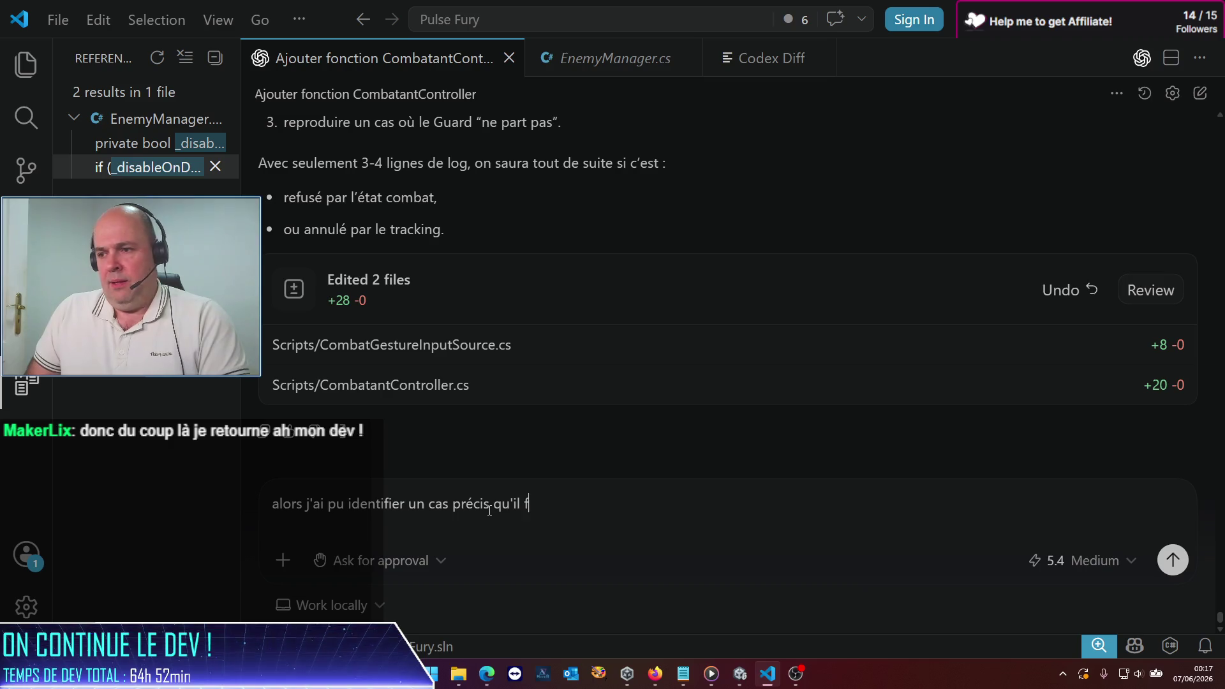
{"action": "key", "text": "BackSpace"}
{"action": "key", "text": "BackSpace"}
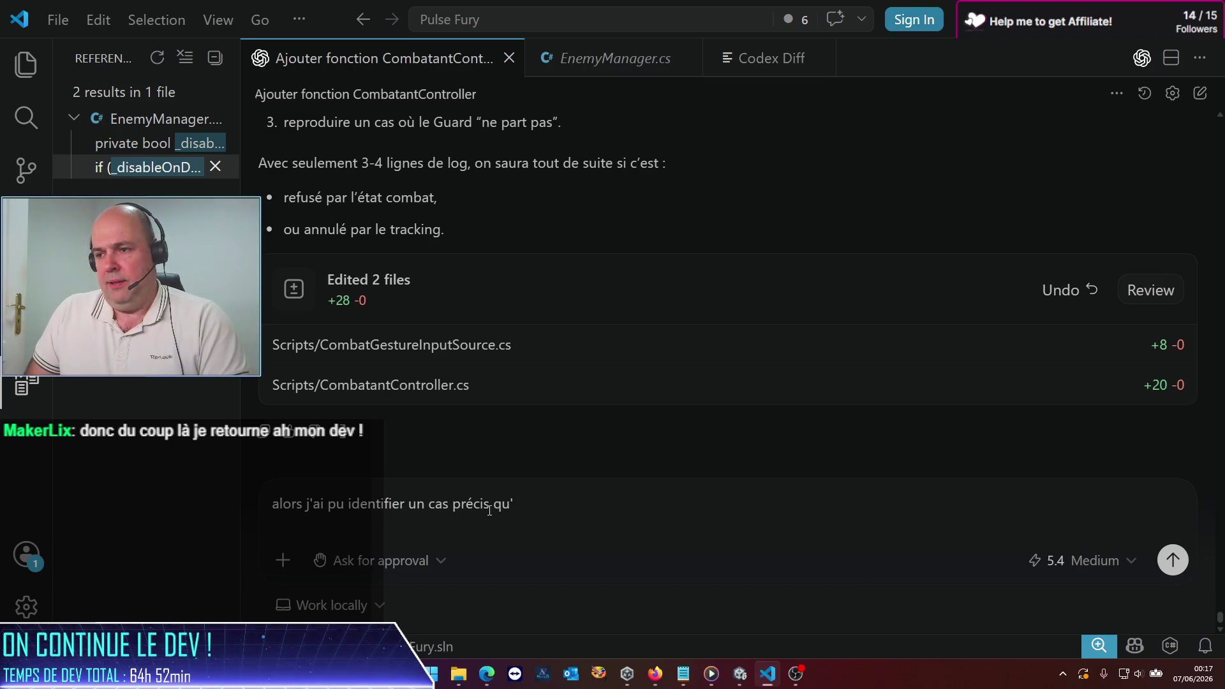
{"action": "type", "text": "iest probb"}
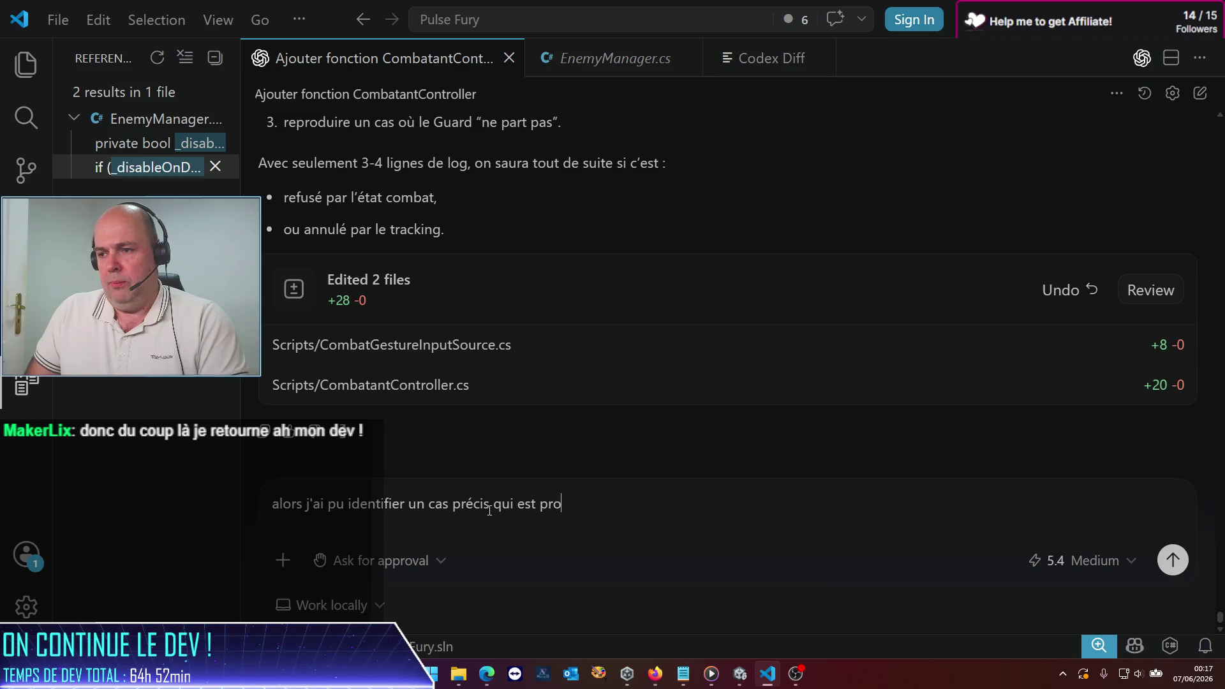
{"action": "key", "text": "BackSpace"}
{"action": "type", "text": "ablemen"}
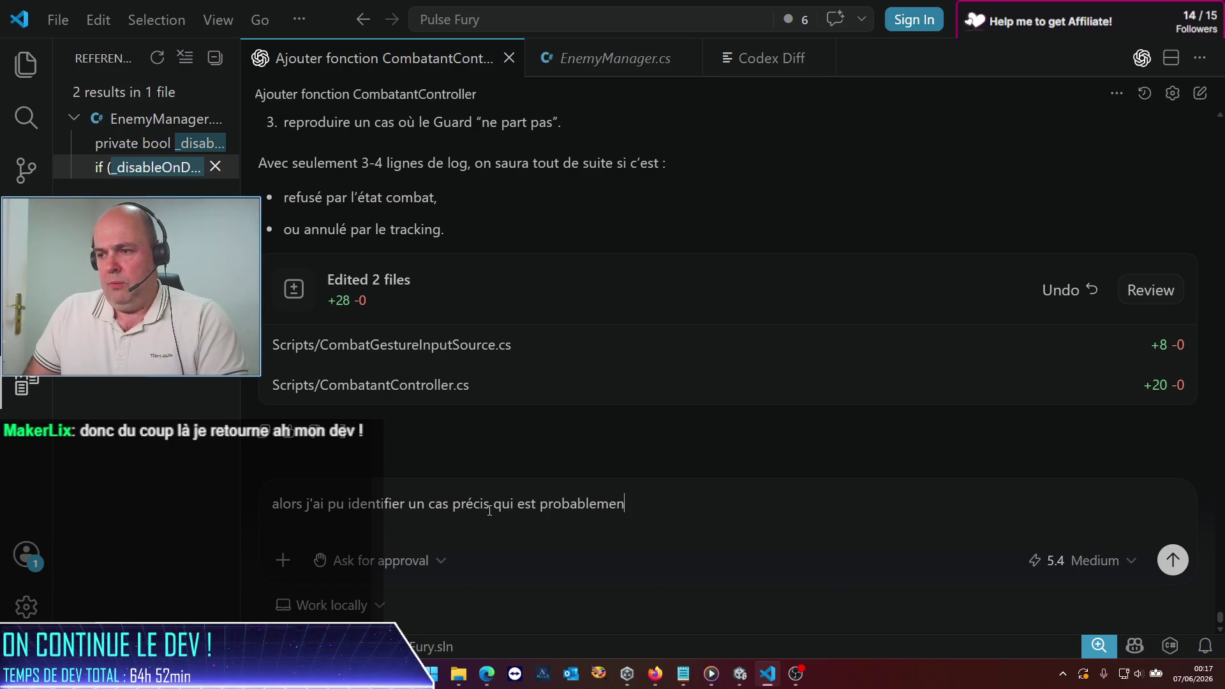
{"action": "type", "text": "t la source de ma cn"}
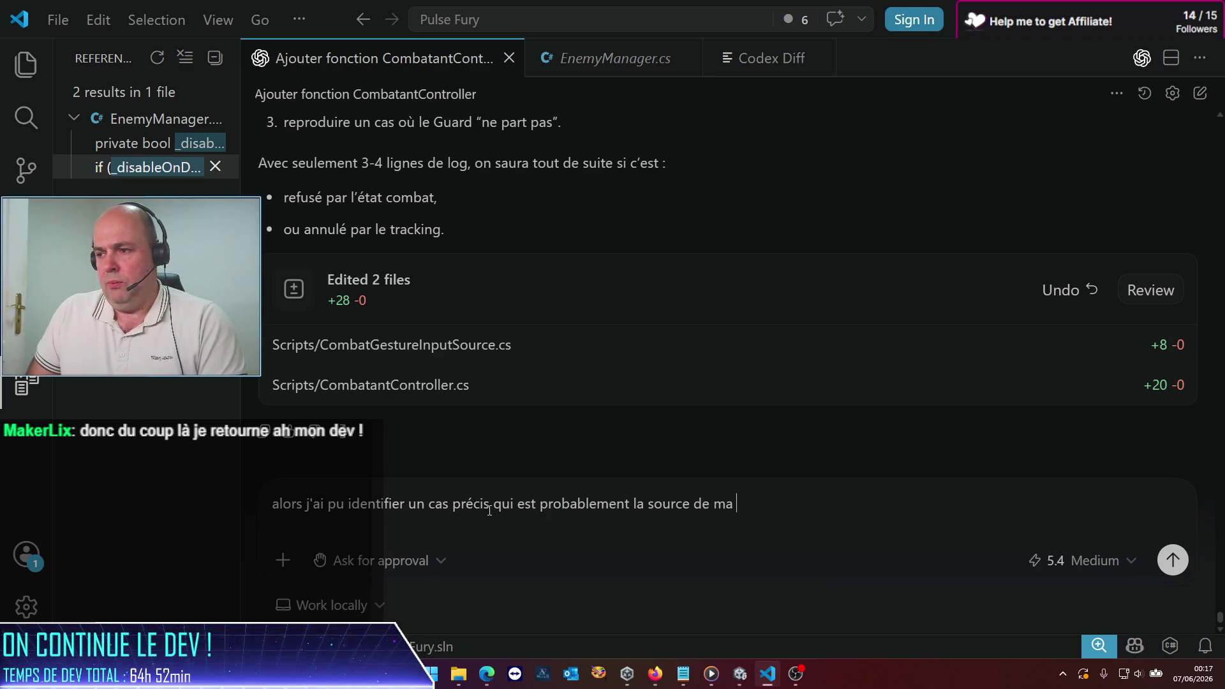
Step: Finish the draft with 'source de ma confusion : actuellement' and select PlayerPrefab in Unity
{"action": "key", "text": "BackSpace"}
{"action": "type", "text": "onfusion : jk'"}
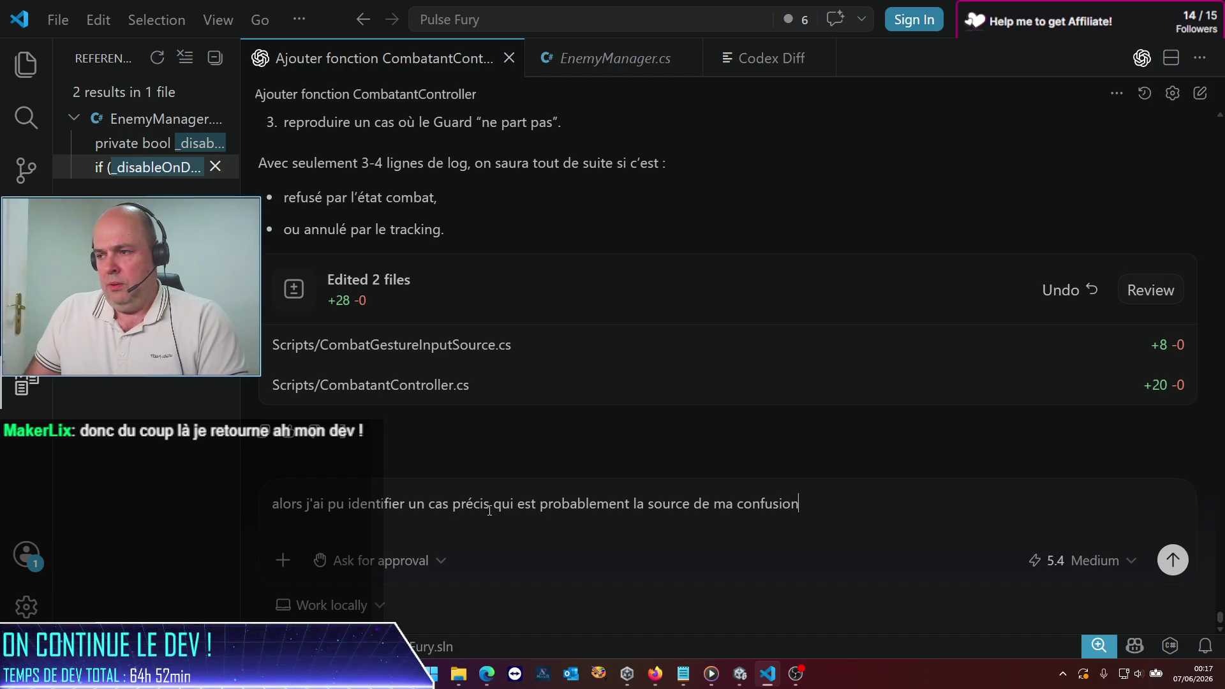
{"action": "key", "text": "BackSpace"}
{"action": "key", "text": "BackSpace"}
{"action": "key", "text": "BackSpace"}
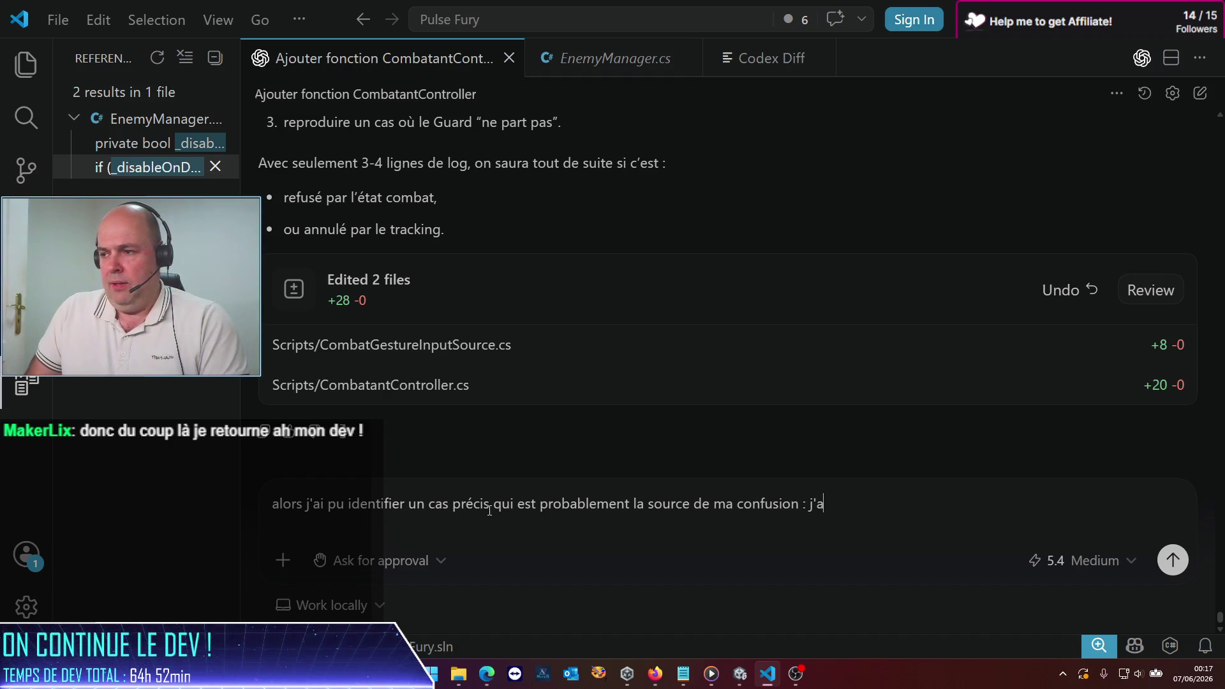
{"action": "type", "text": "actuellement"}
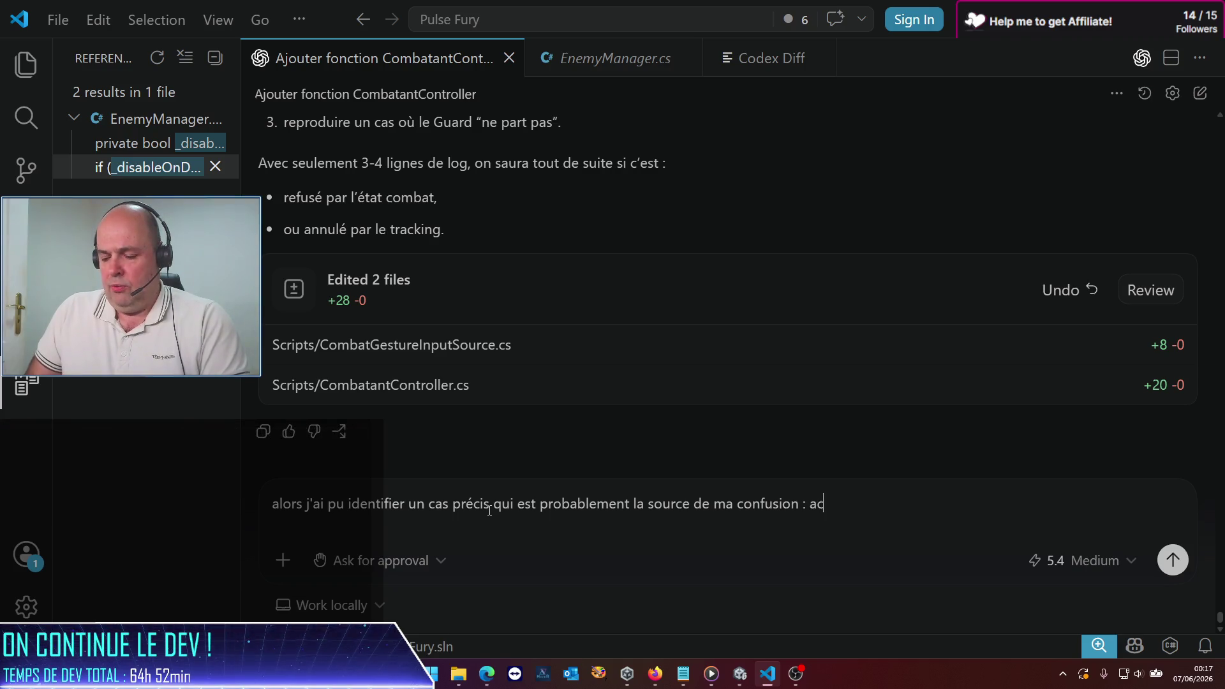
{"action": "key", "text": "alt+Tab"}
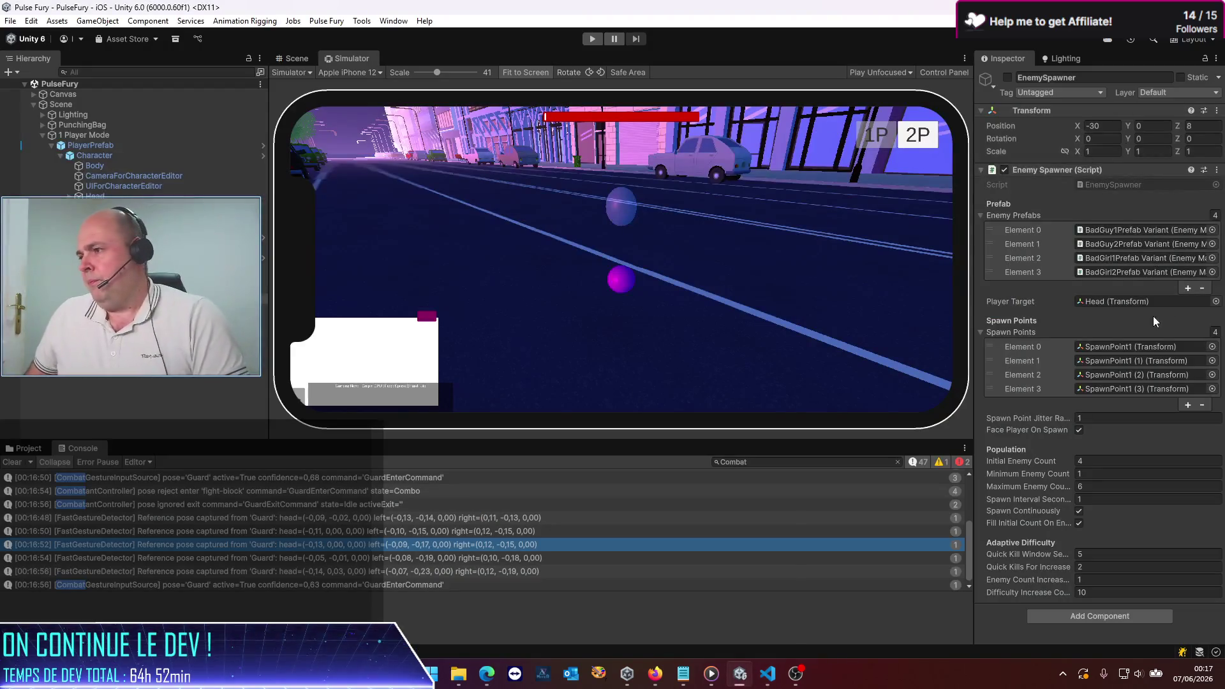
{"action": "left_click", "coordinate": [113, 145]}
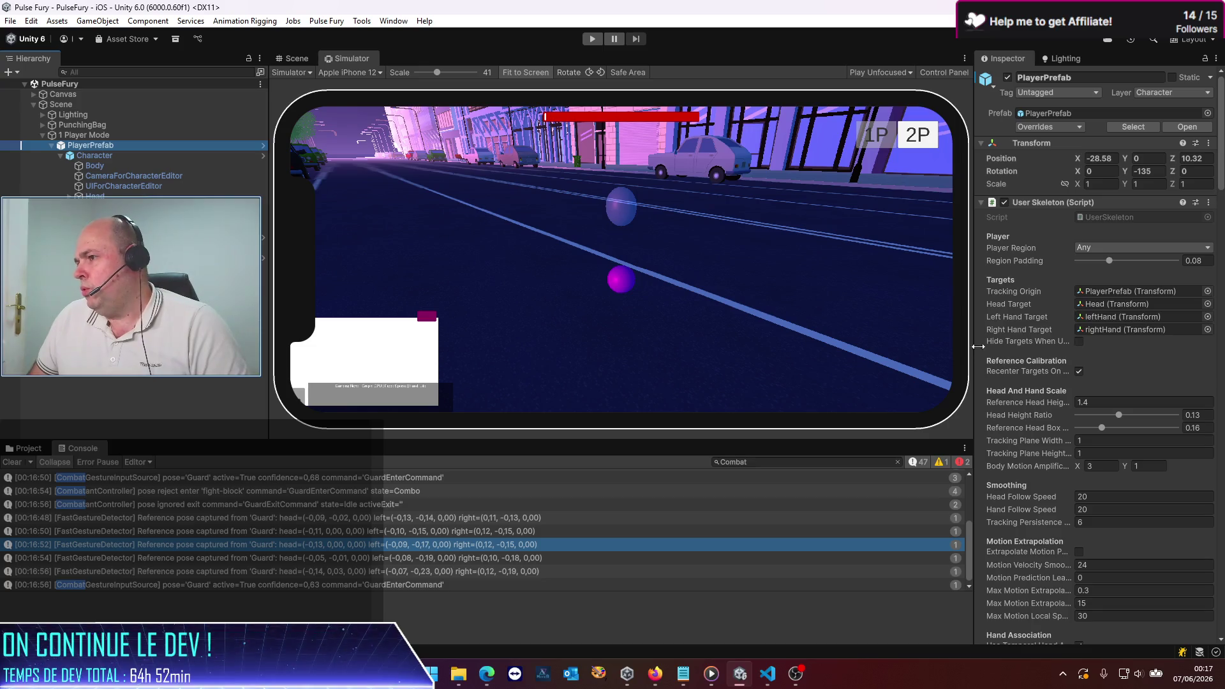
Step: Widen the Inspector, check RotateLeft's Duration Frames of 60, then collapse the combo
{"action": "left_click_drag", "start_coordinate": [977, 352], "coordinate": [624, 364]}
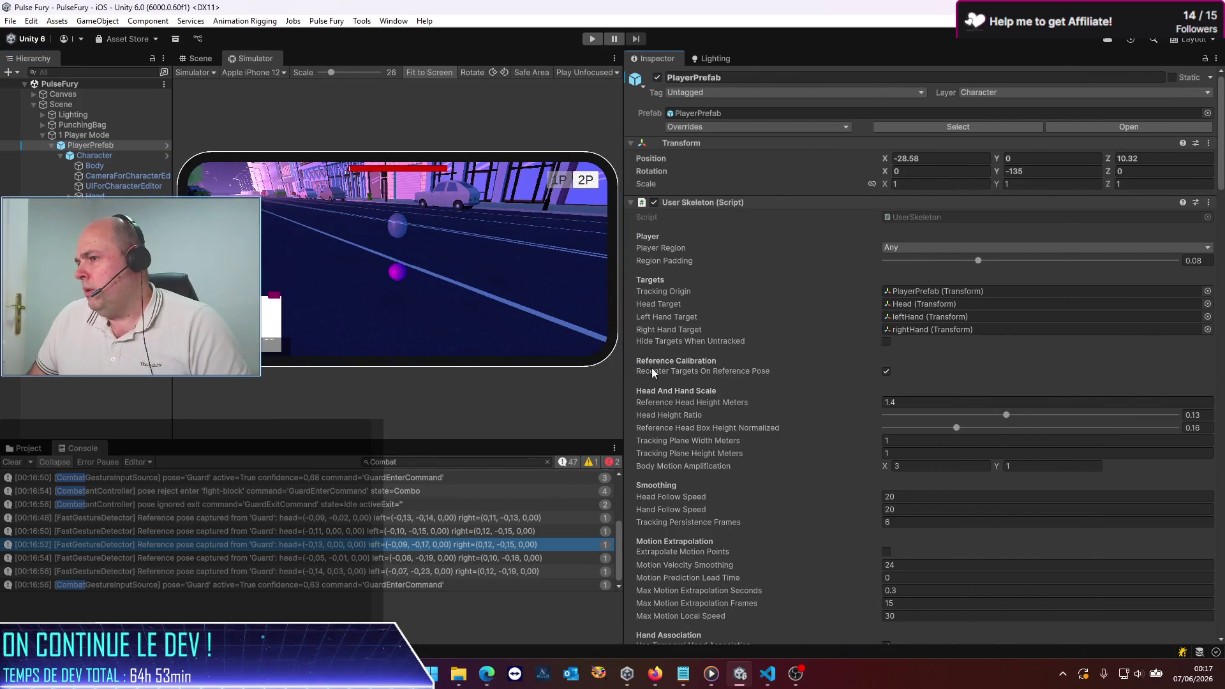
{"action": "scroll", "coordinate": [759, 441], "scroll_direction": "down", "scroll_amount": 15}
{"action": "scroll", "coordinate": [738, 431], "scroll_direction": "down", "scroll_amount": 20}
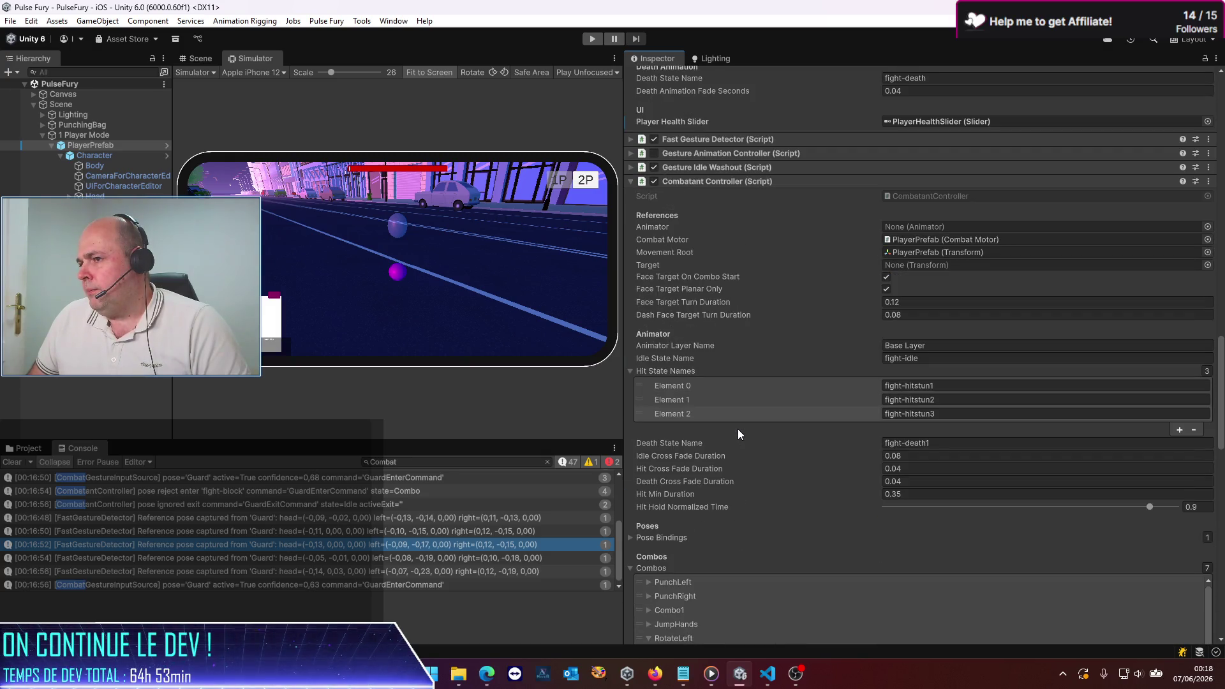
{"action": "scroll", "coordinate": [737, 429], "scroll_direction": "down", "scroll_amount": 5}
{"action": "left_click", "coordinate": [649, 431]}
{"action": "key", "text": "alt+Tab"}
Step: Describe the RotateLeft combo in the Codex draft: it lasts 1 second and turns the player
{"action": "type", "text": "mon combi"}
{"action": "key", "text": "BackSpace"}
{"action": "type", "text": "o \"RotateLeft\""}
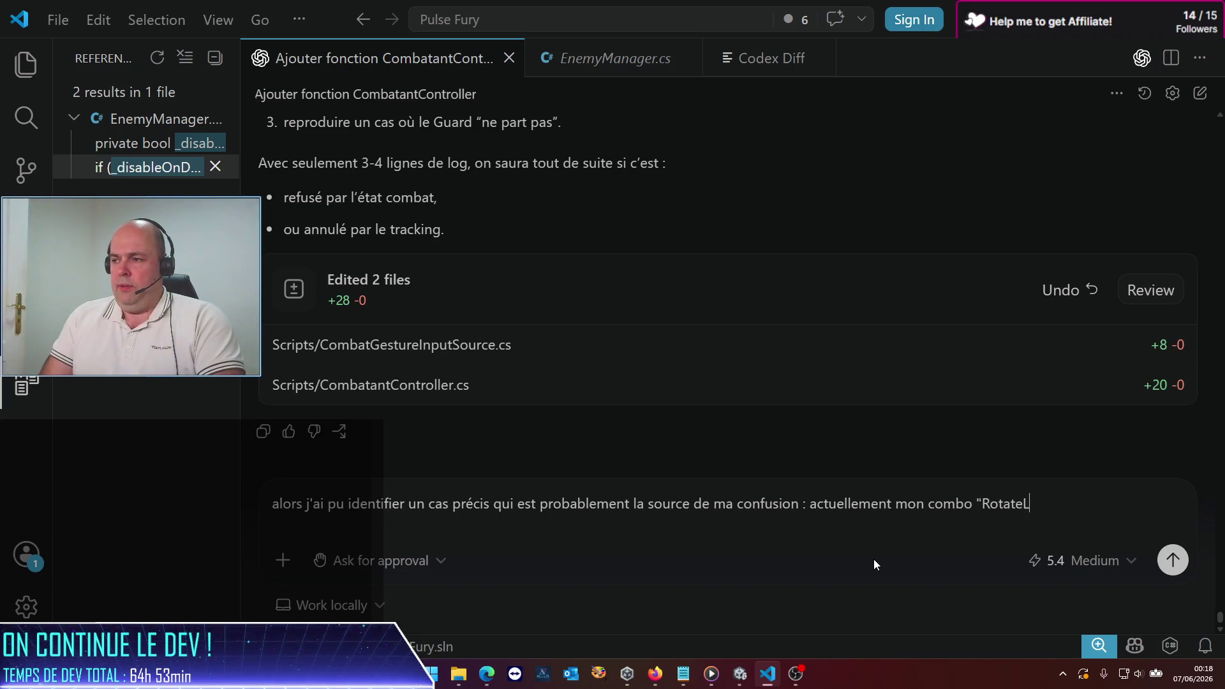
{"action": "type", "text": " o"}
{"action": "key", "text": "BackSpace"}
{"action": "type", "text": "("}
{"action": "key", "text": "BackSpace"}
{"action": "type", "text": "du"}
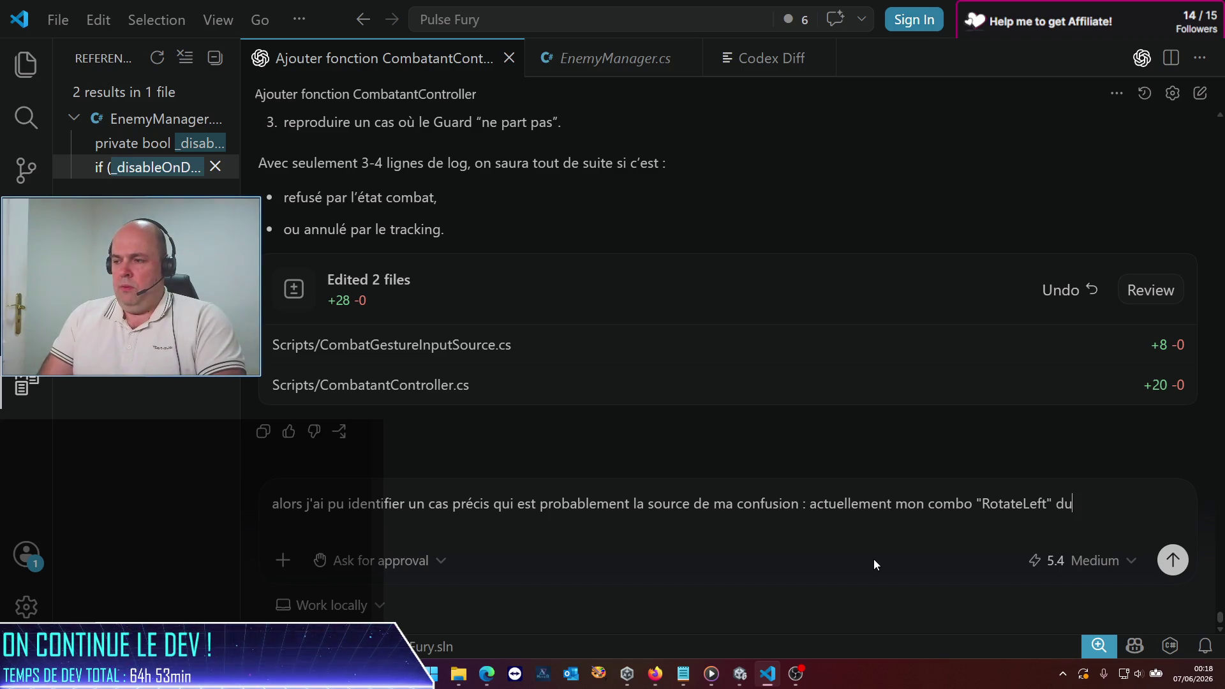
{"action": "type", "text": "re 1 seconde"}
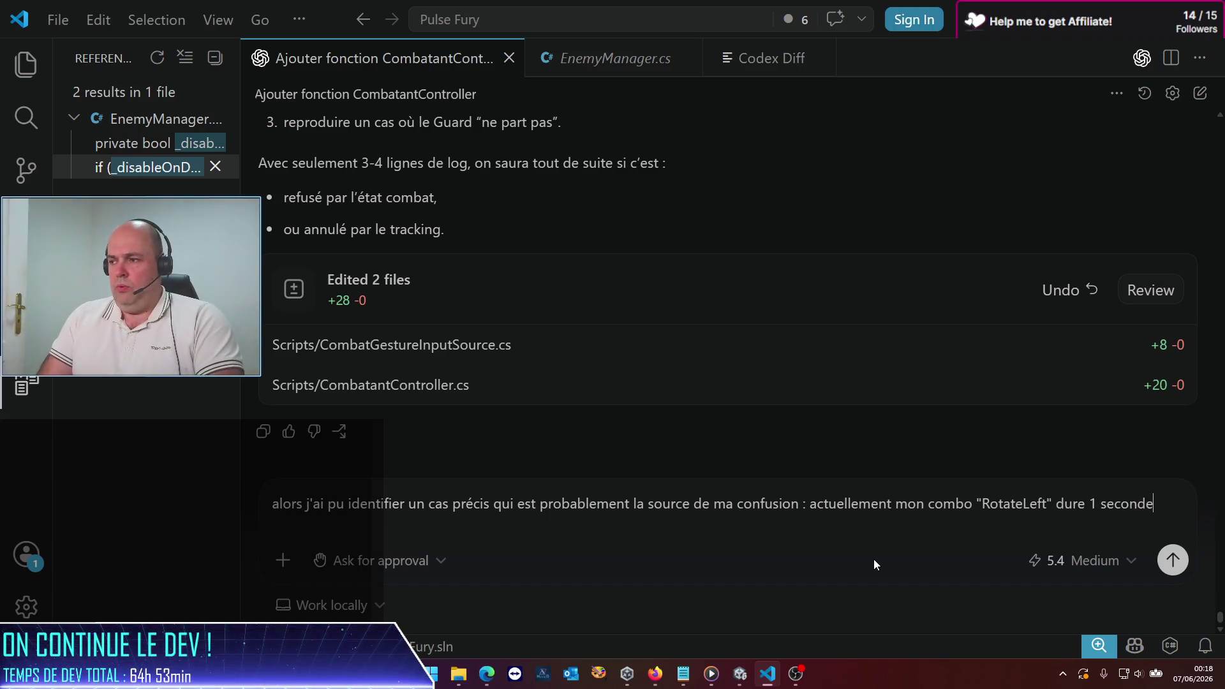
{"action": "type", "text": ", et a pour"}
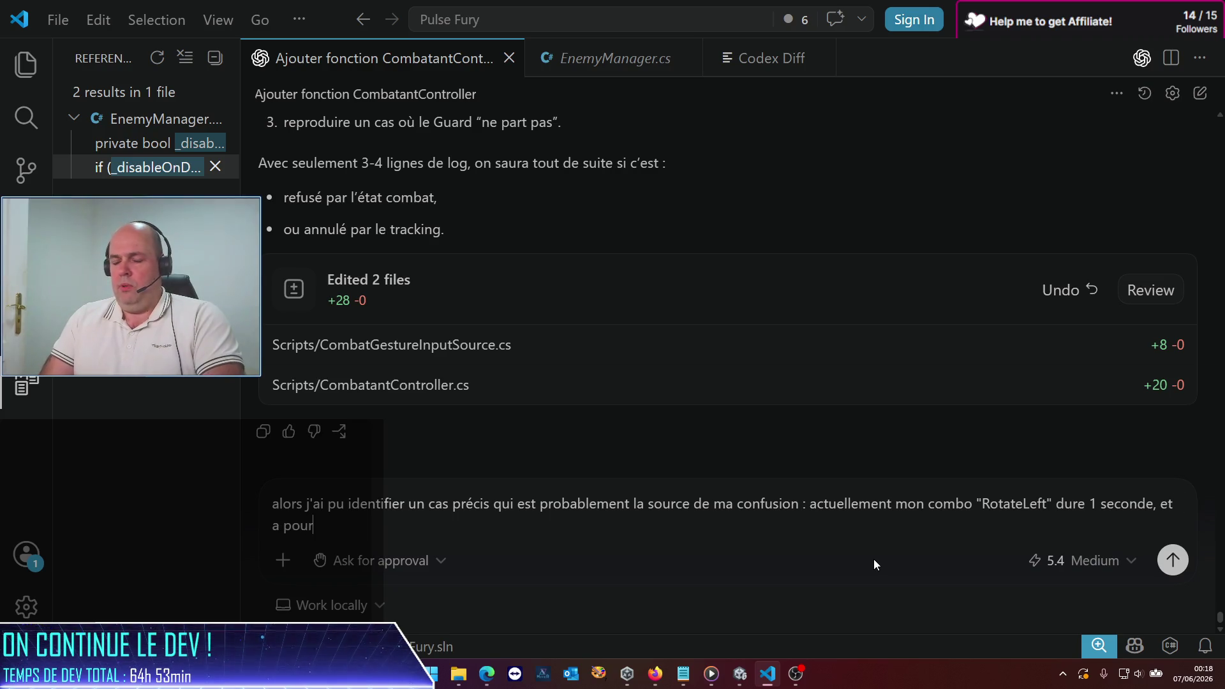
{"action": "type", "text": " objec"}
{"action": "type", "text": "tif de "}
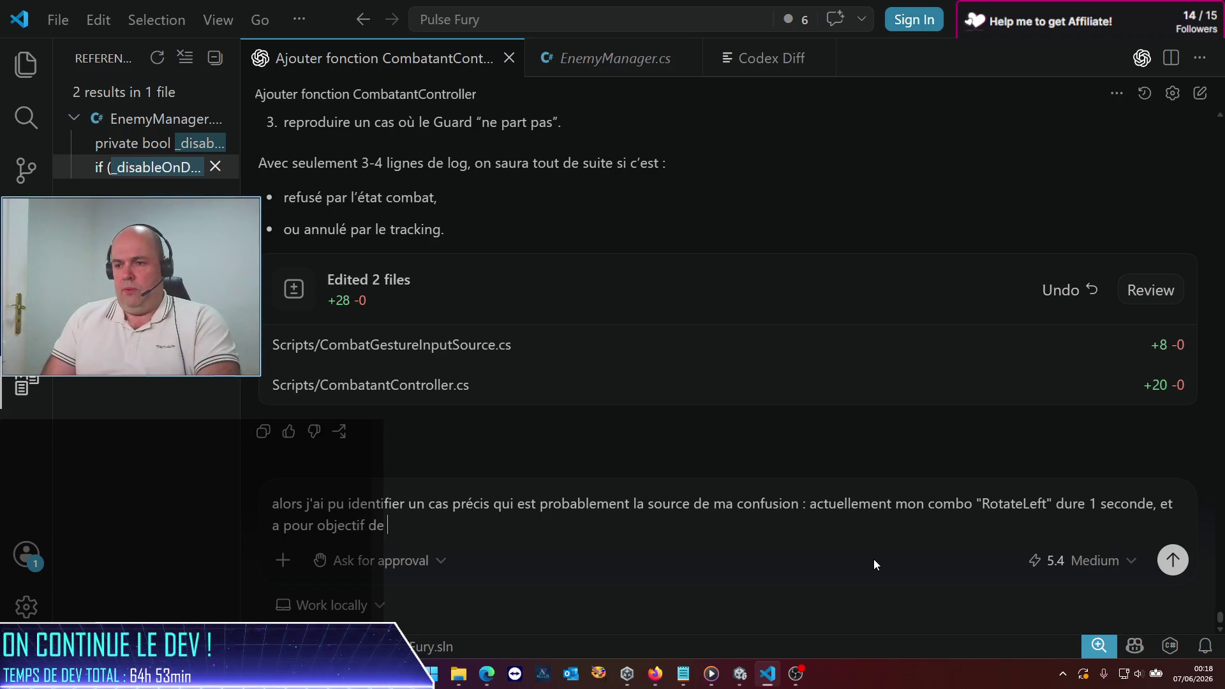
{"action": "type", "text": "to"}
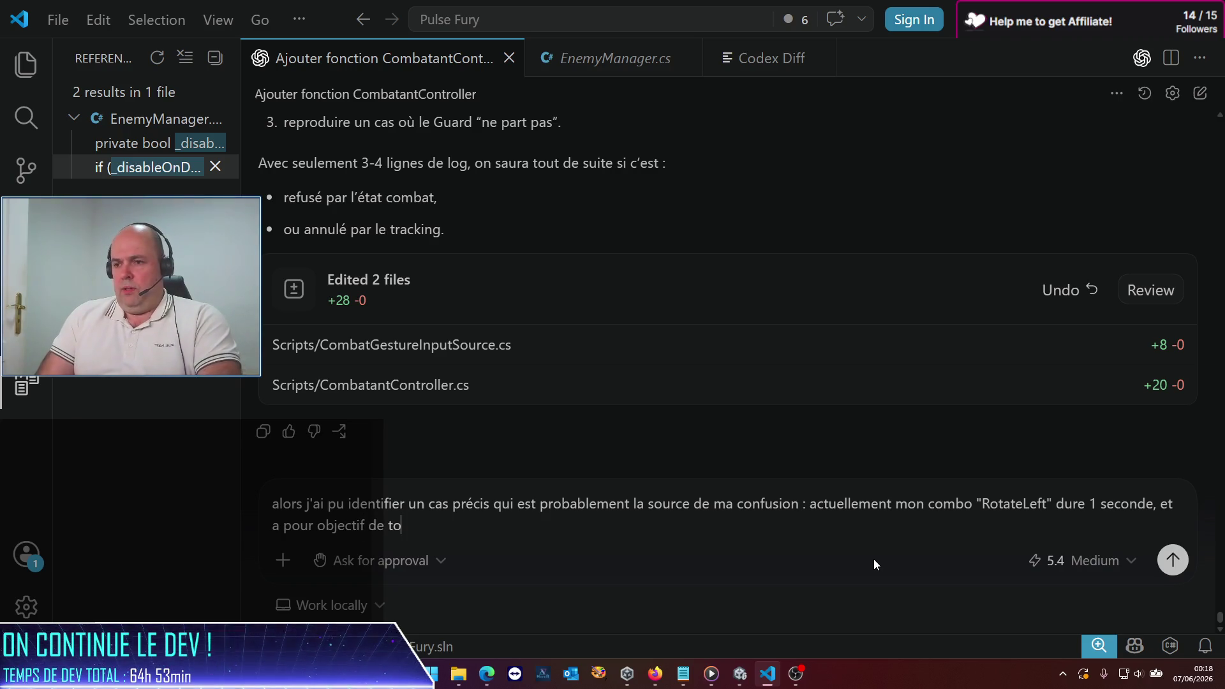
{"action": "type", "text": "une"}
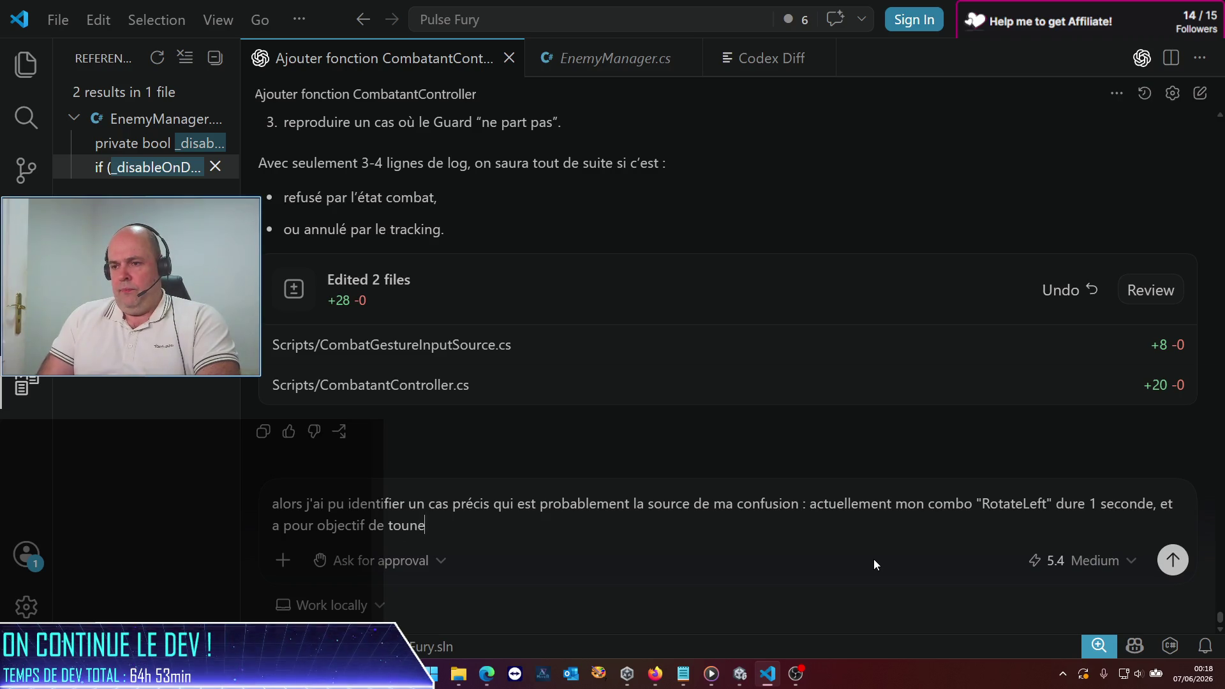
{"action": "type", "text": "r le joueur de 60"}
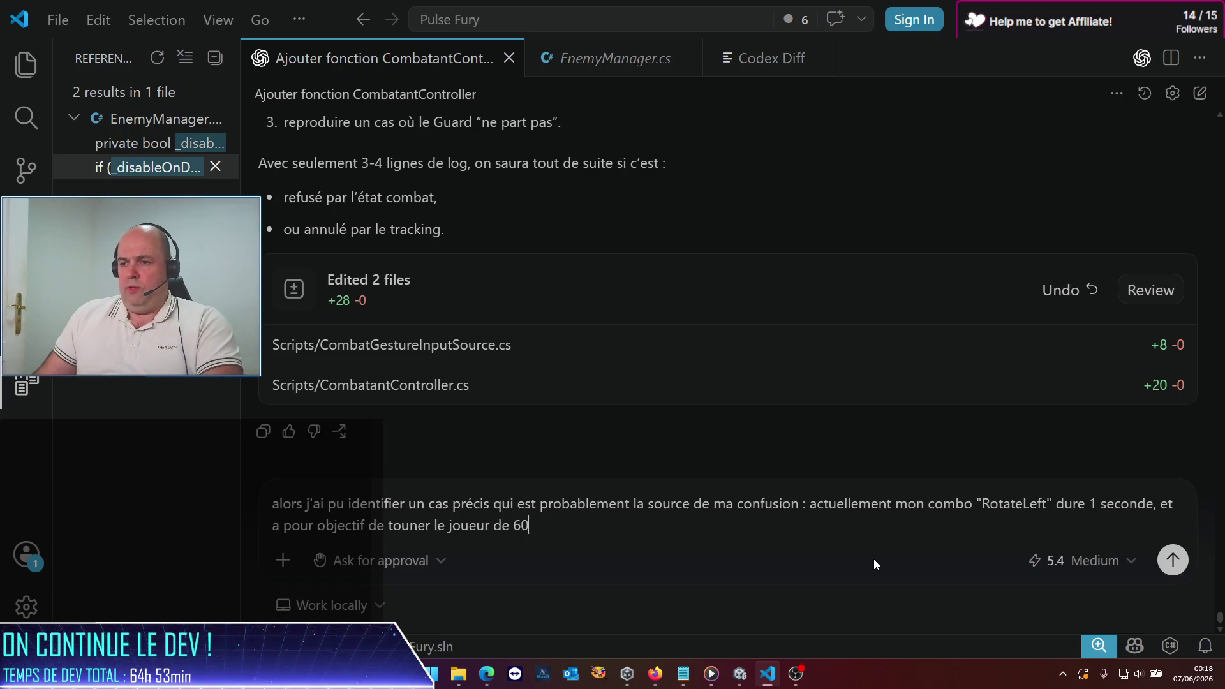
{"action": "type", "text": " secondes."}
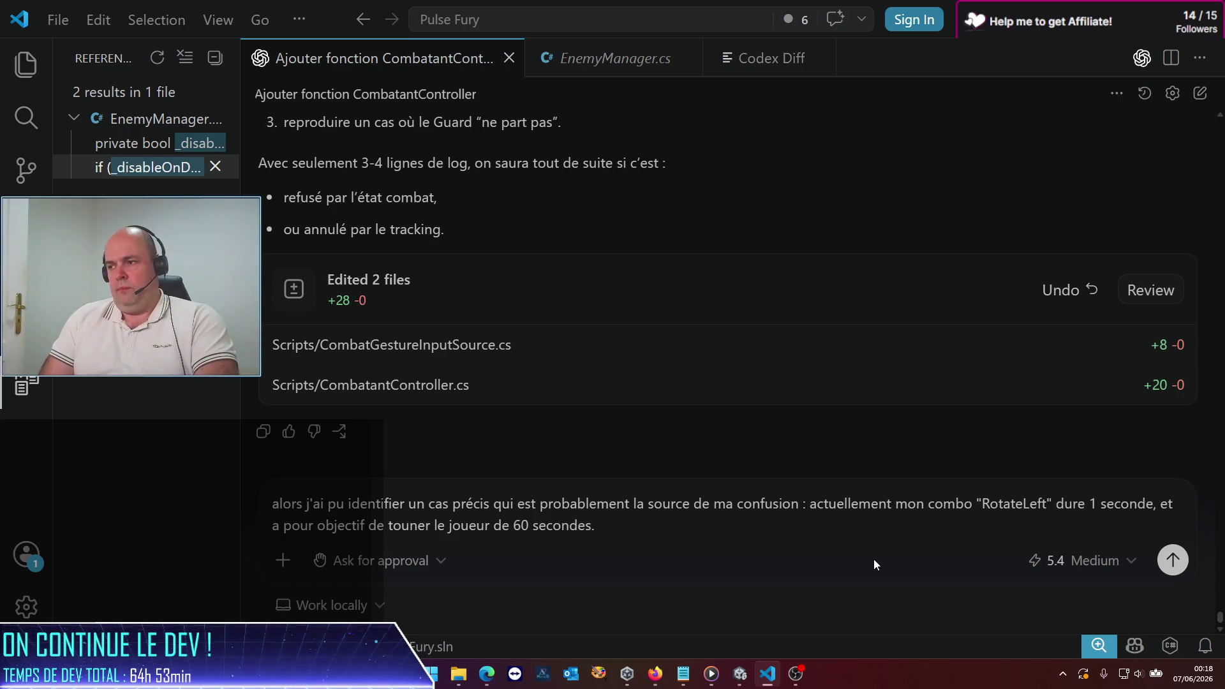
{"action": "type", "text": " D"}
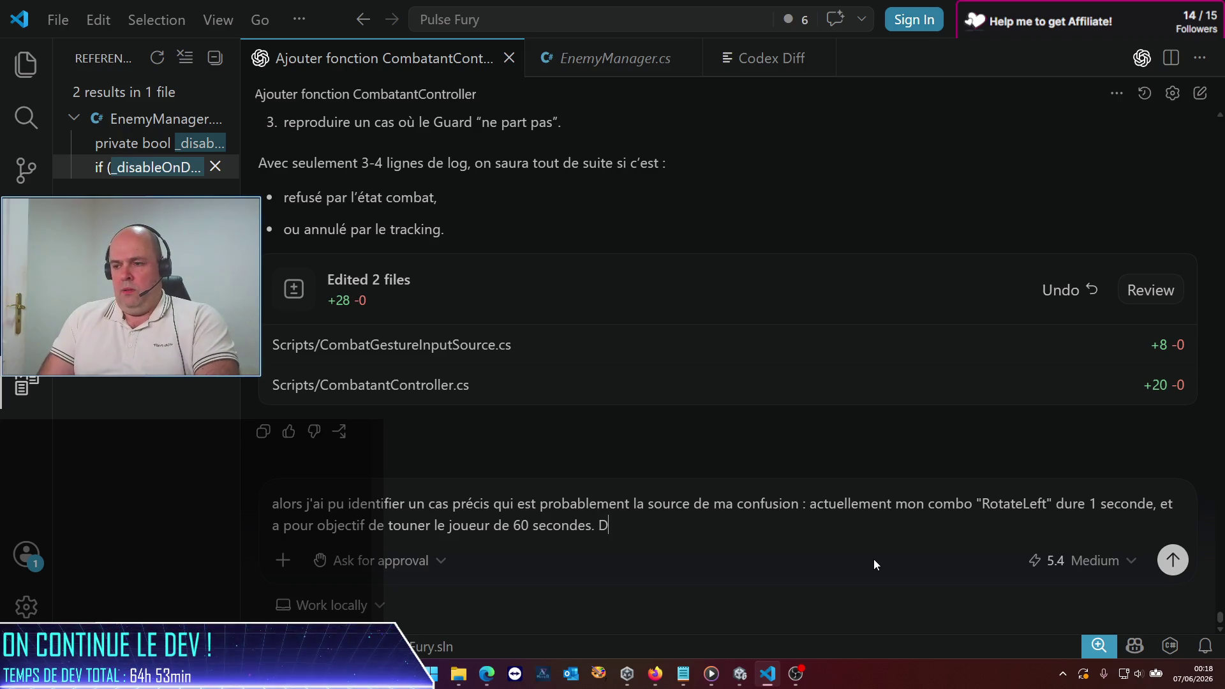
{"action": "type", "text": "onc je fais le mouvement, puis tout de sui"}
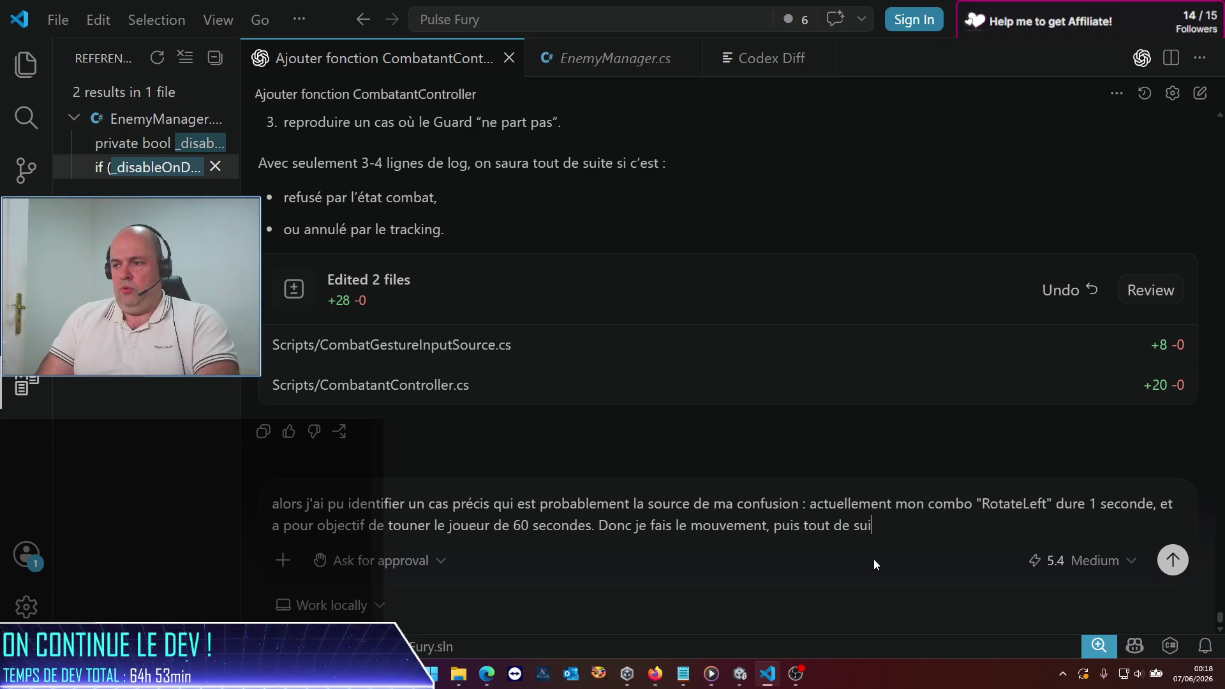
{"action": "type", "text": "te j'enchaine su"}
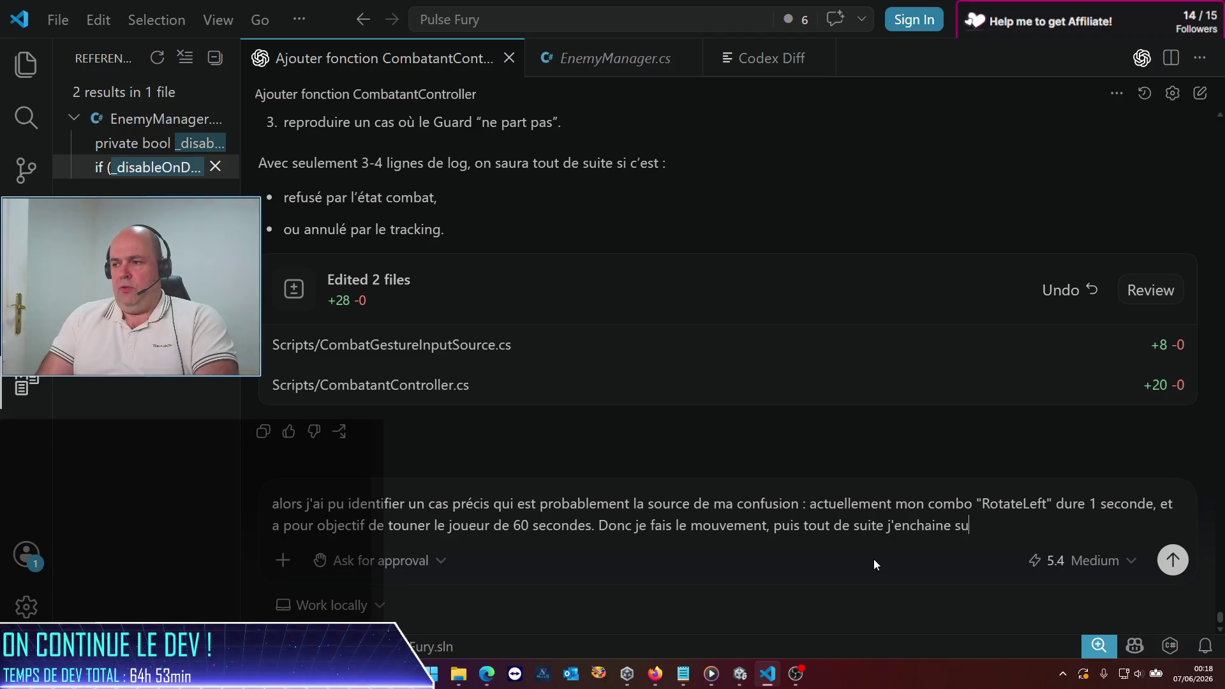
{"action": "type", "text": "r un Gu"}
Step: Explain that the Guard posture should activate after the combo but currently doesn't
{"action": "key", "text": "BackSpace"}
{"action": "key", "text": "BackSpace"}
{"action": "key", "text": "BackSpace"}
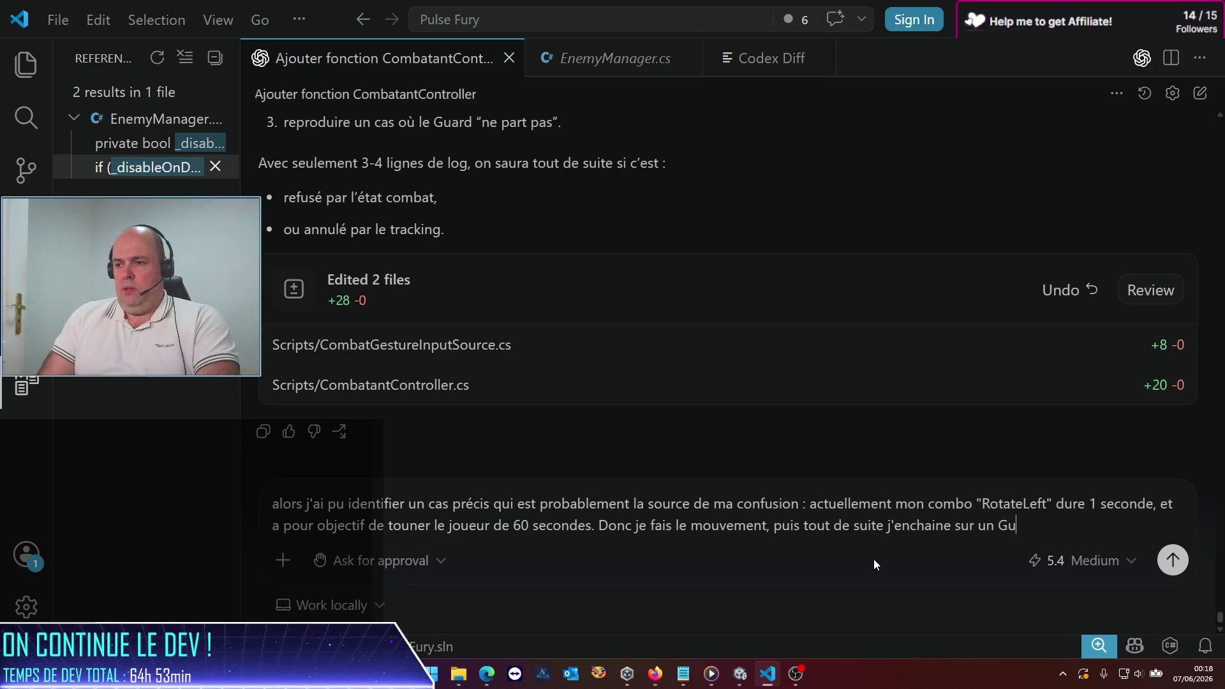
{"action": "key", "text": "BackSpace"}
{"action": "key", "text": "BackSpace"}
{"action": "key", "text": "BackSpace"}
{"action": "type", "text": "en moi"}
{"action": "type", "text": "ns d"}
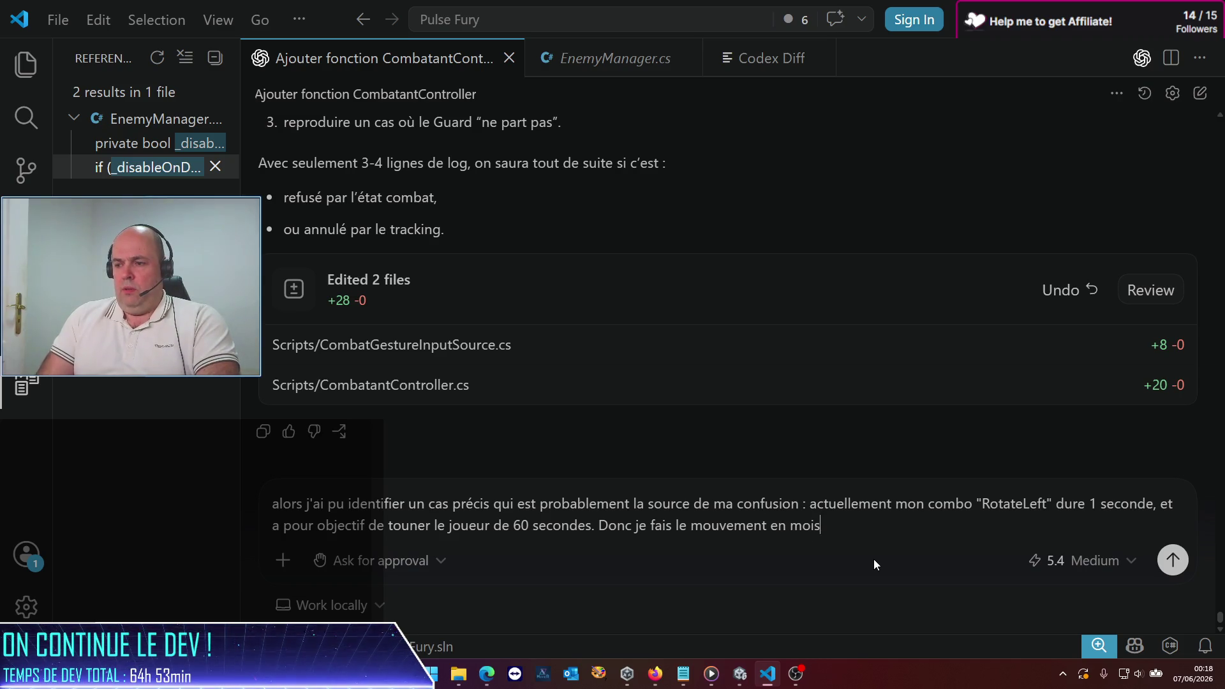
{"action": "type", "text": " seconde :"}
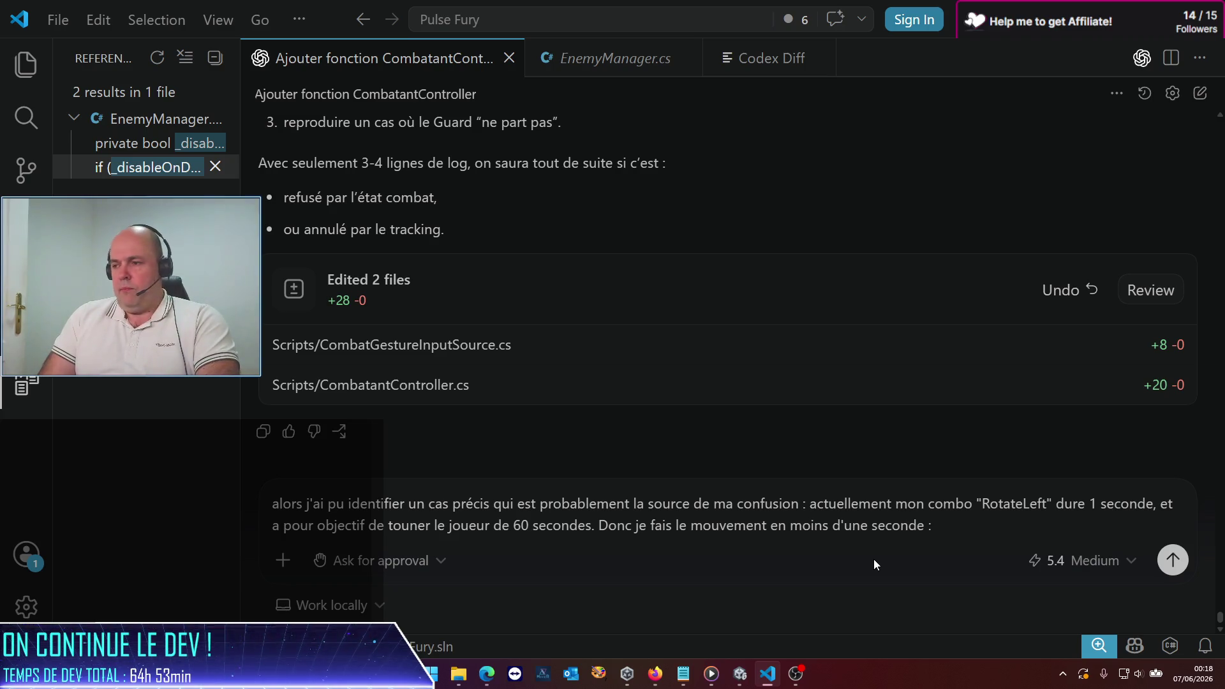
{"action": "key", "text": "BackSpace"}
{"action": "key", "text": "BackSpace"}
{"action": "type", "text": " puis j'enc"}
{"action": "type", "text": "hane"}
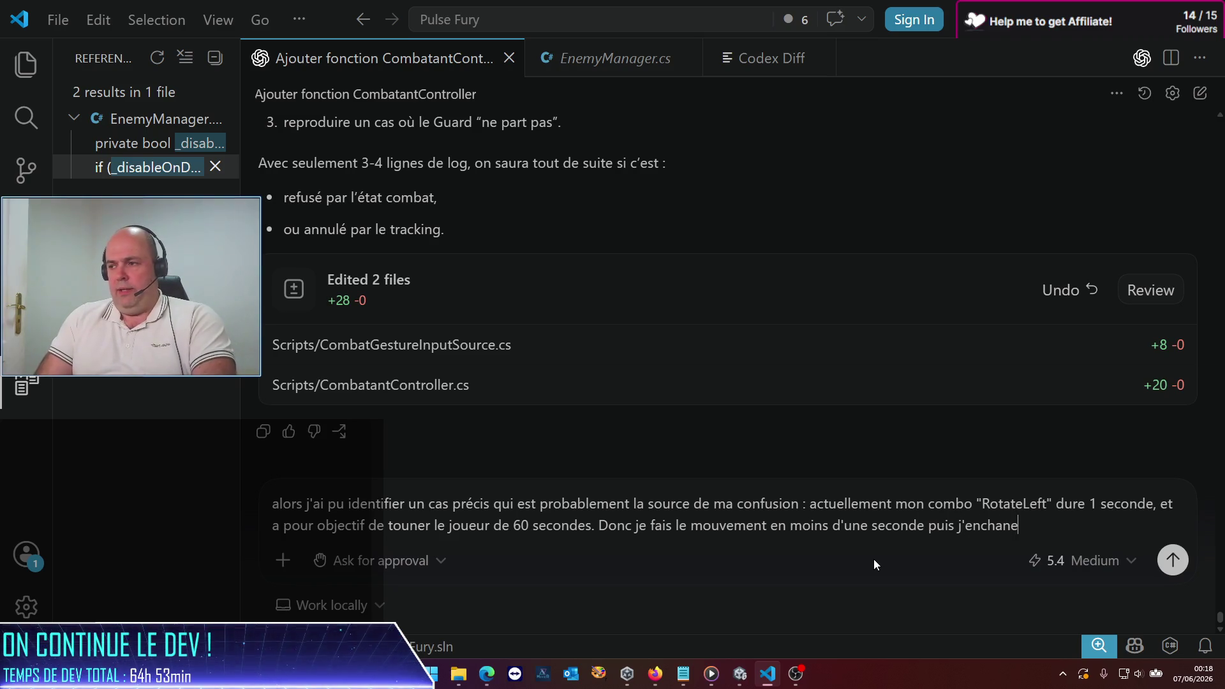
{"action": "key", "text": "BackSpace"}
{"action": "key", "text": "BackSpace"}
{"action": "type", "text": "ine sur "}
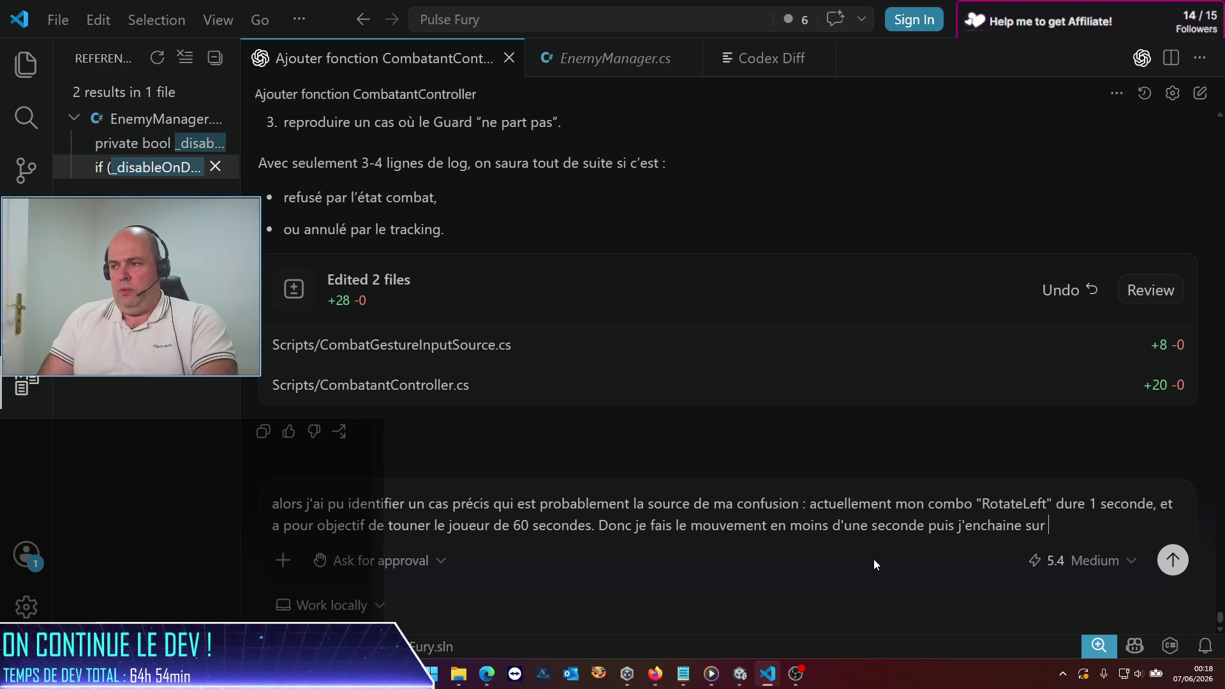
{"action": "type", "text": "ma posture"}
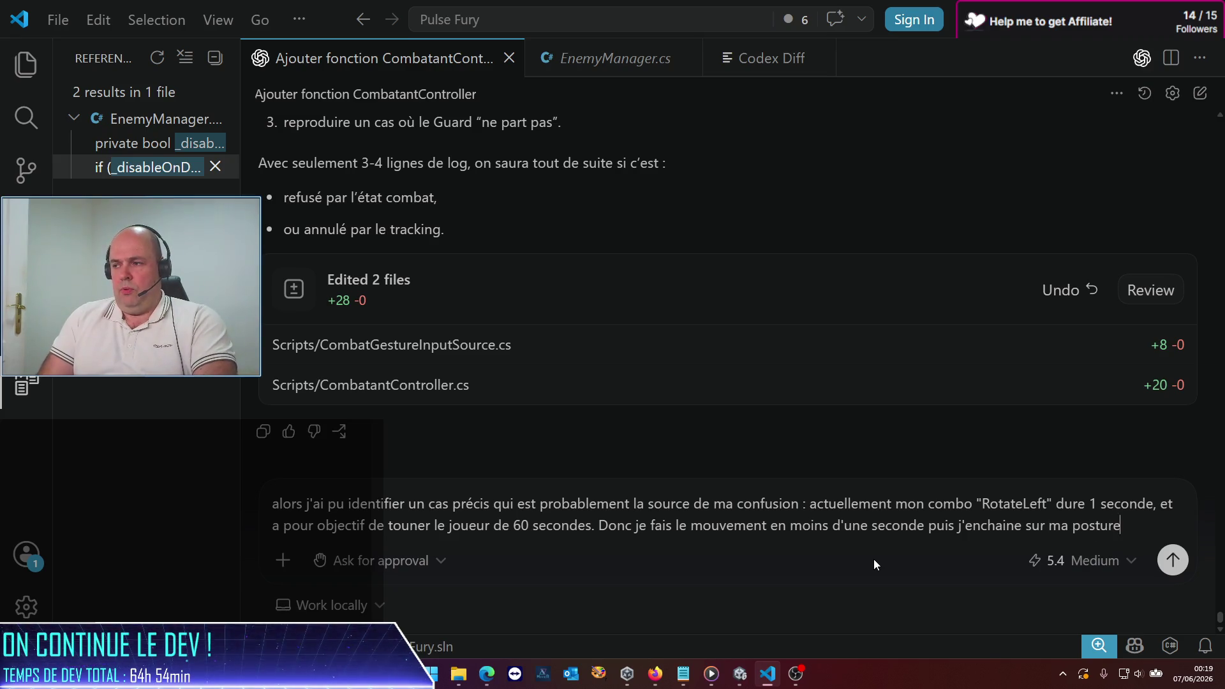
{"action": "type", "text": " Guard : "}
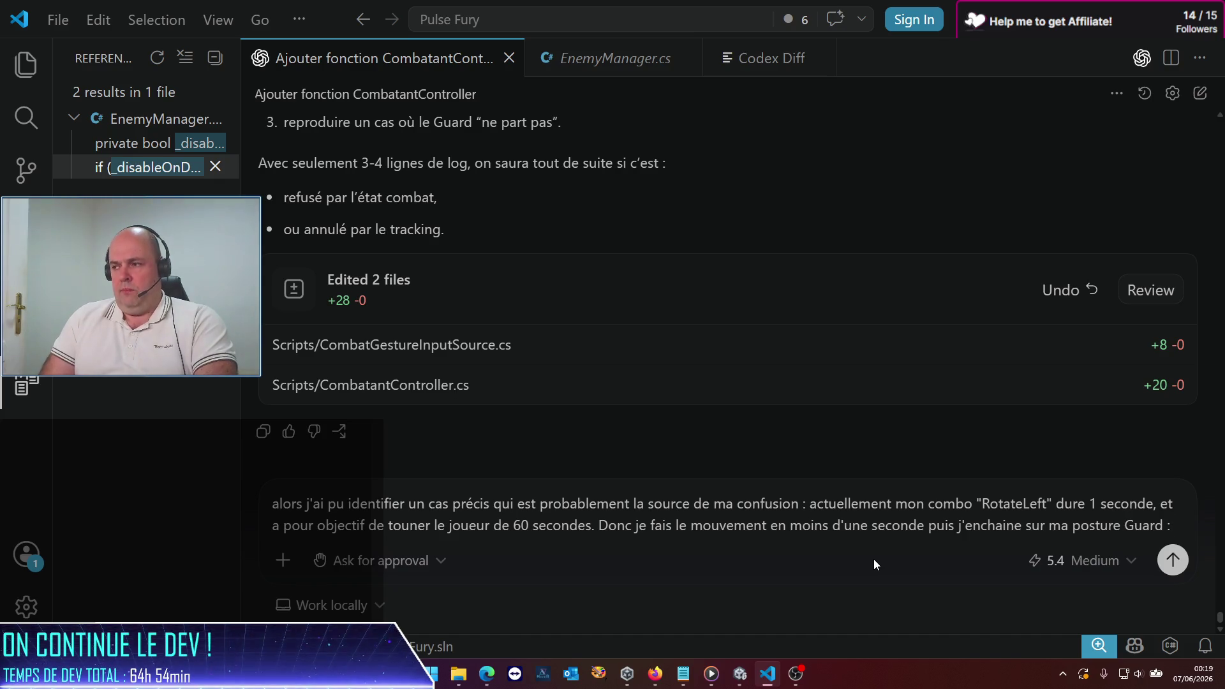
{"action": "type", "text": "cette p"}
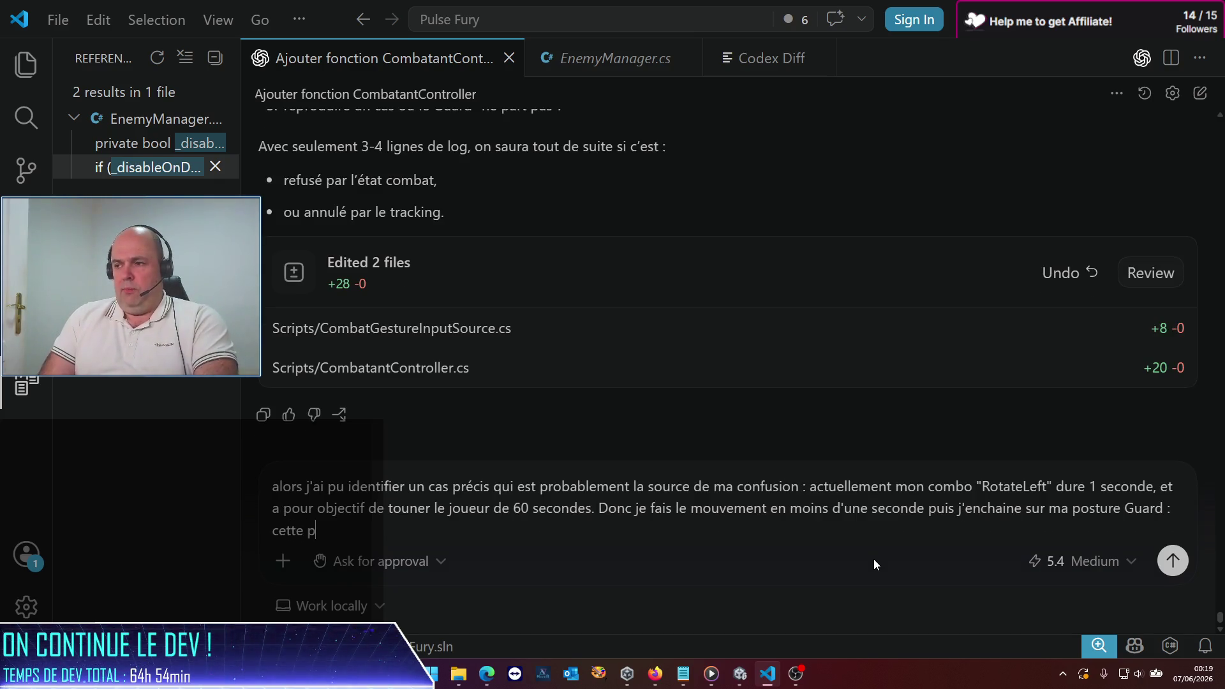
{"action": "type", "text": "osture d"}
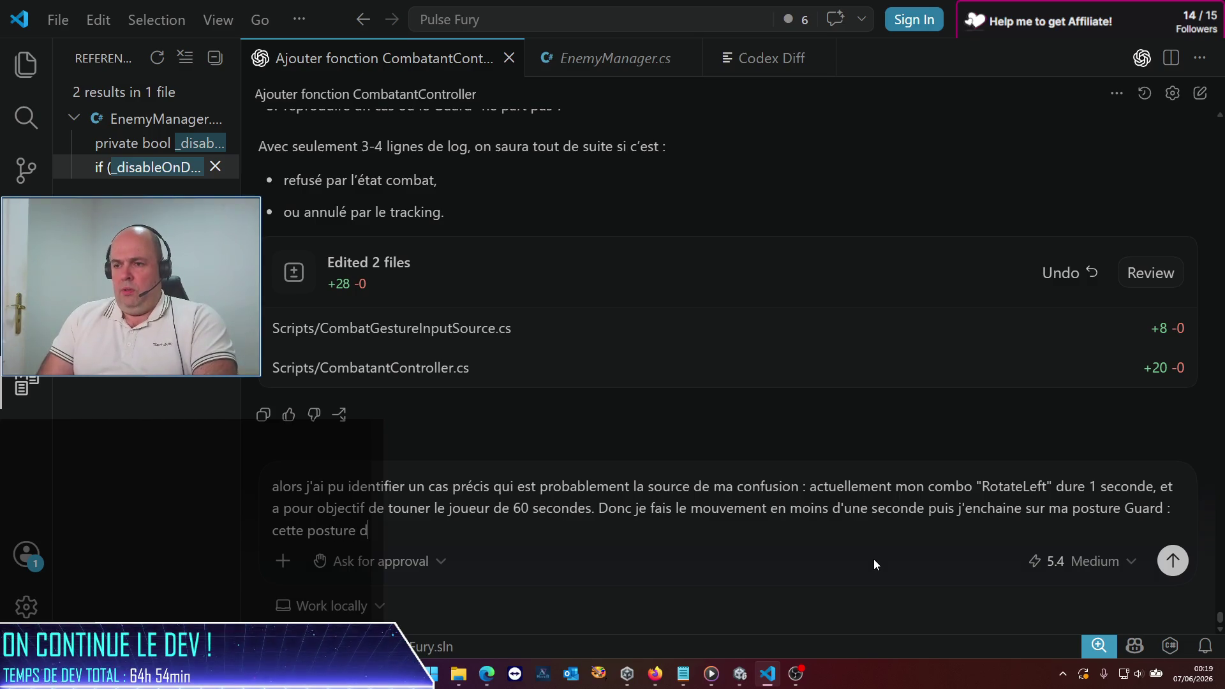
{"action": "key", "text": "BackSpace"}
{"action": "type", "text": "ne se lance pa"}
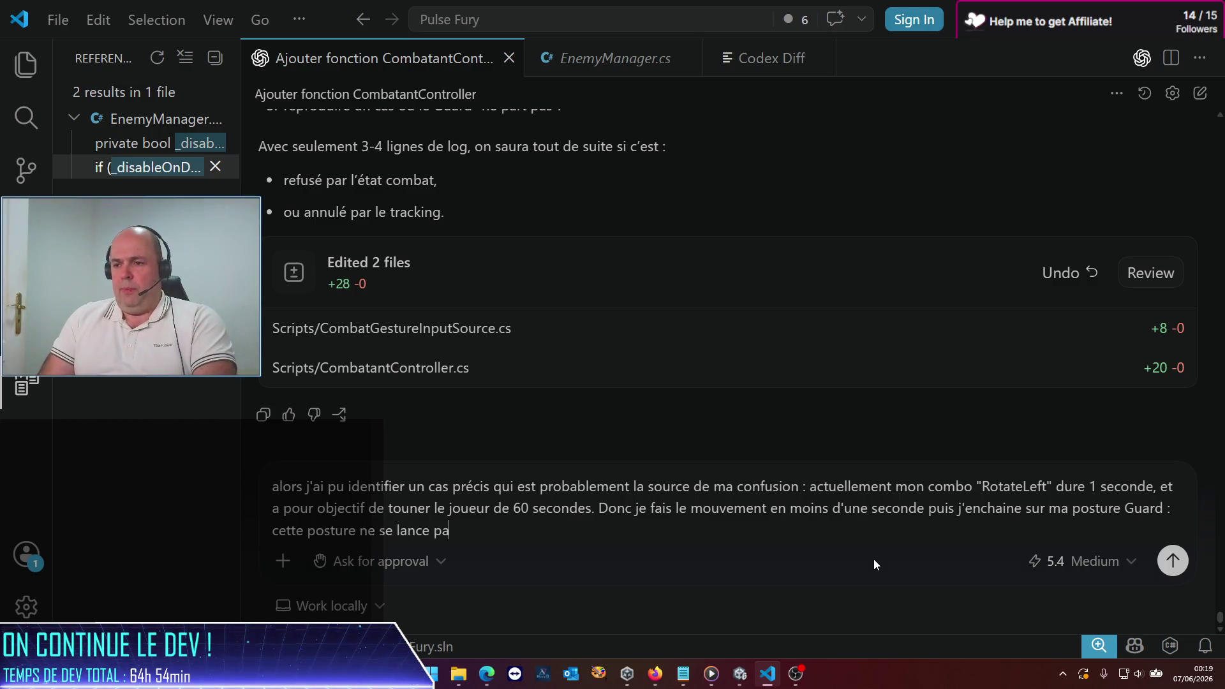
{"action": "type", "text": "s car un com"}
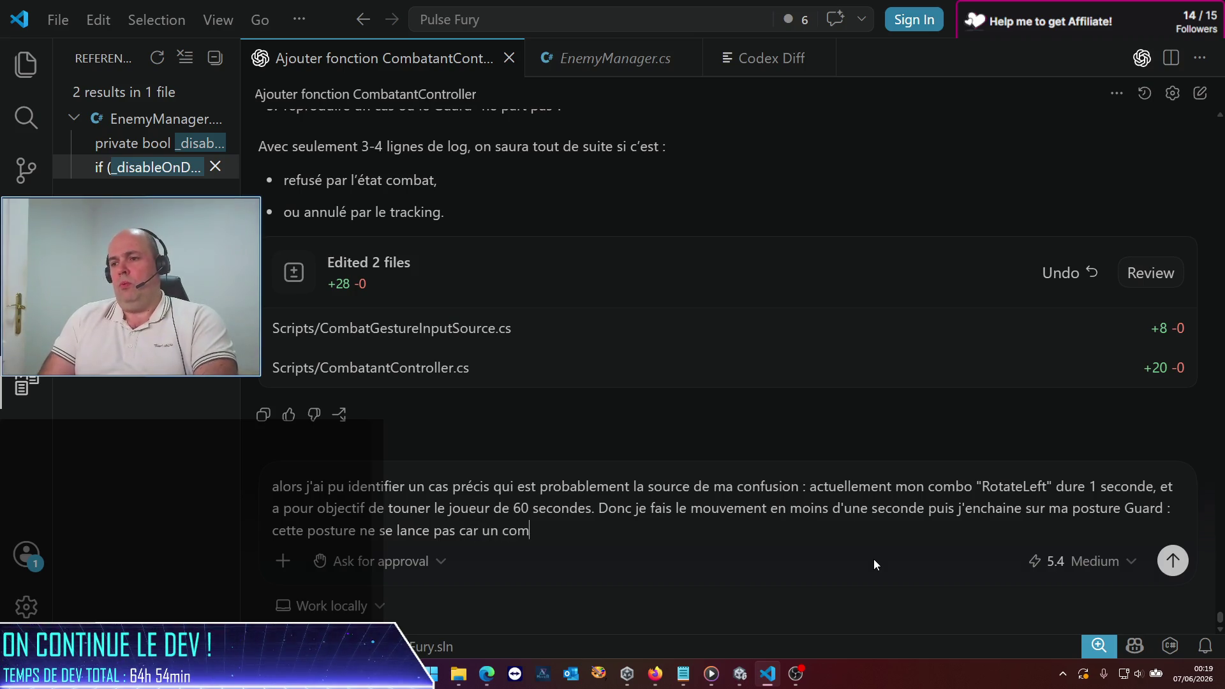
{"action": "type", "text": "bo est en "}
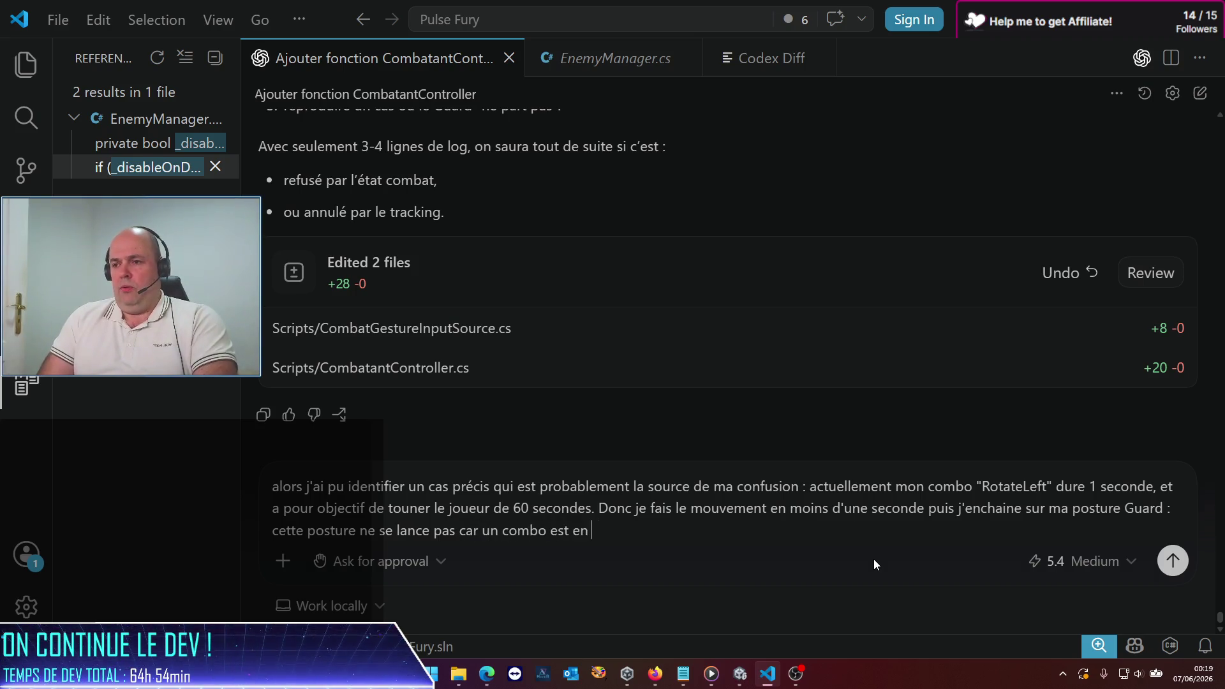
{"action": "type", "text": "cours. N"}
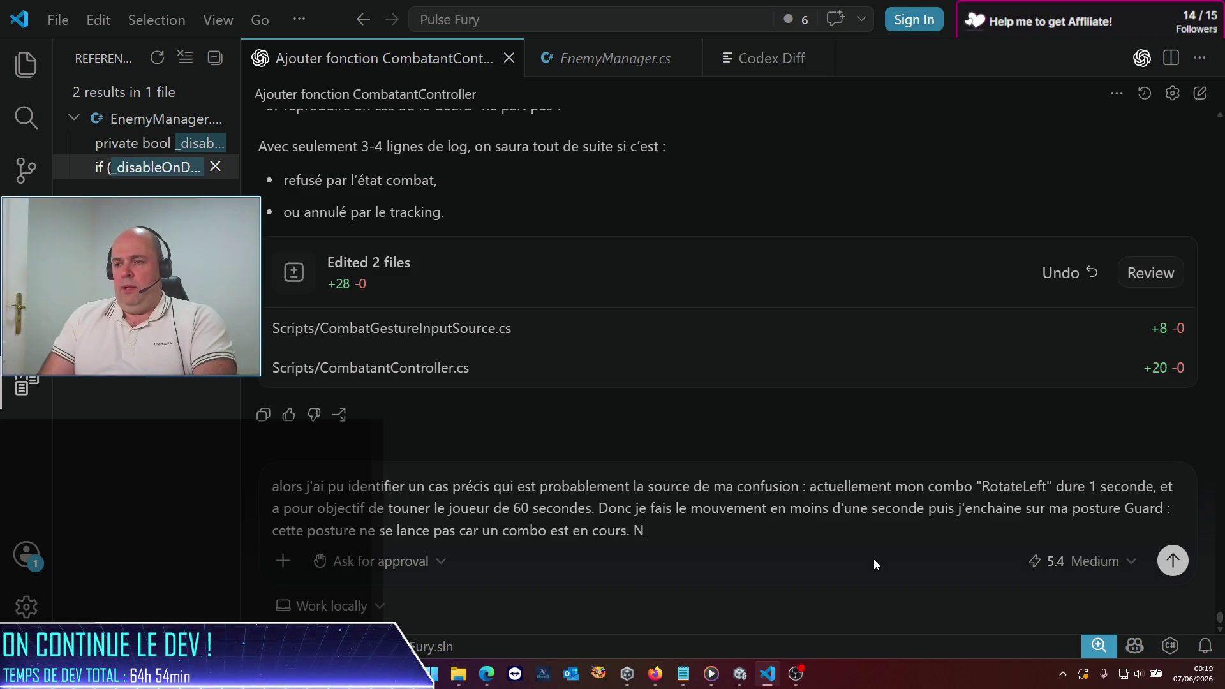
{"action": "type", "text": "éanmoins, "}
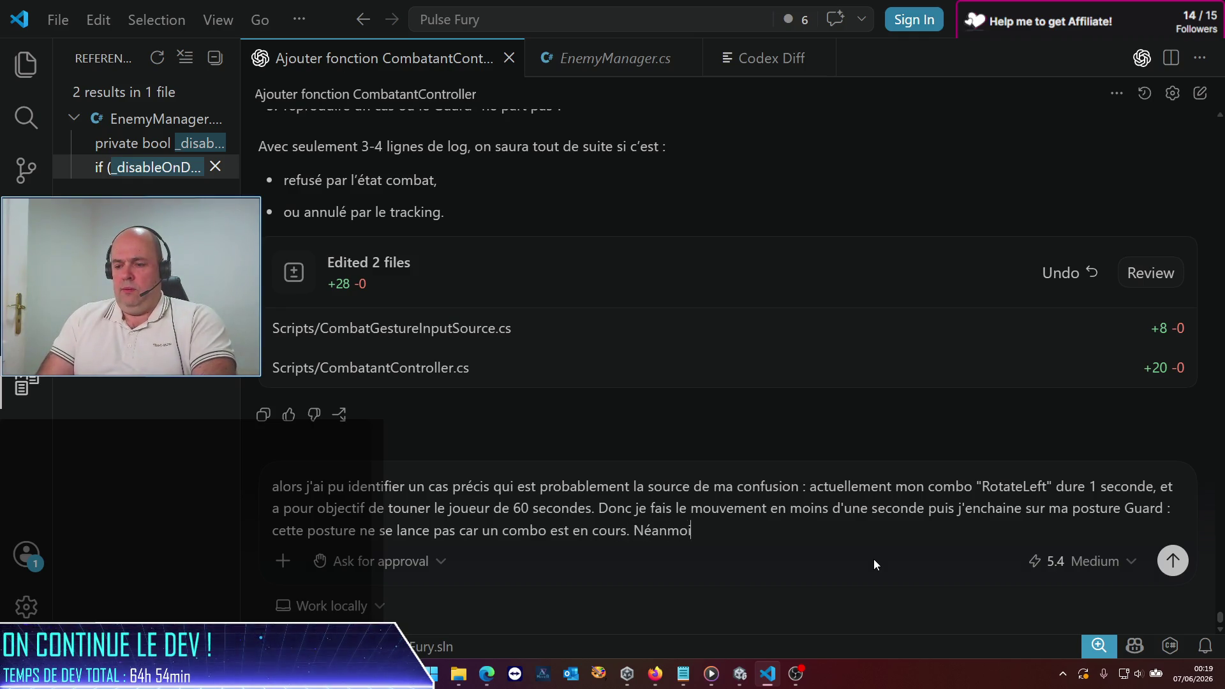
{"action": "type", "text": "u"}
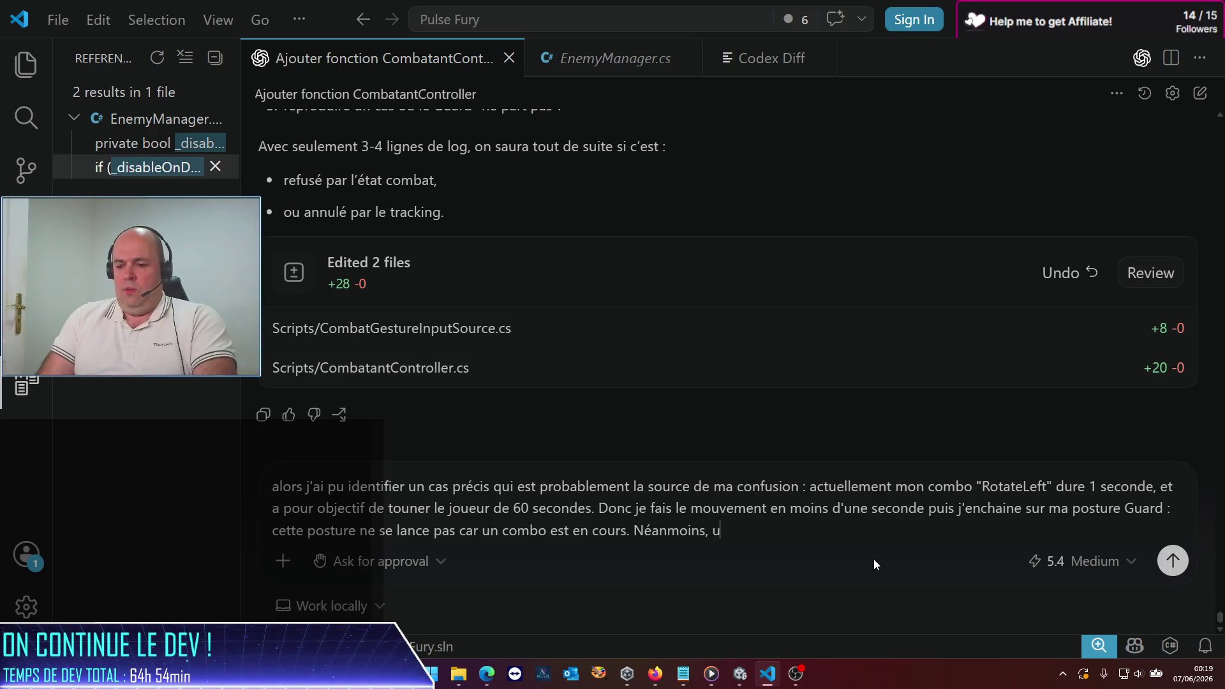
{"action": "type", "text": "ne fois le combo t"}
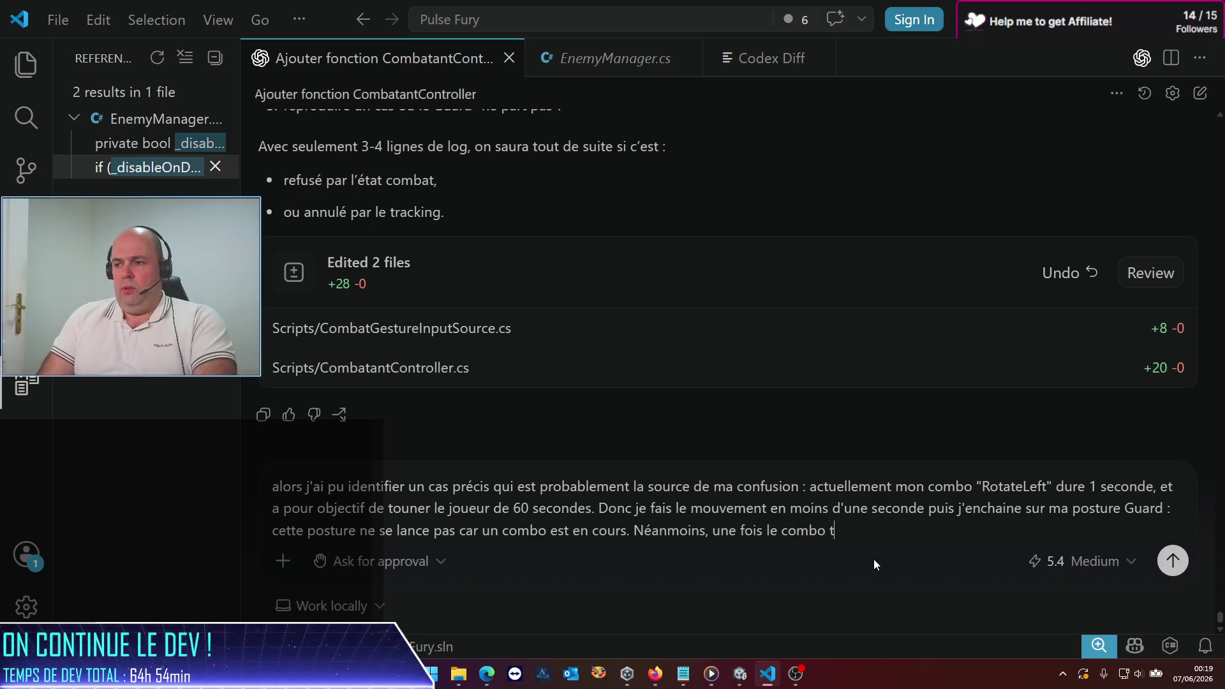
{"action": "type", "text": "erminé, ma"}
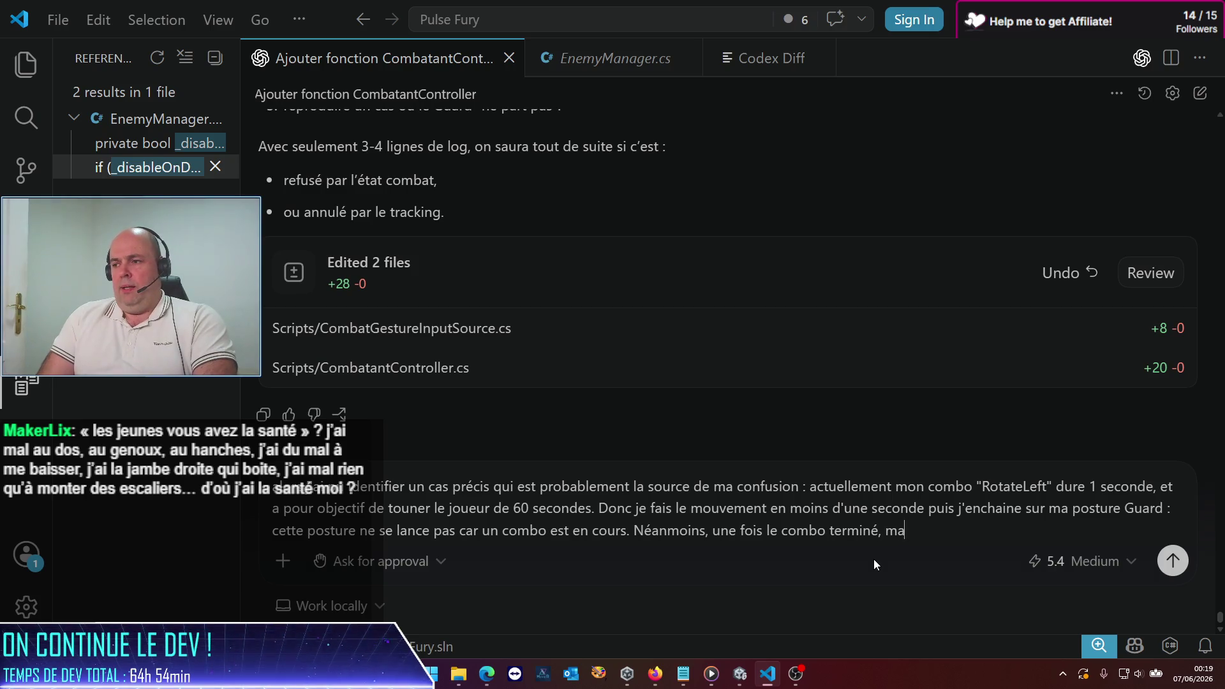
{"action": "key", "text": "BackSpace"}
{"action": "key", "text": "BackSpace"}
{"action": "type", "text": "la posture"}
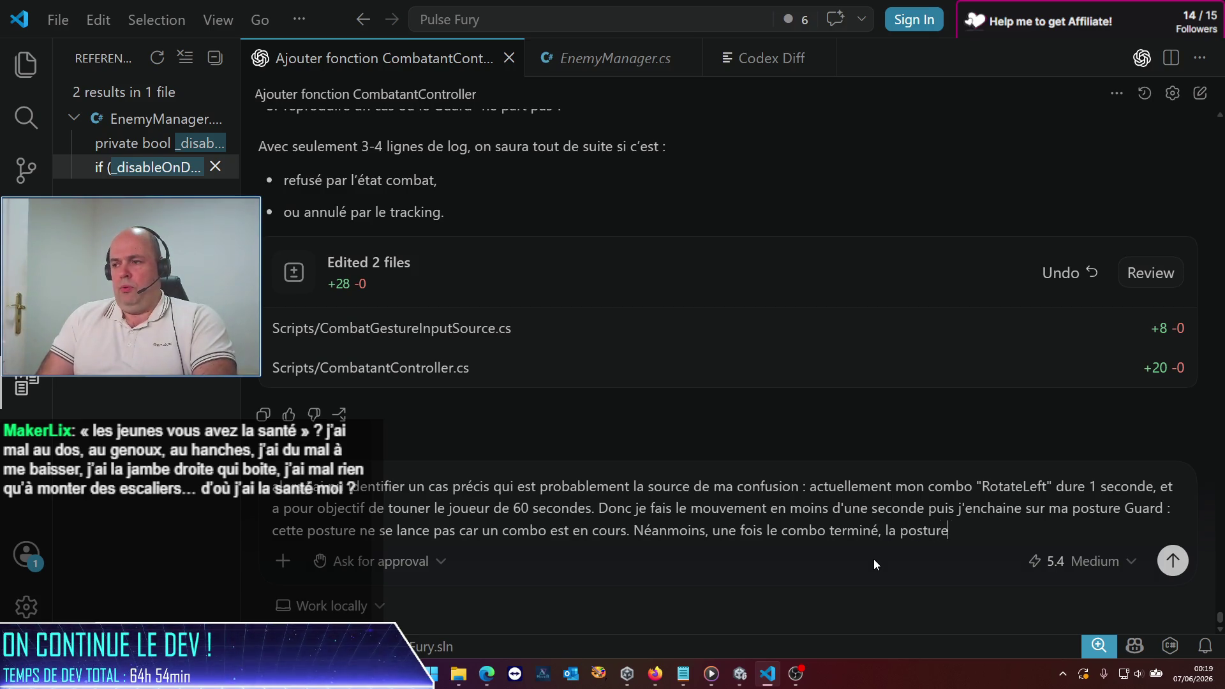
{"action": "type", "text": " devrait"}
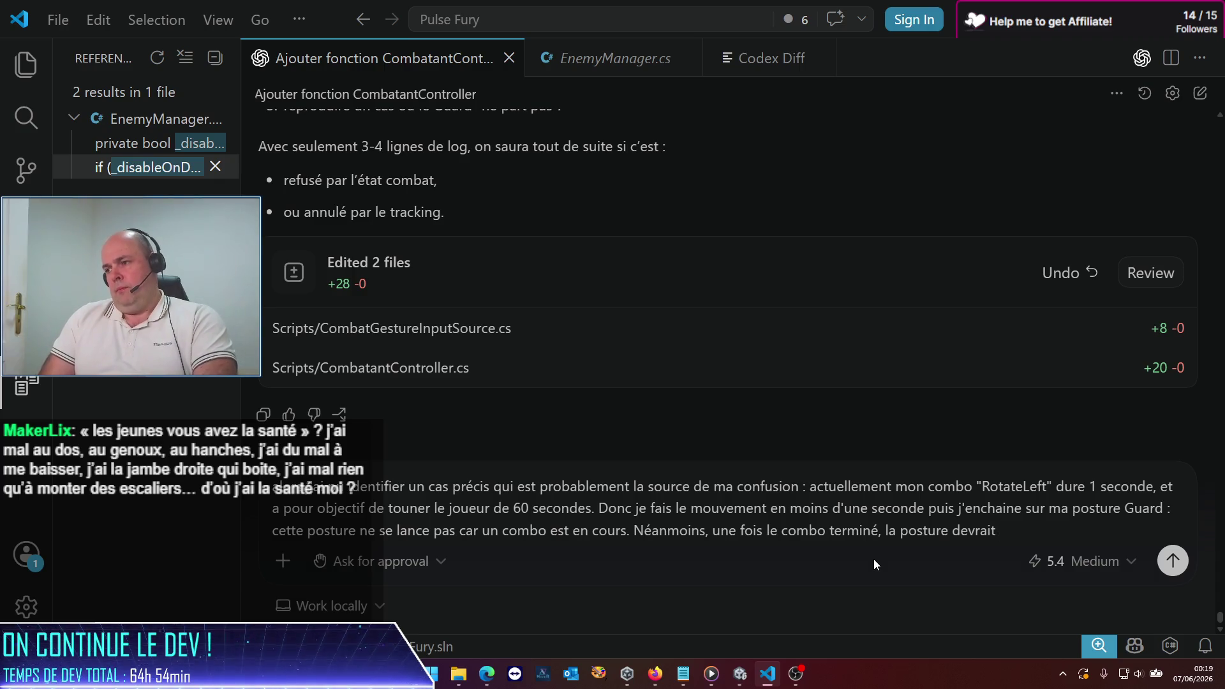
{"action": "key", "text": "BackSpace"}
{"action": "key", "text": "BackSpace"}
{"action": "key", "text": "BackSpace"}
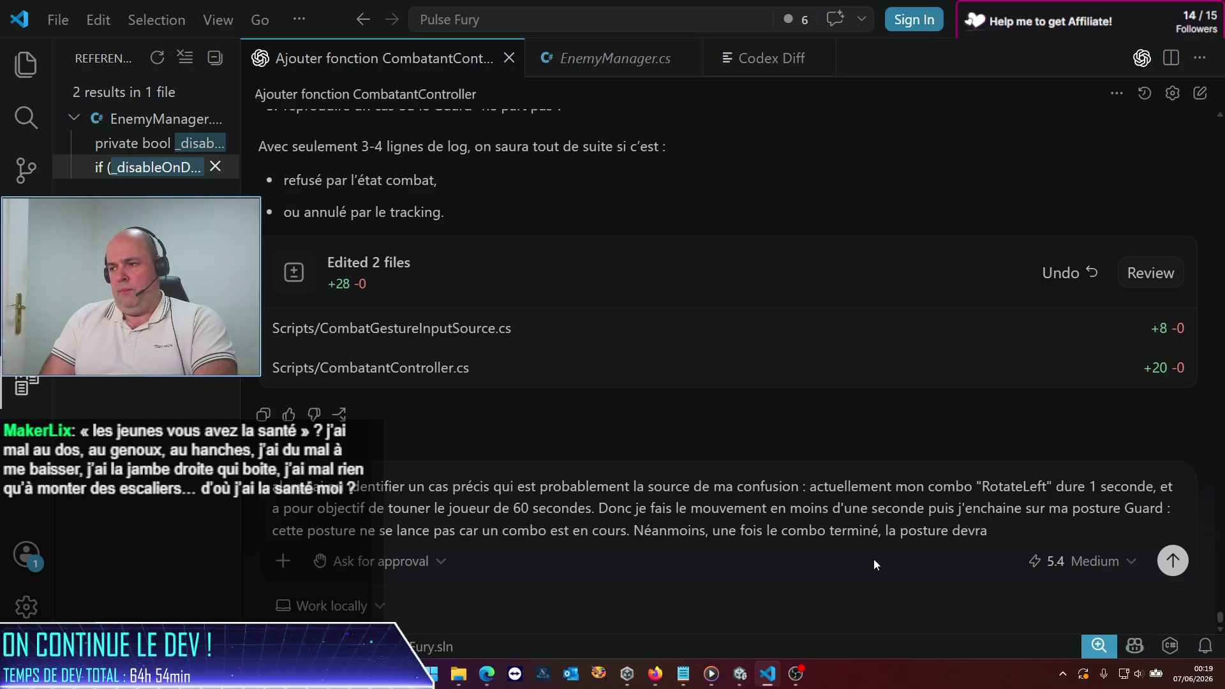
{"action": "type", "text": "Guard"}
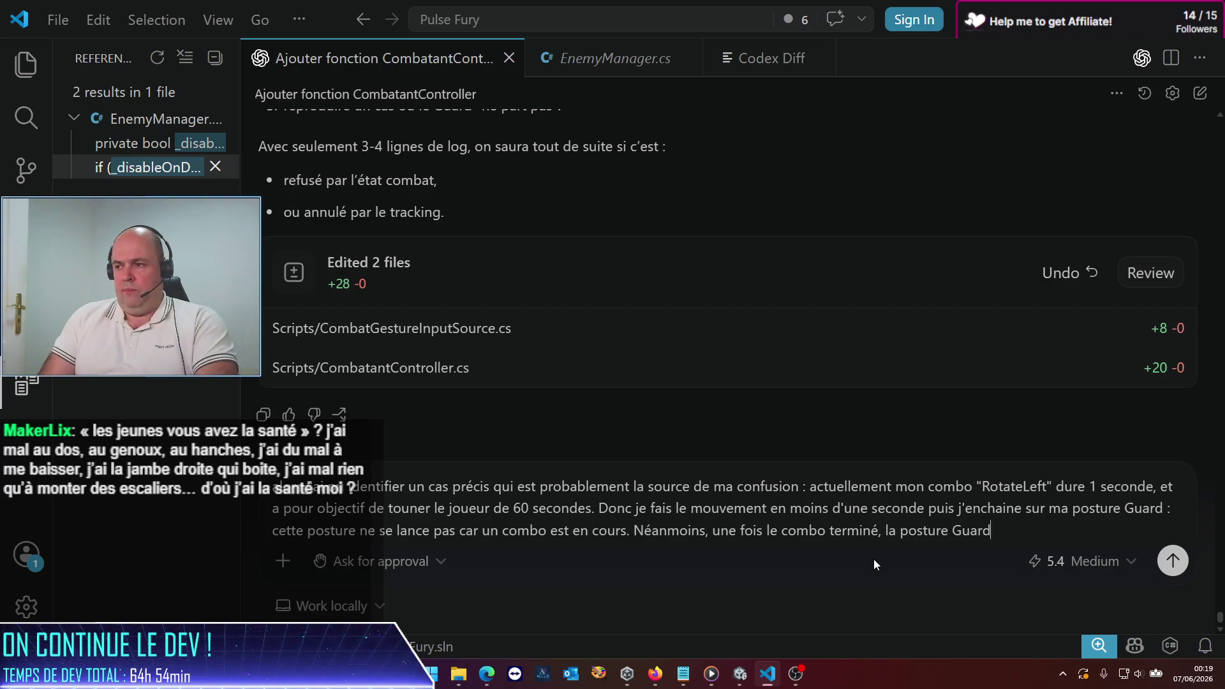
{"action": "type", "text": " devrait"}
{"action": "key", "text": "BackSpace"}
{"action": "key", "text": "BackSpace"}
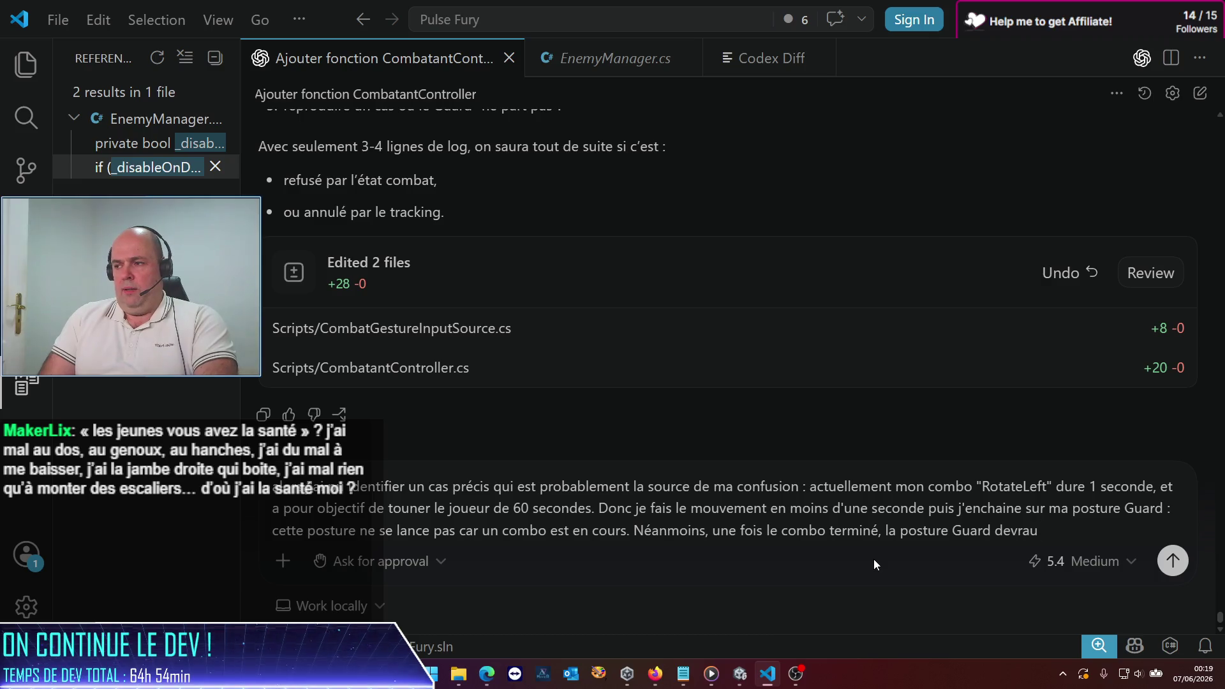
{"action": "type", "text": "t s'activer"}
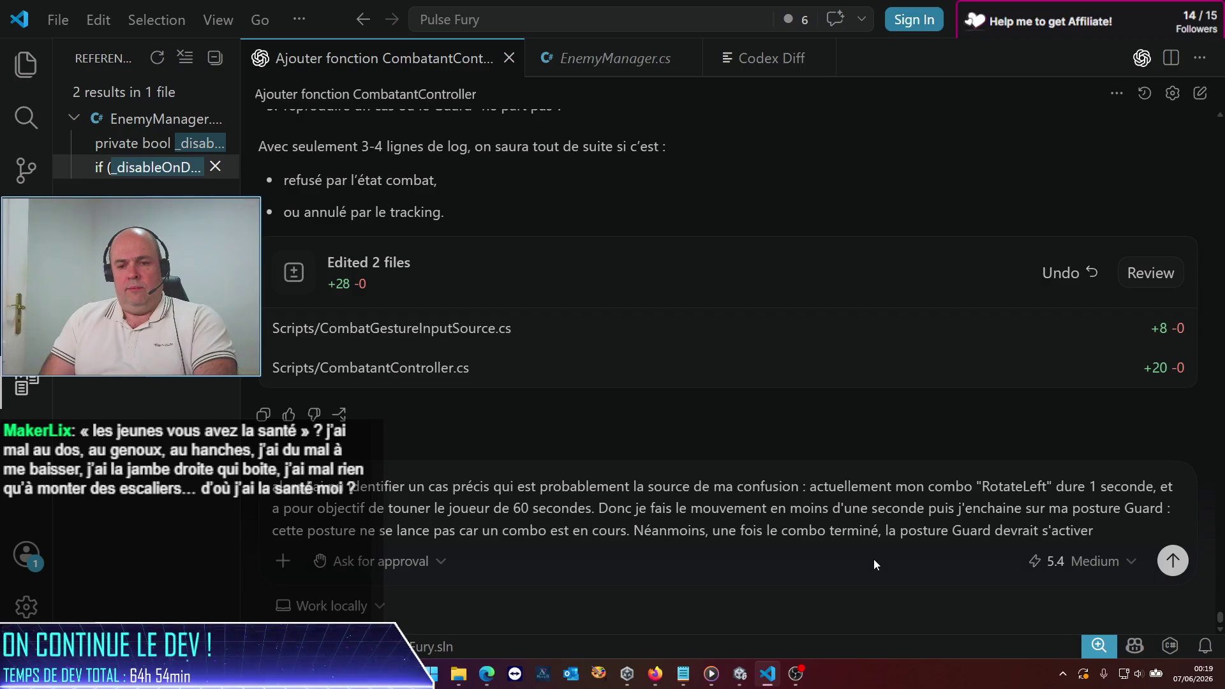
{"action": "type", "text": " ! et elle ne le fais "}
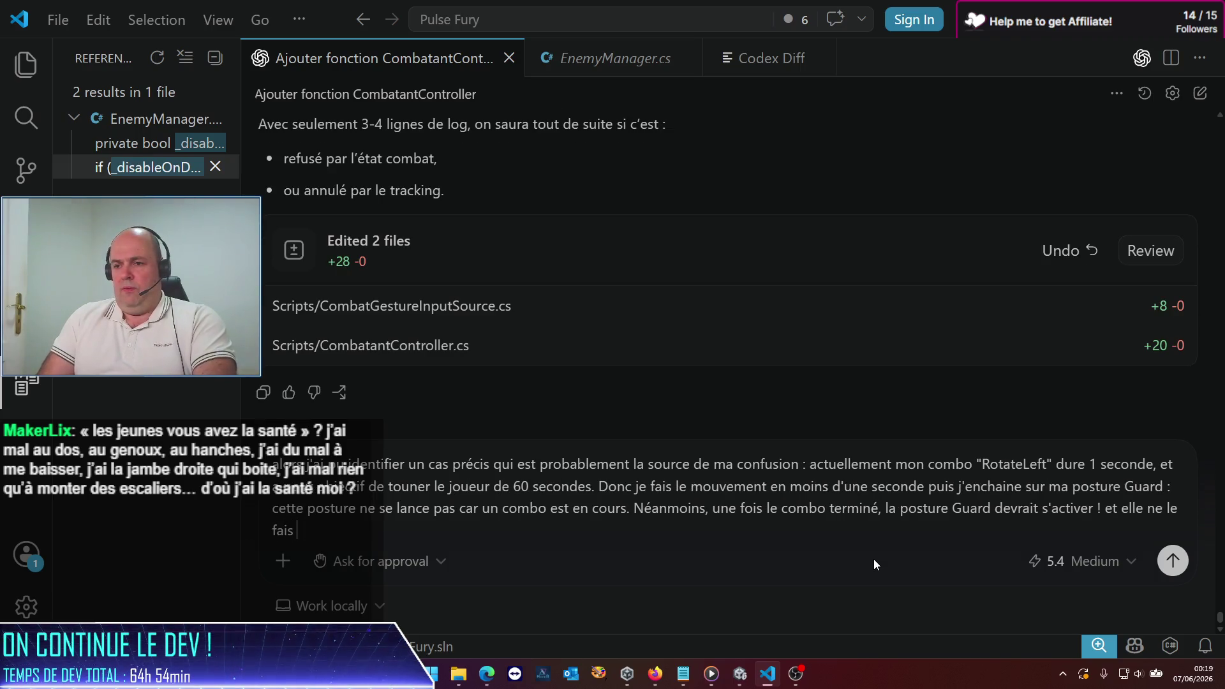
{"action": "type", "text": "ac"}
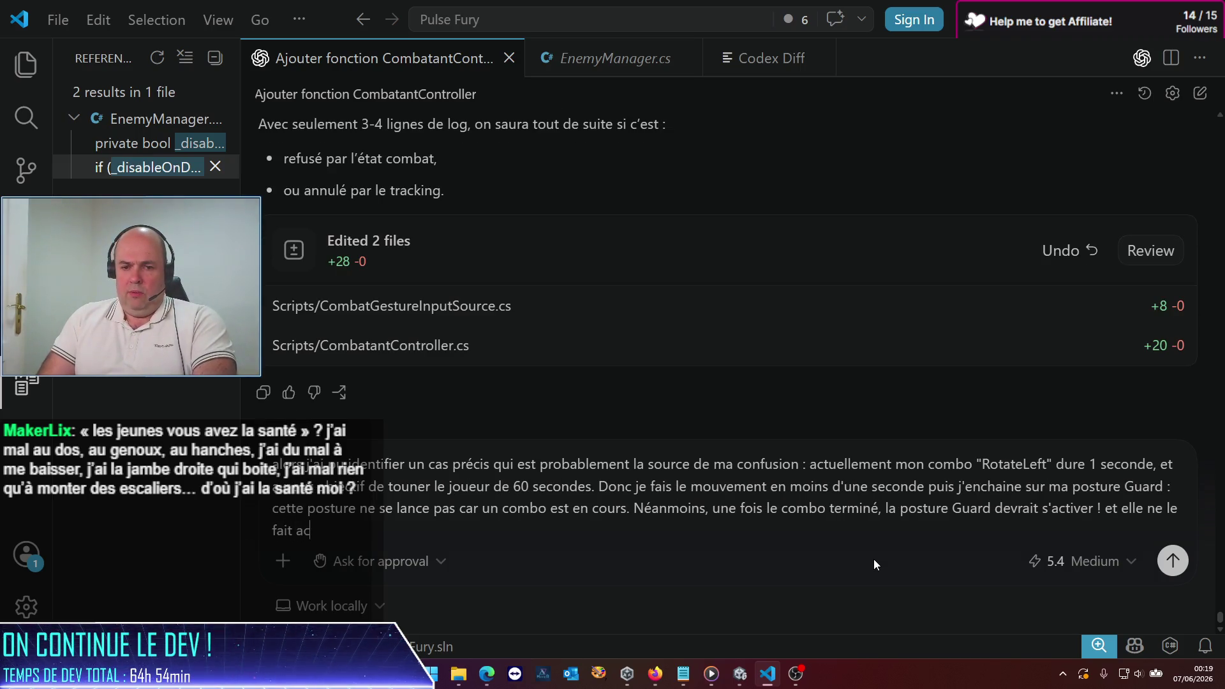
{"action": "type", "text": "tuellement"}
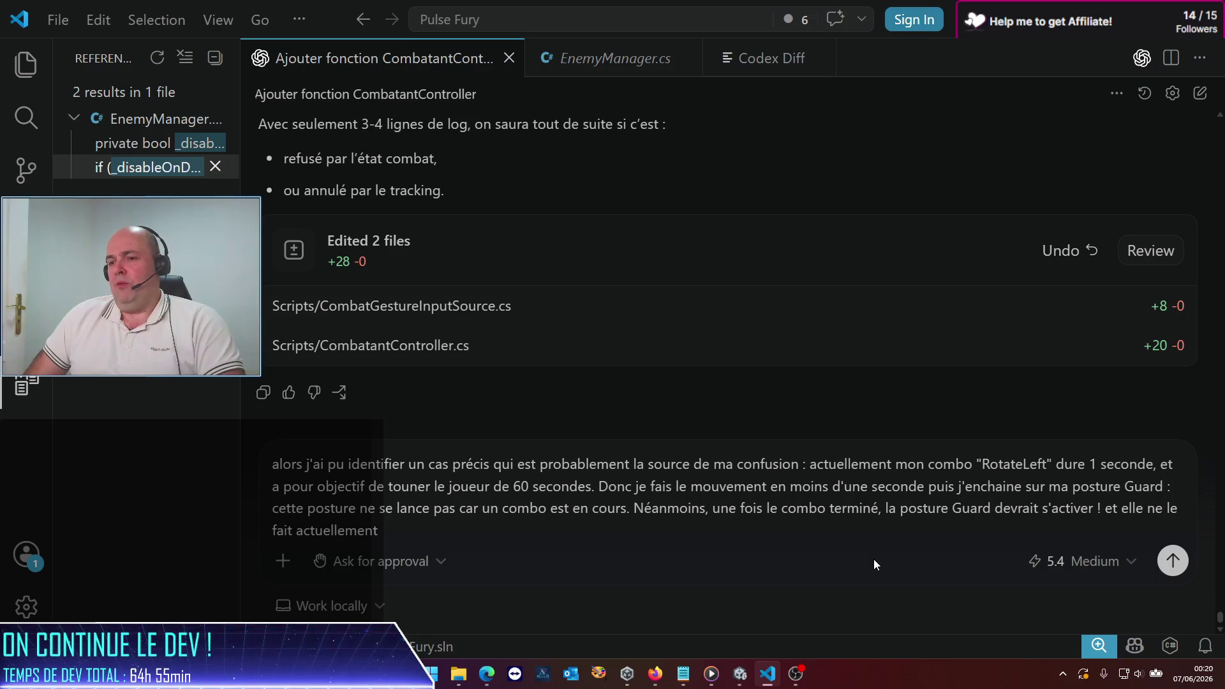
Step: Add that Guard only starts after releasing and retaking the pose, and send the message
{"action": "type", "text": " que si"}
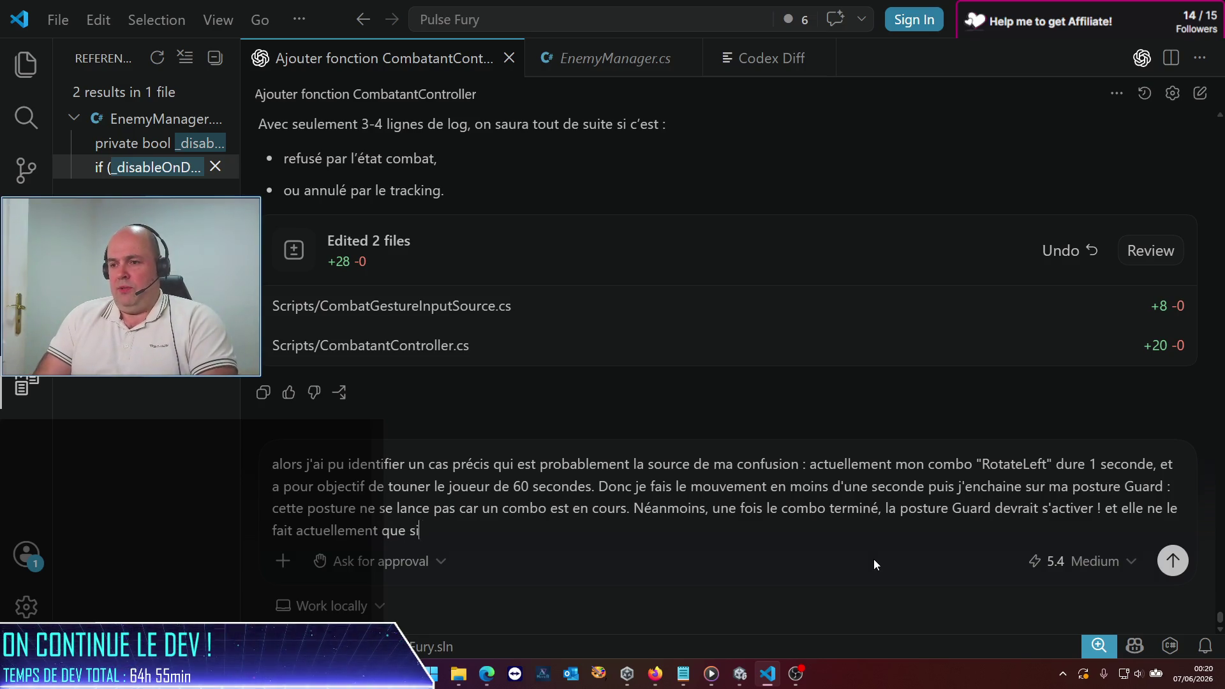
{"action": "type", "text": " je relache ma garde et que "}
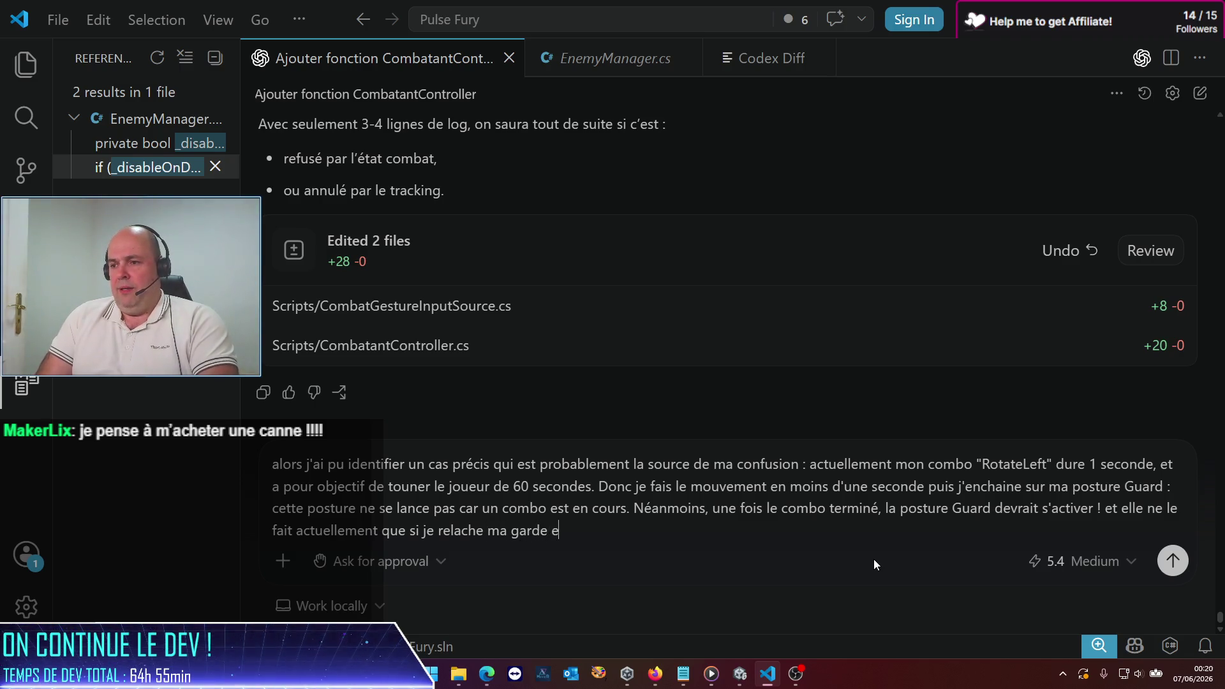
{"action": "type", "text": "je "}
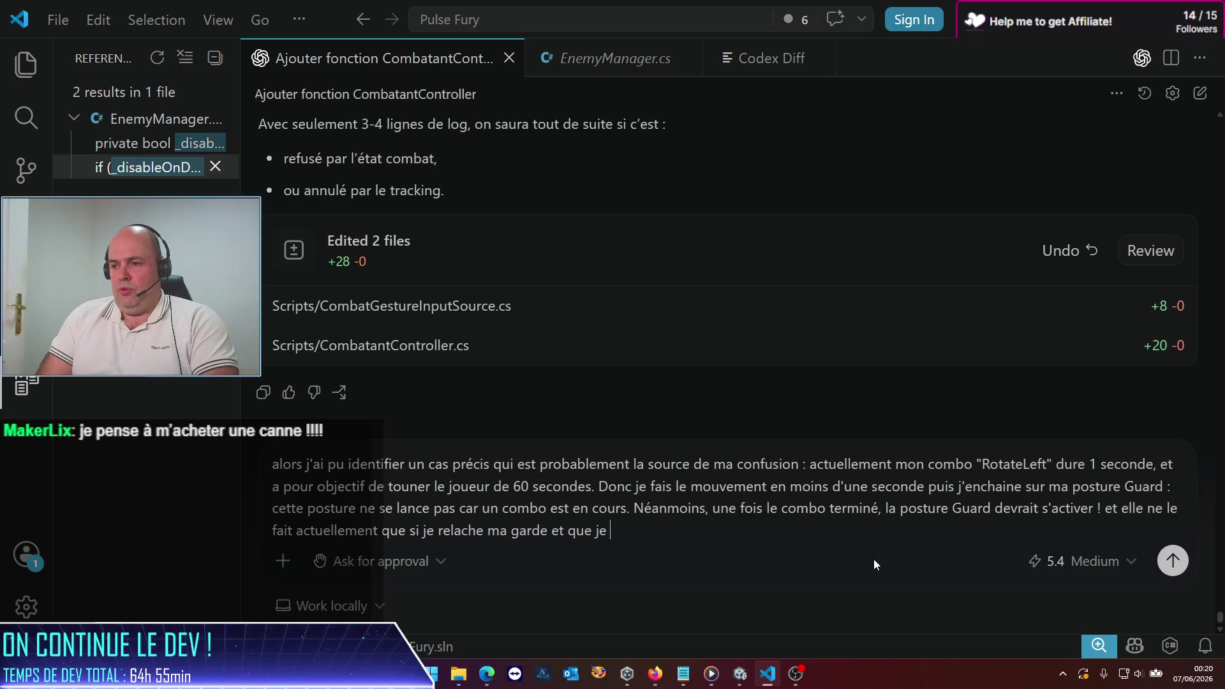
{"action": "type", "text": "repnd"}
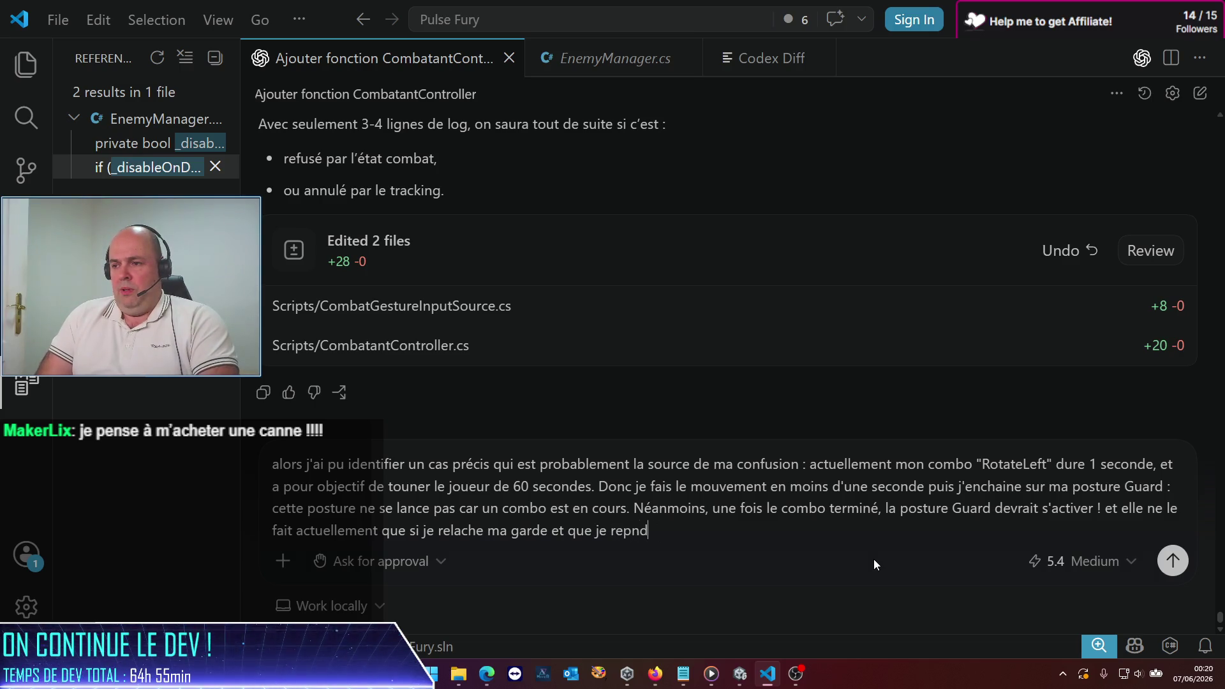
{"action": "key", "text": "BackSpace"}
{"action": "key", "text": "BackSpace"}
{"action": "type", "text": "rend la pose"}
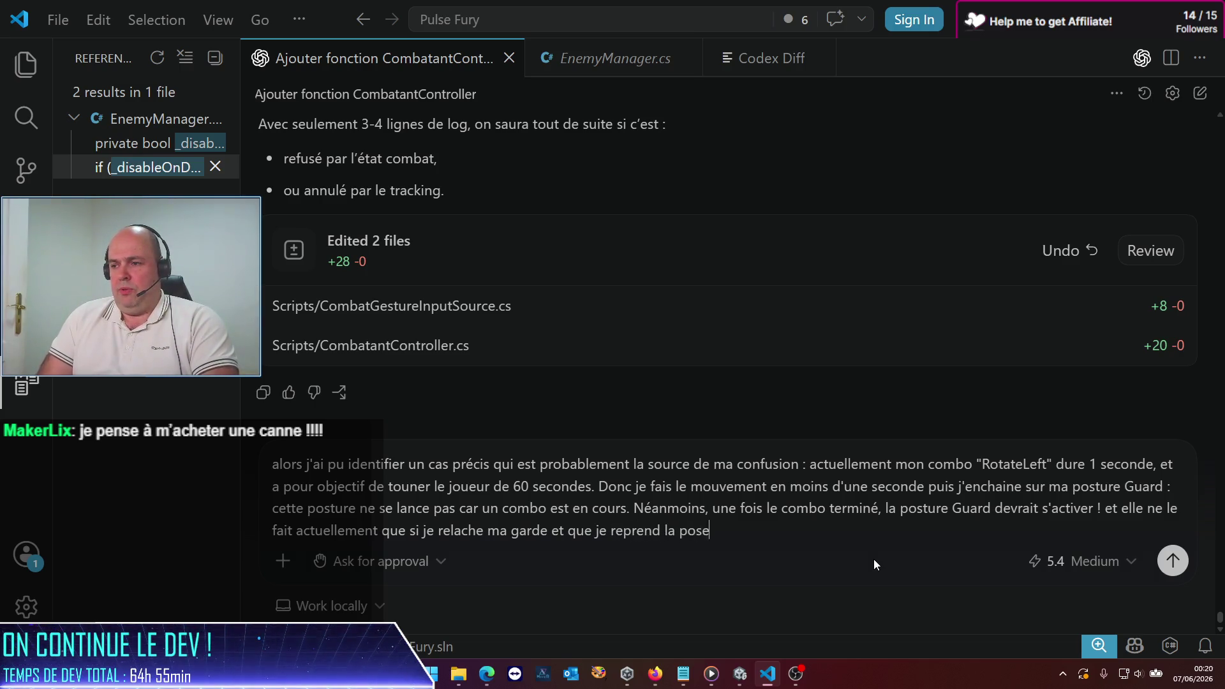
{"action": "key", "text": "Return"}
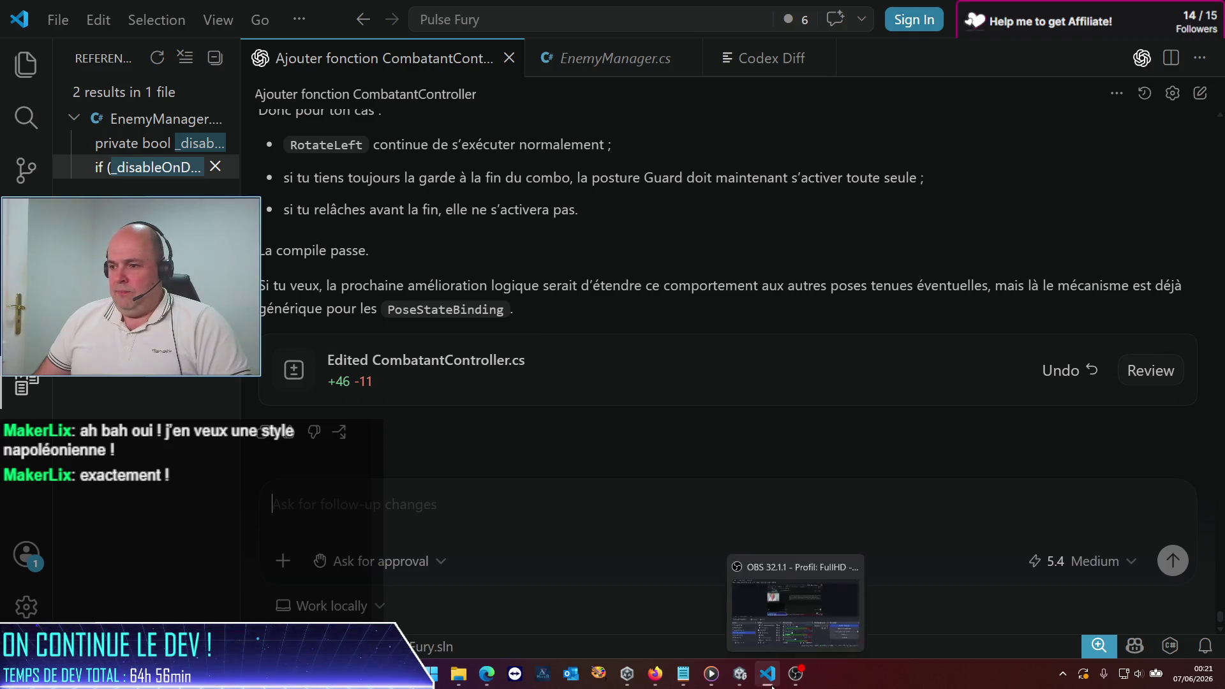
Step: Return to the Unity editor once Codex's CombatantController.cs Guard fix is applied
{"action": "left_click", "coordinate": [745, 684]}
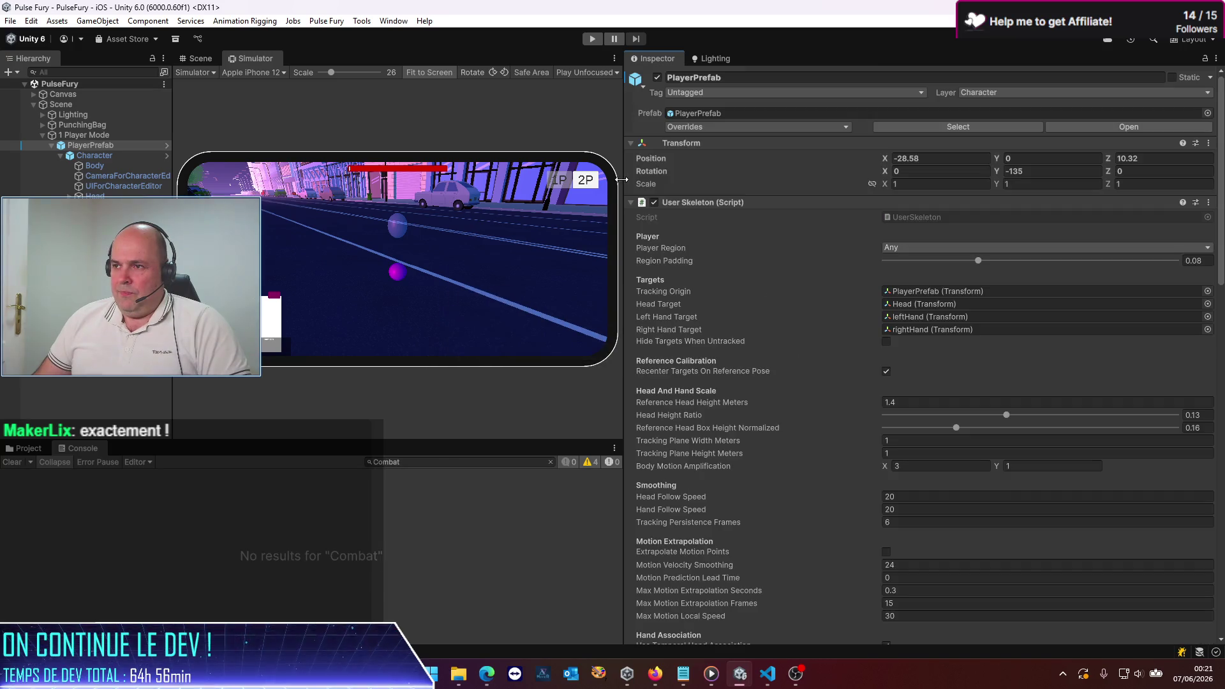
Step: Enlarge the Simulator game view and widen the Hierarchy panel
{"action": "mouse_move", "coordinate": [622, 179]}
{"action": "left_mouse_down"}
{"action": "mouse_move", "coordinate": [967, 230]}
{"action": "mouse_move", "coordinate": [913, 233]}
{"action": "left_mouse_up"}
{"action": "mouse_move", "coordinate": [252, 225]}
{"action": "left_mouse_down"}
{"action": "mouse_move", "coordinate": [343, 225]}
{"action": "mouse_move", "coordinate": [332, 226]}
{"action": "left_mouse_up"}
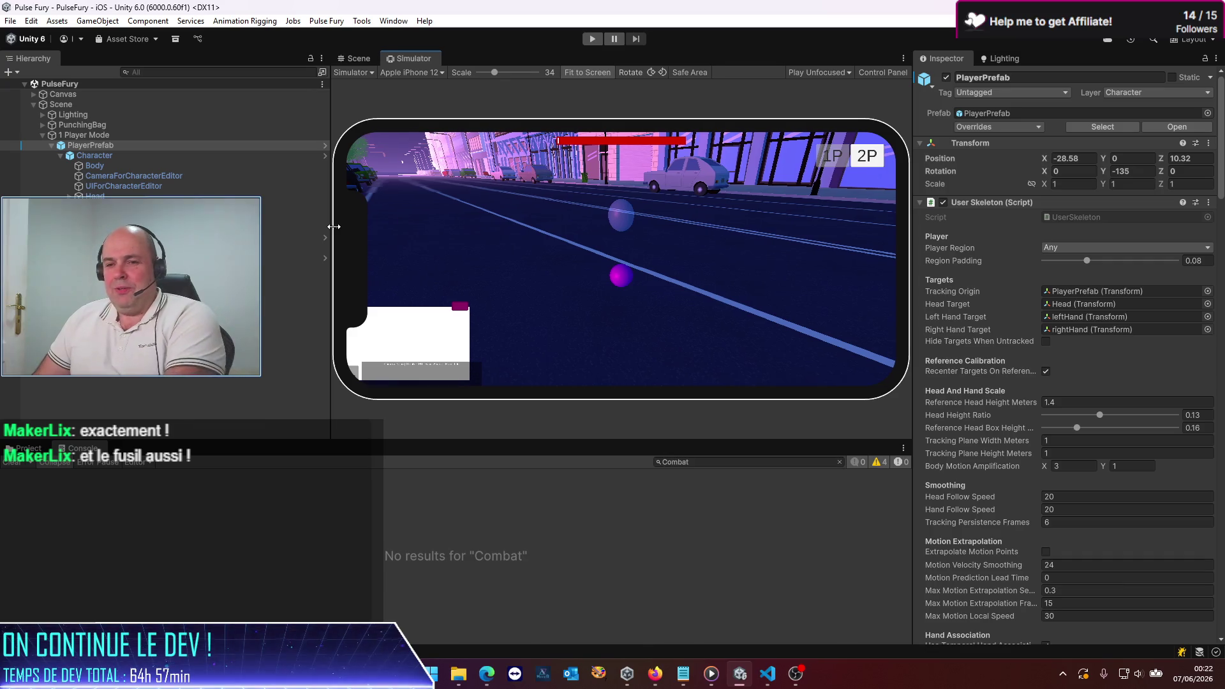
{"action": "left_click_drag", "start_coordinate": [332, 226], "coordinate": [340, 226]}
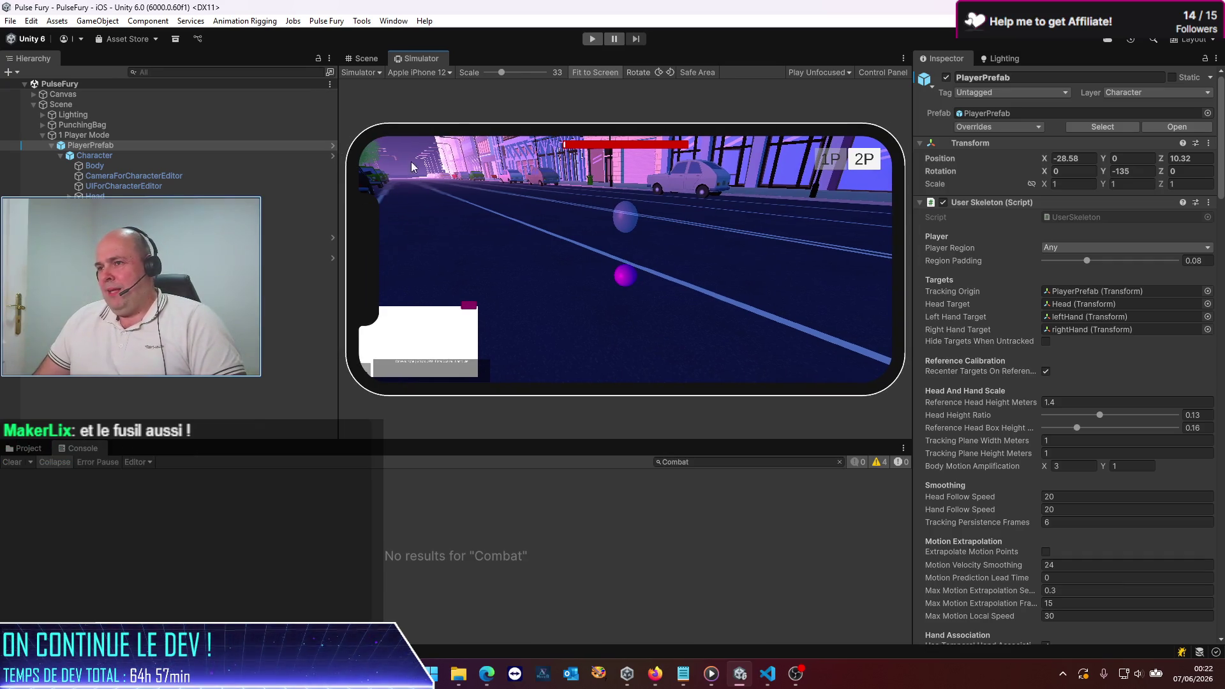
Step: Enter play mode and play-test the Guard pose with gestures
{"action": "left_click", "coordinate": [589, 39]}
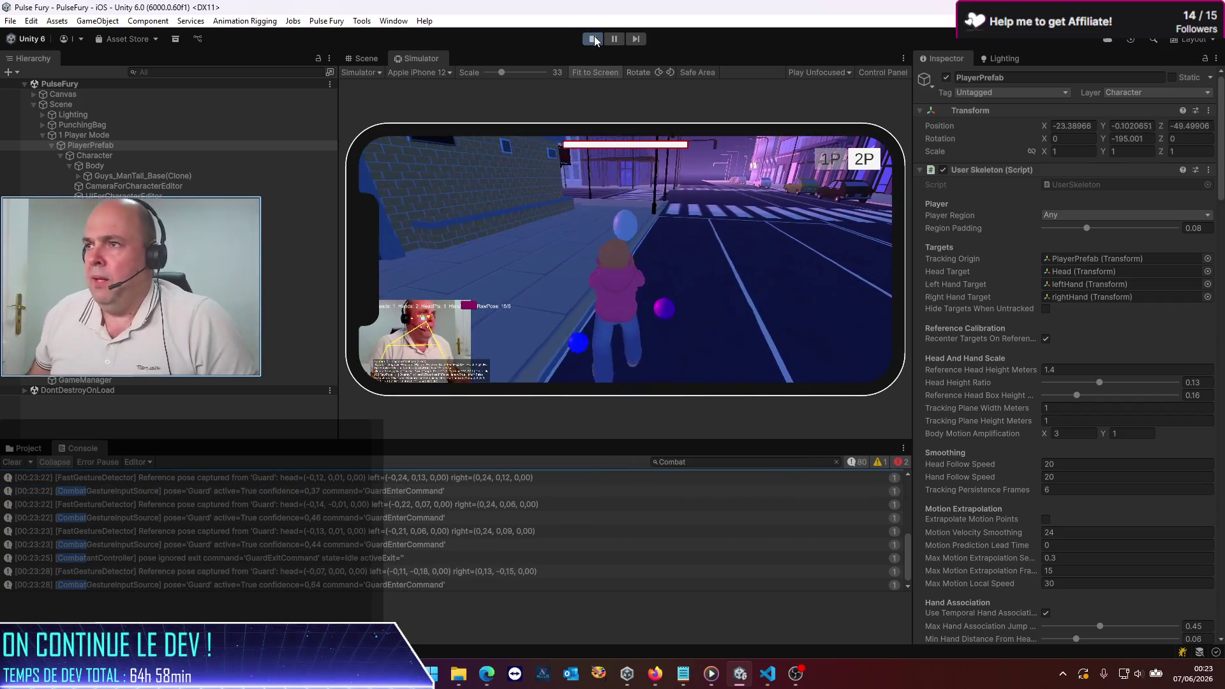
Step: Stop play mode, review EnemySpawner and SpawnPoint1, and save the scene
{"action": "left_click", "coordinate": [593, 39]}
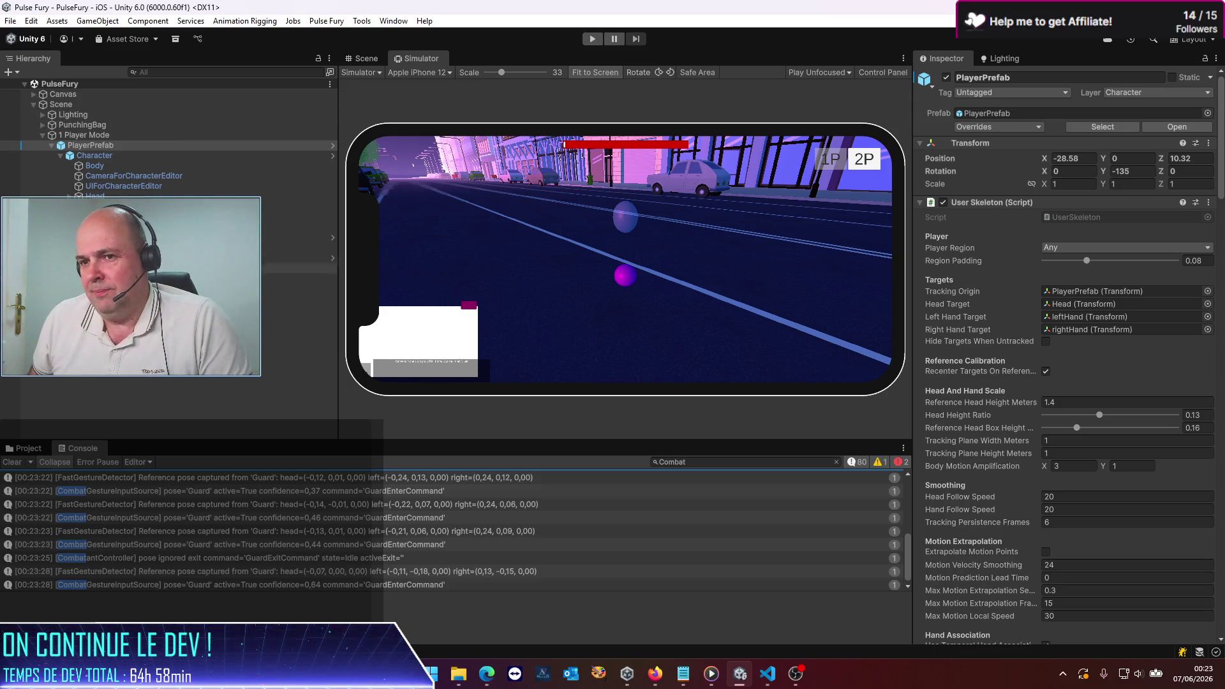
{"action": "left_click", "coordinate": [128, 299]}
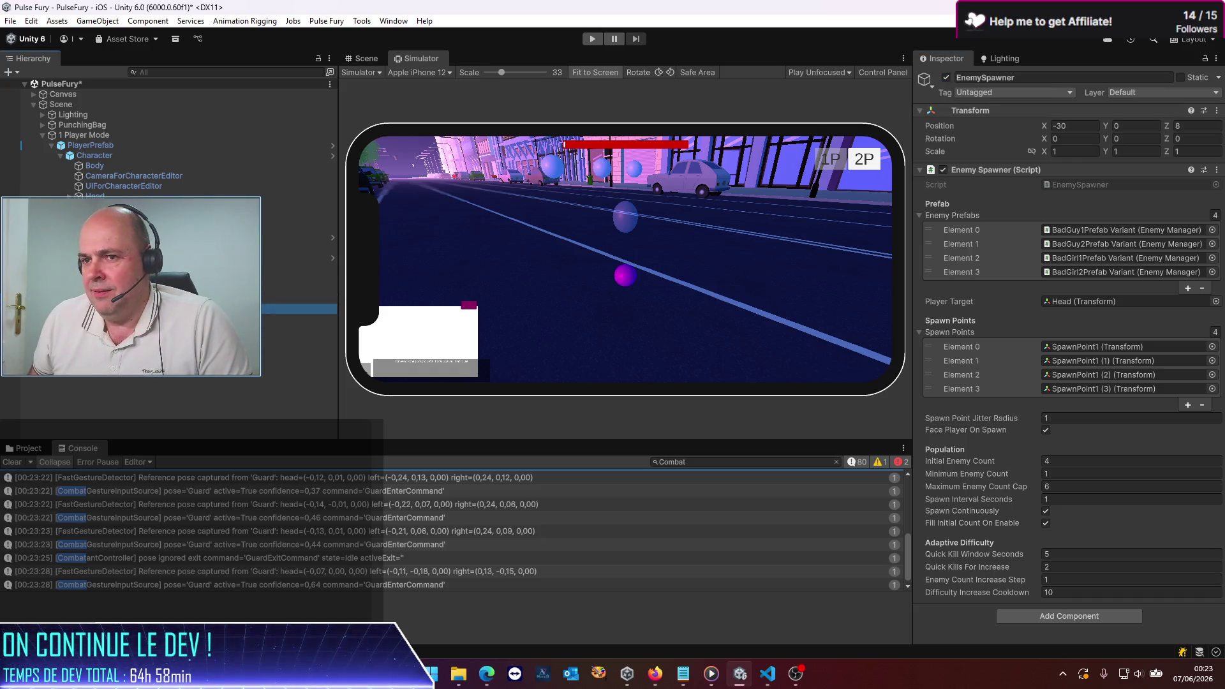
{"action": "left_click", "coordinate": [127, 309]}
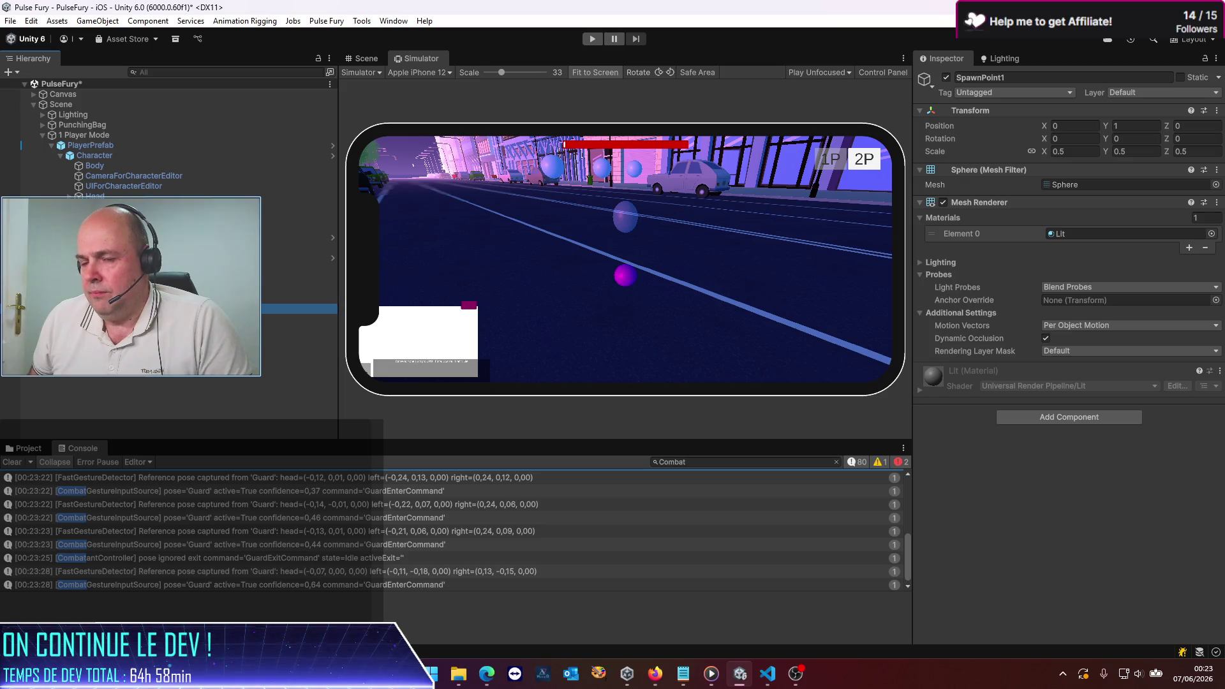
{"action": "key", "text": "ctrl+s"}
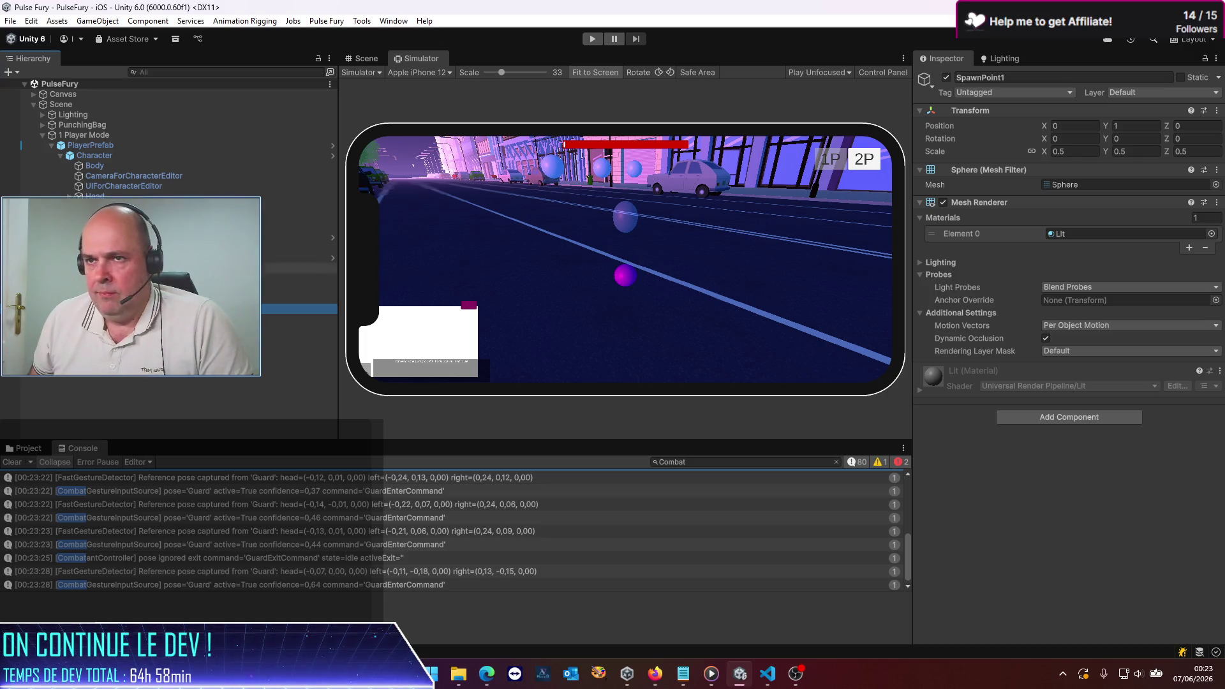
Step: Open PlayerPrefab in Prefab Mode with a wider Inspector showing Combatant Controller
{"action": "left_click", "coordinate": [131, 145]}
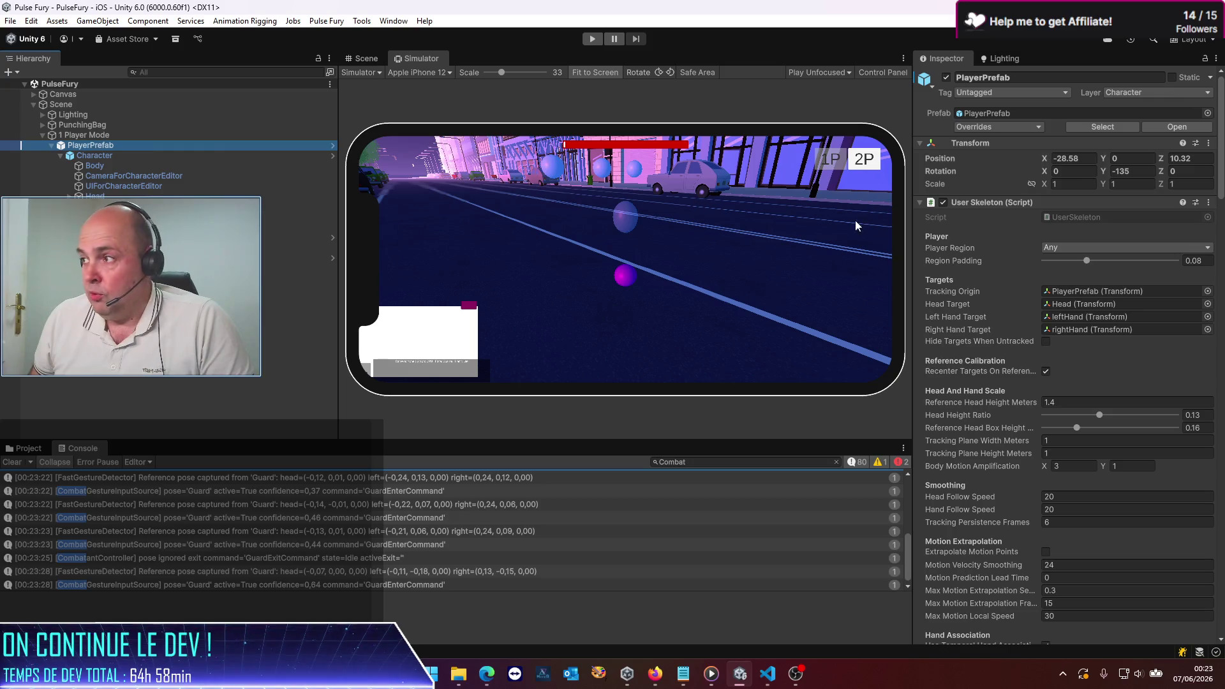
{"action": "left_click", "coordinate": [1178, 127]}
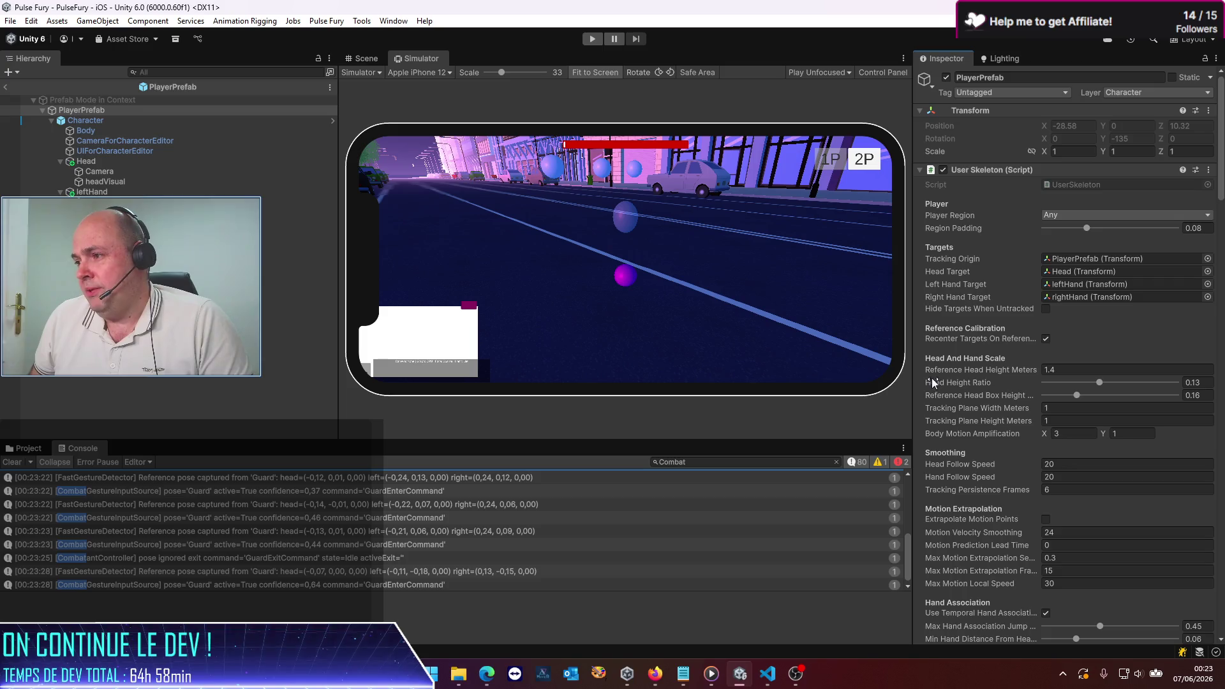
{"action": "mouse_move", "coordinate": [911, 401]}
{"action": "left_mouse_down"}
{"action": "mouse_move", "coordinate": [983, 402]}
{"action": "mouse_move", "coordinate": [727, 408]}
{"action": "left_mouse_up"}
{"action": "scroll", "coordinate": [840, 403], "scroll_direction": "down", "scroll_amount": 15}
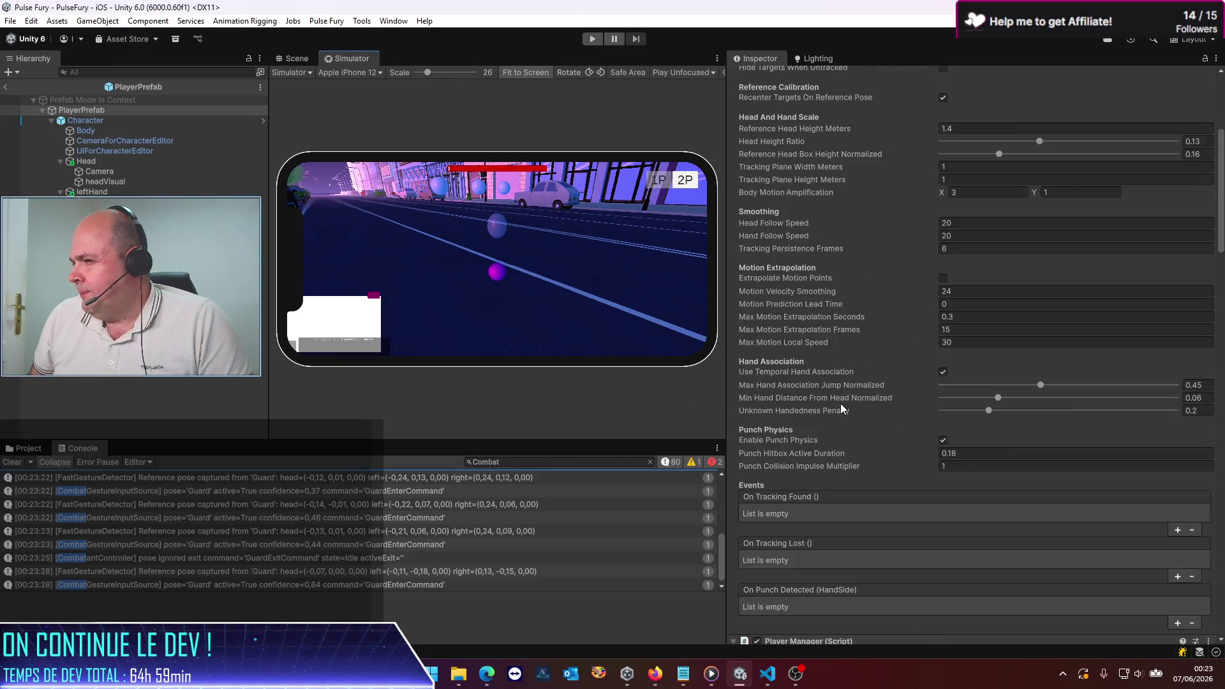
{"action": "scroll", "coordinate": [836, 400], "scroll_direction": "down", "scroll_amount": 15}
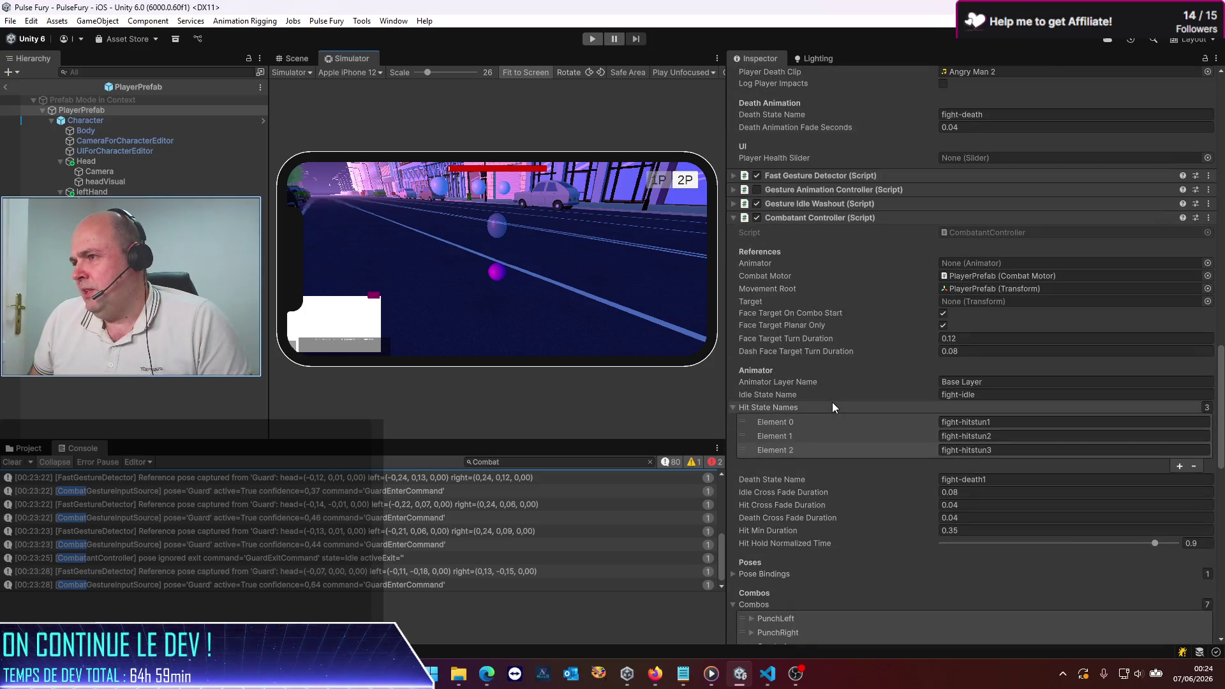
{"action": "scroll", "coordinate": [842, 514], "scroll_direction": "down", "scroll_amount": 10}
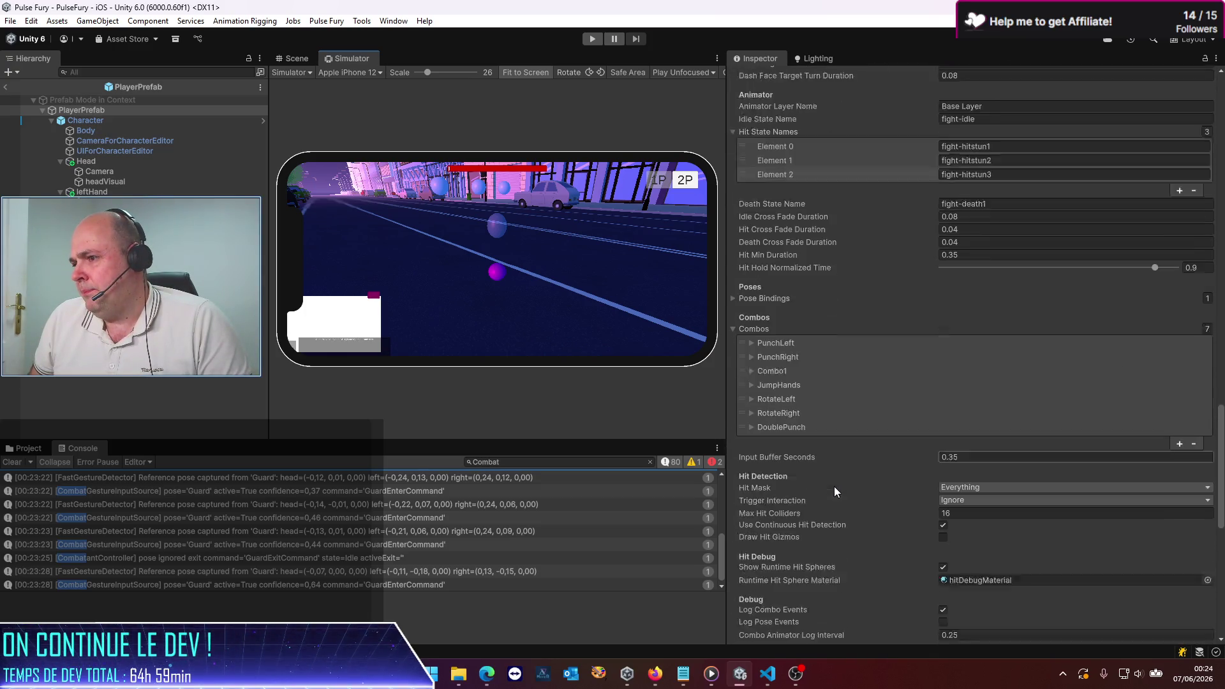
Step: Change RotateLeft's Duration Frames from 60 to 20
{"action": "left_click", "coordinate": [757, 364]}
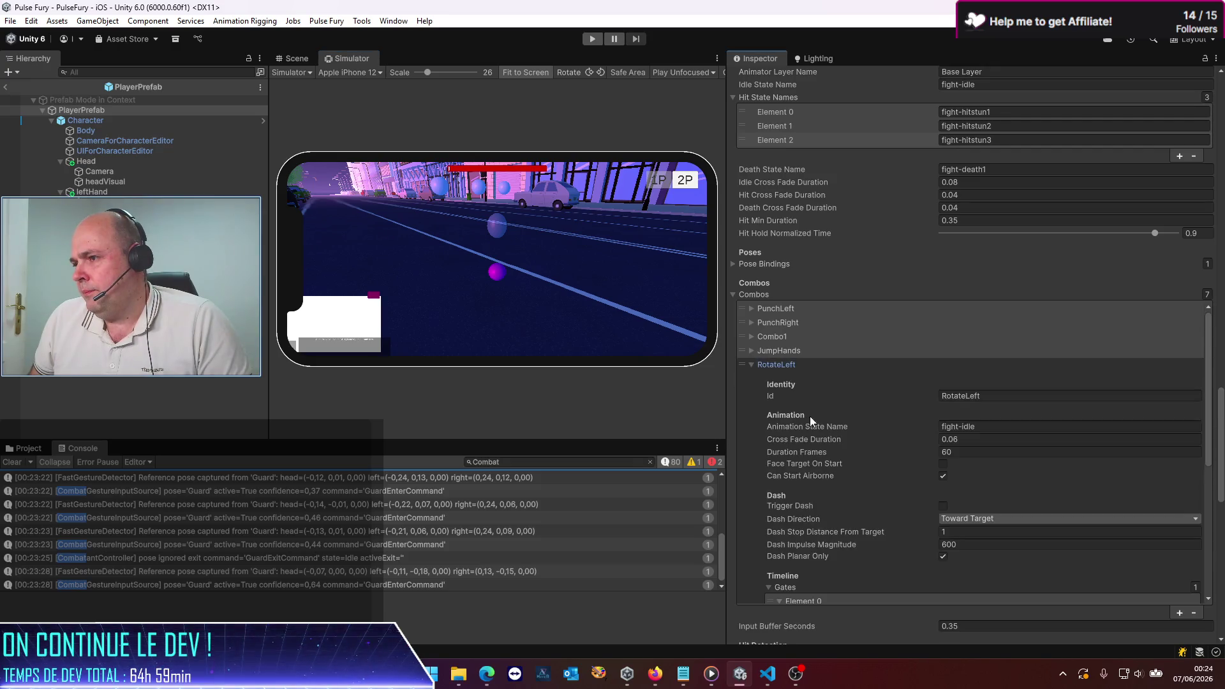
{"action": "scroll", "coordinate": [822, 477], "scroll_direction": "down", "scroll_amount": 3}
{"action": "scroll", "coordinate": [822, 476], "scroll_direction": "up", "scroll_amount": 1}
{"action": "left_click", "coordinate": [944, 383]}
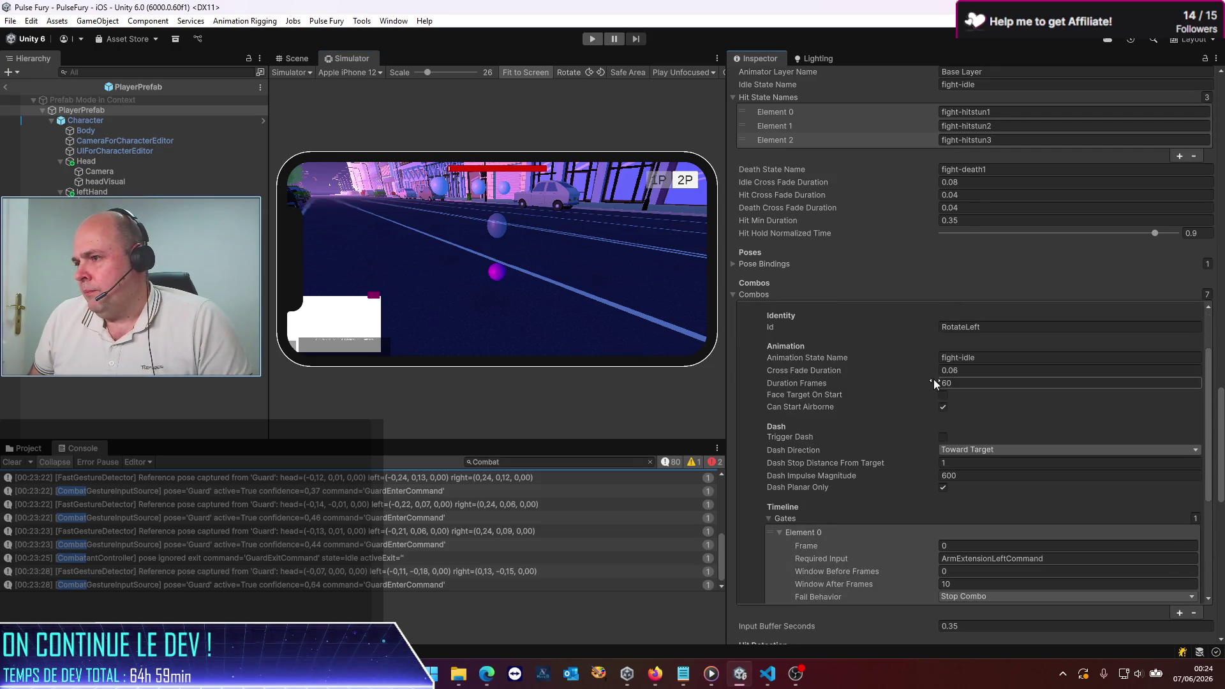
{"action": "type", "text": "30"}
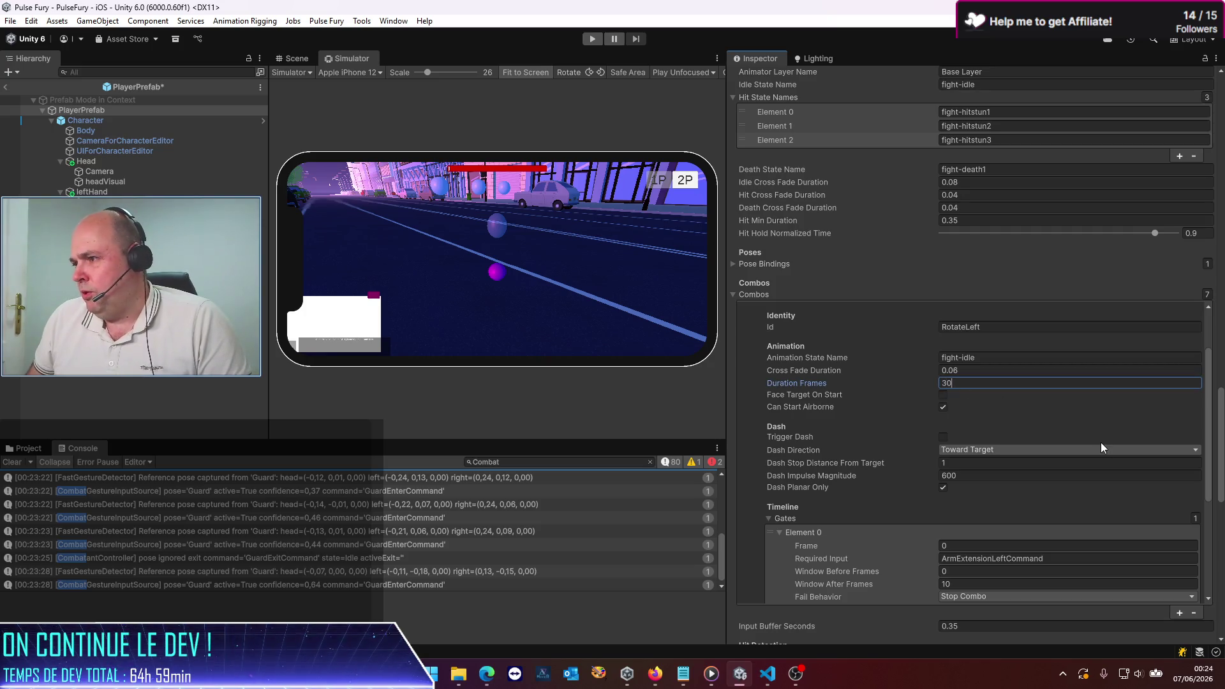
{"action": "scroll", "coordinate": [931, 470], "scroll_direction": "down", "scroll_amount": 5}
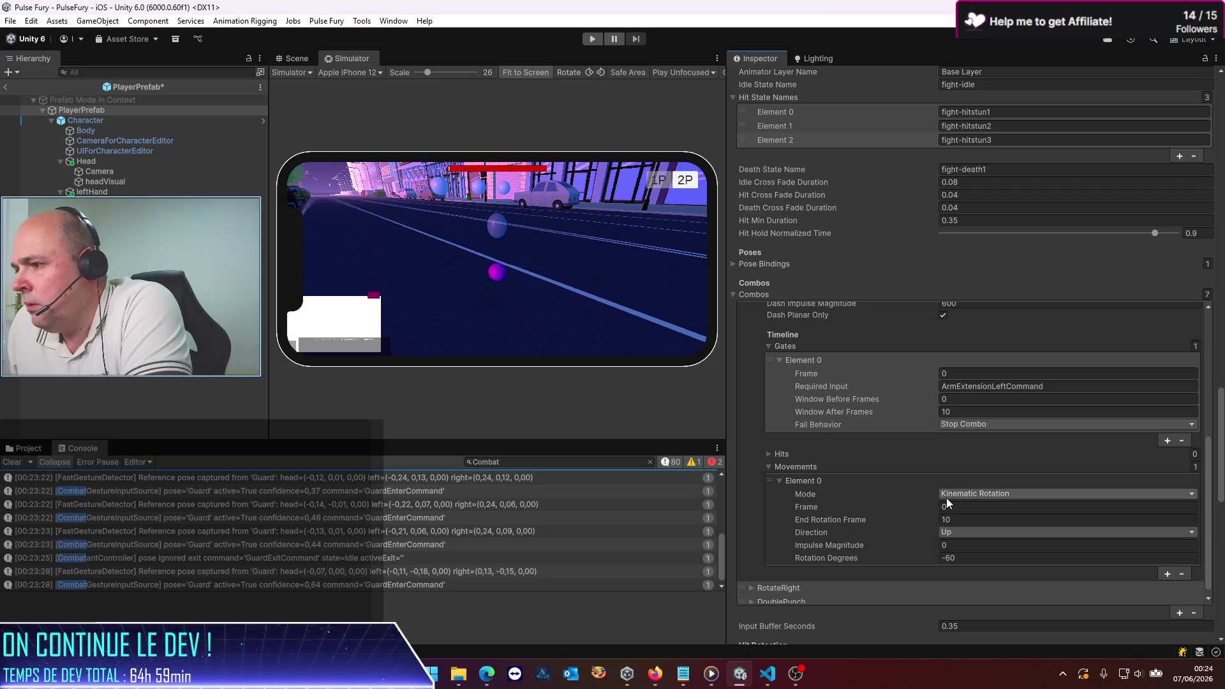
{"action": "scroll", "coordinate": [949, 517], "scroll_direction": "up", "scroll_amount": 10}
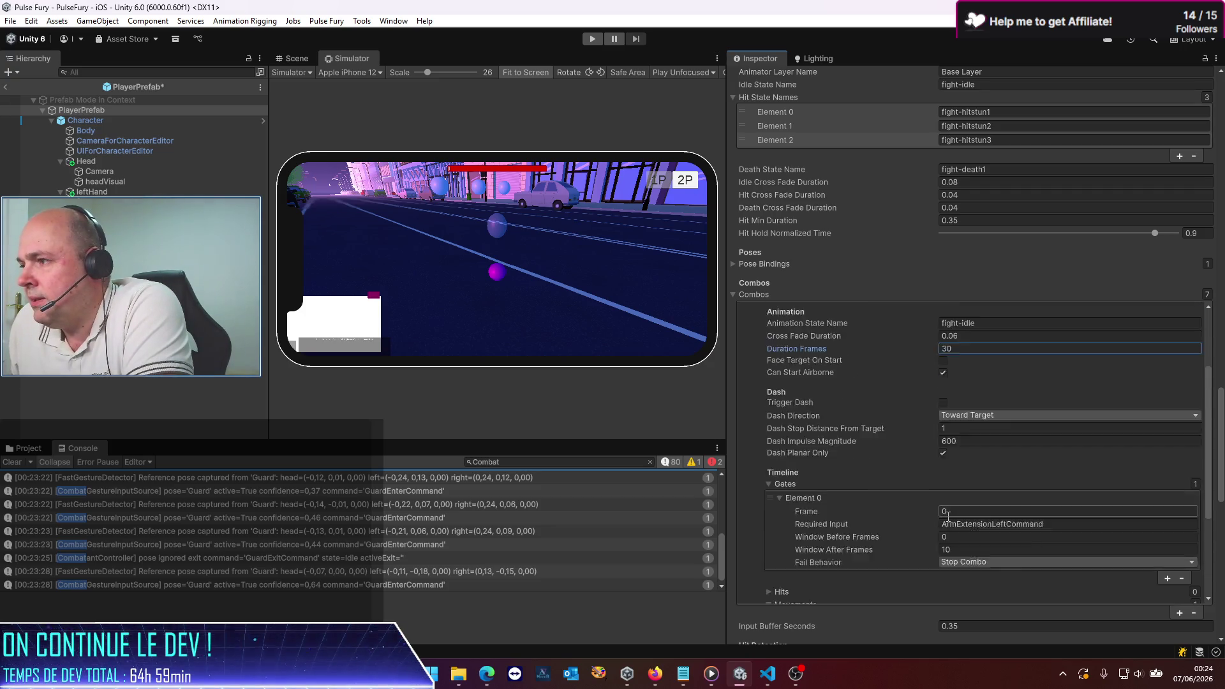
{"action": "left_click", "coordinate": [954, 486]}
{"action": "type", "text": "20"}
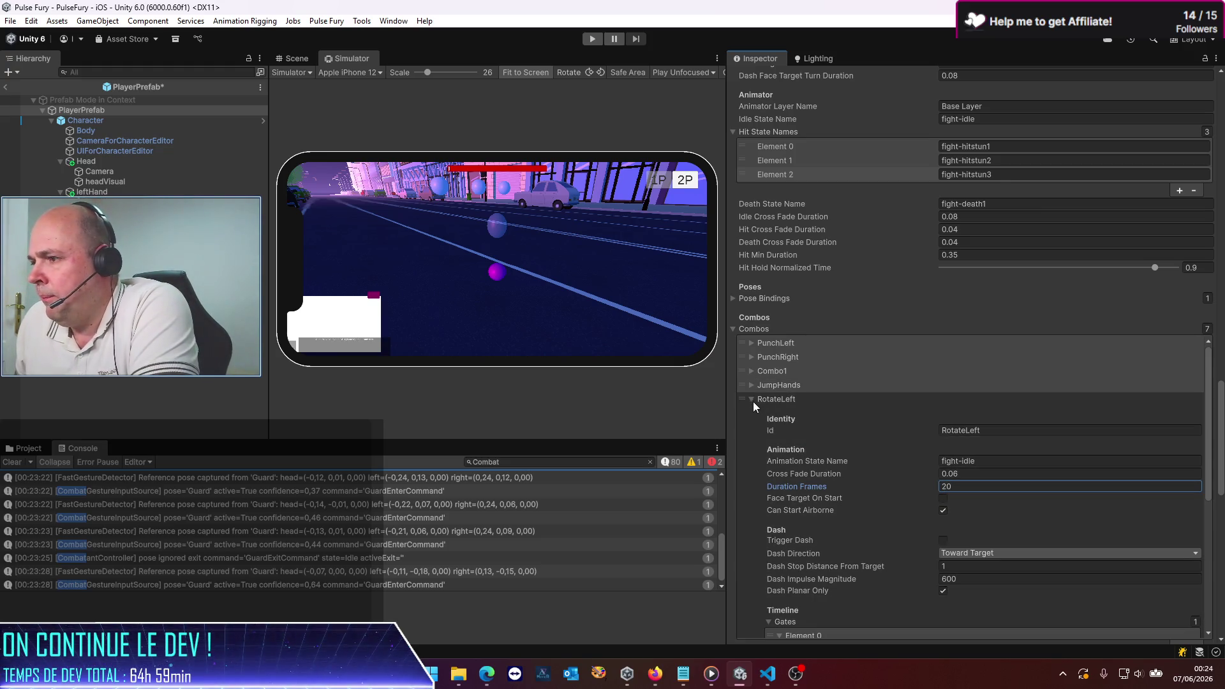
{"action": "left_click", "coordinate": [753, 400]}
Step: Set RotateRight's Duration Frames to 20 and leave Prefab Mode
{"action": "left_click", "coordinate": [753, 413]}
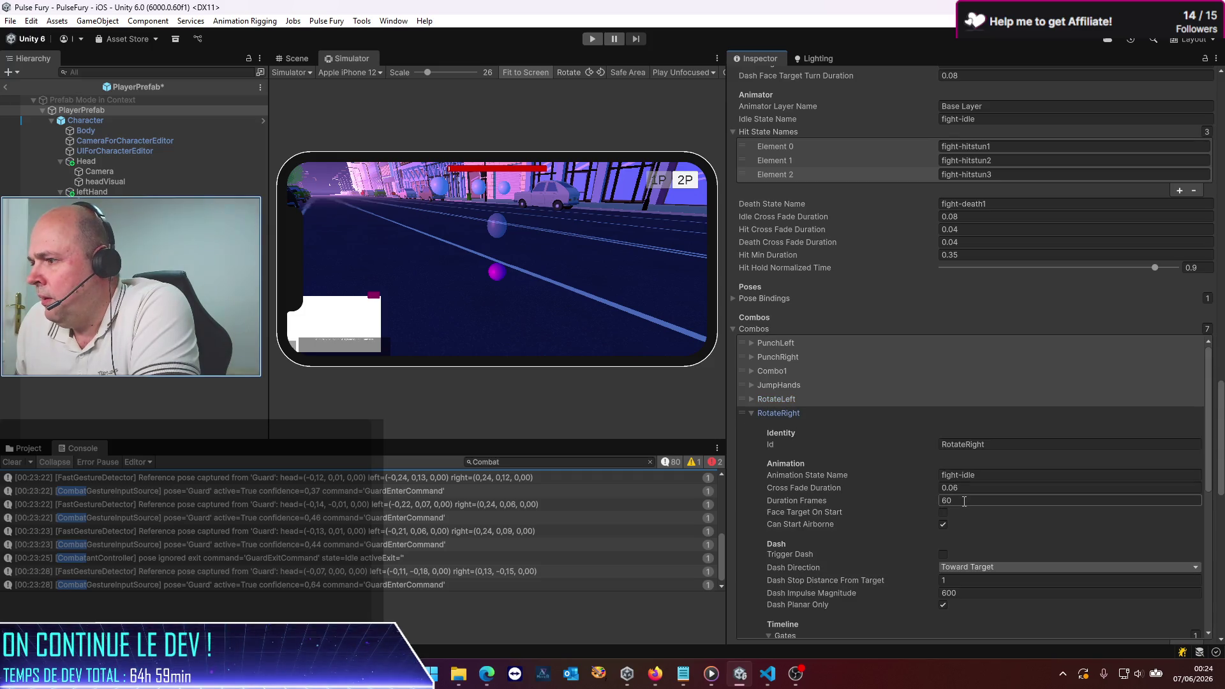
{"action": "type", "text": "20"}
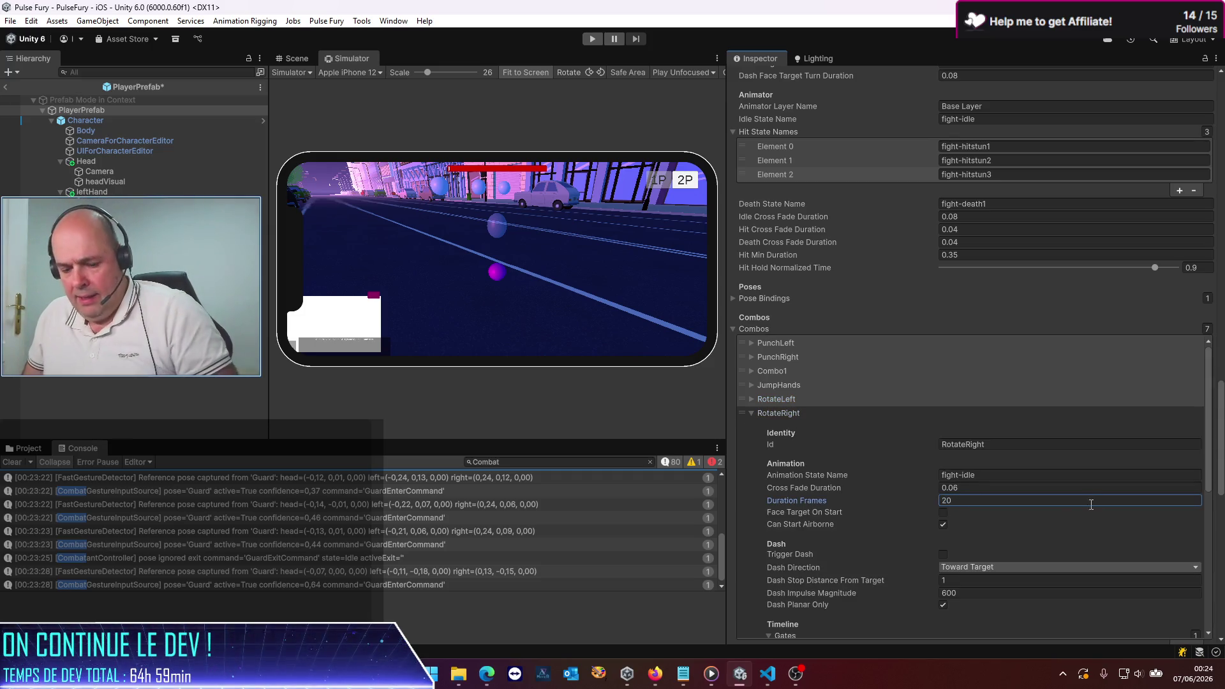
{"action": "left_click", "coordinate": [5, 87]}
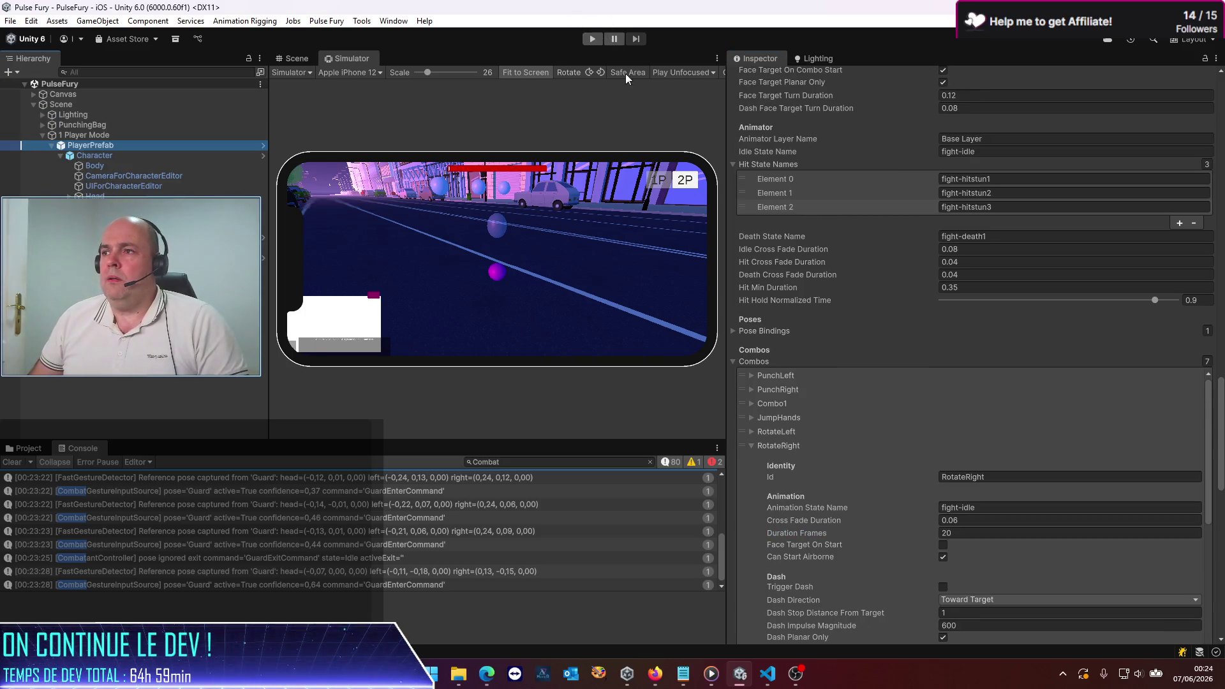
{"action": "left_click", "coordinate": [717, 58]}
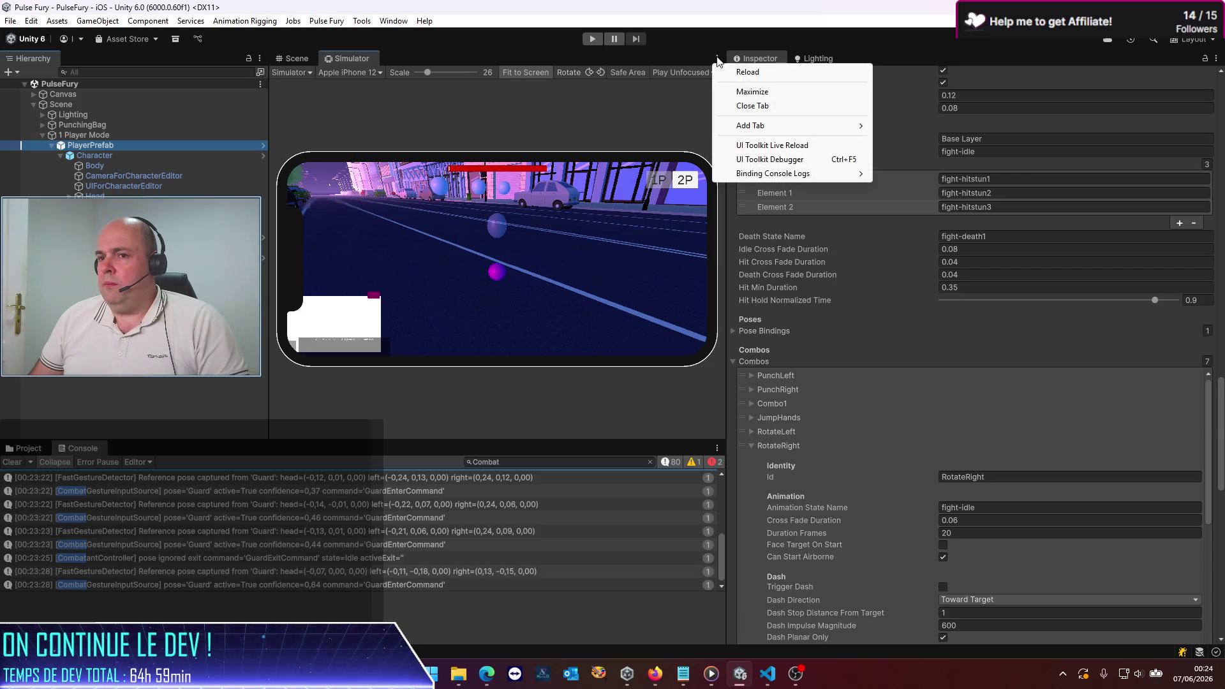
{"action": "left_click", "coordinate": [753, 92]}
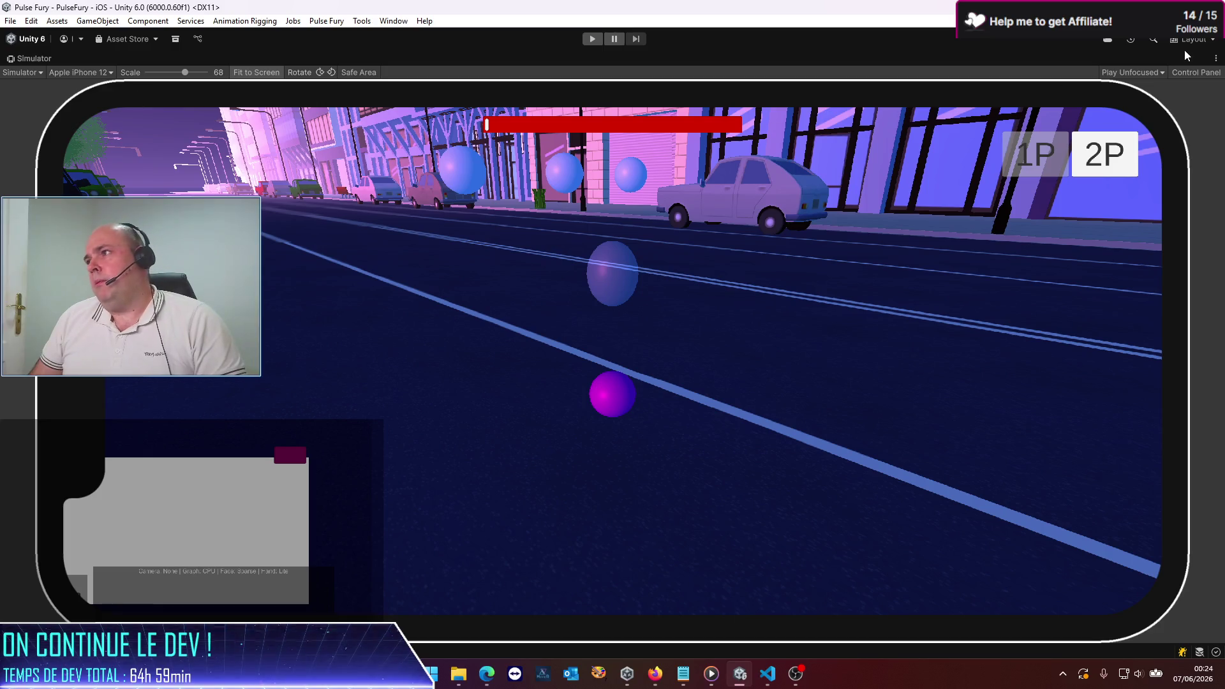
{"action": "left_click", "coordinate": [1215, 58]}
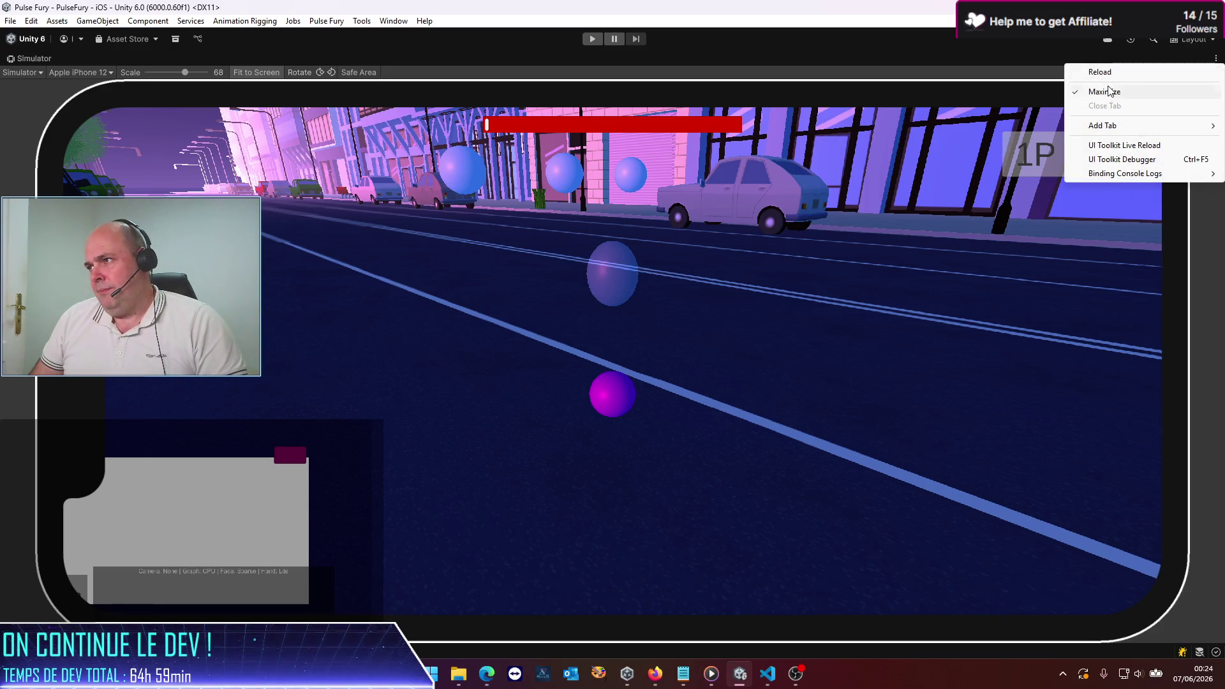
{"action": "left_click", "coordinate": [1105, 91]}
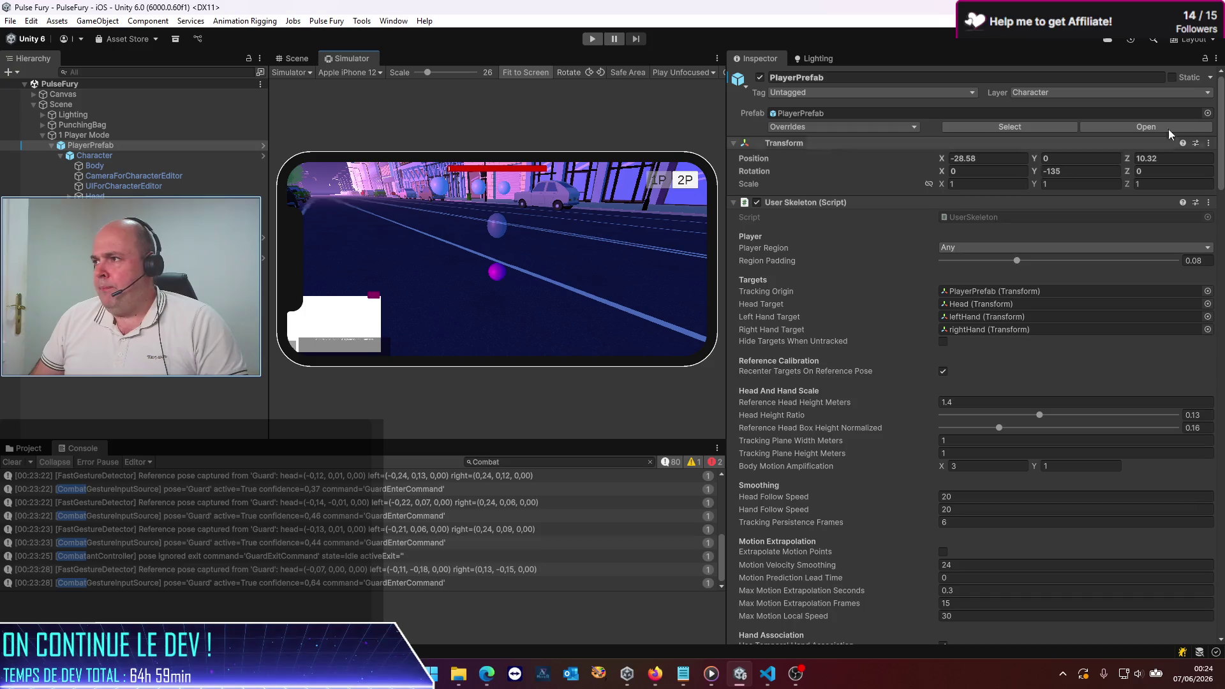
{"action": "left_click", "coordinate": [1191, 127]}
Step: Expand and review the RotateRight combo's settings
{"action": "scroll", "coordinate": [904, 369], "scroll_direction": "down", "scroll_amount": 20}
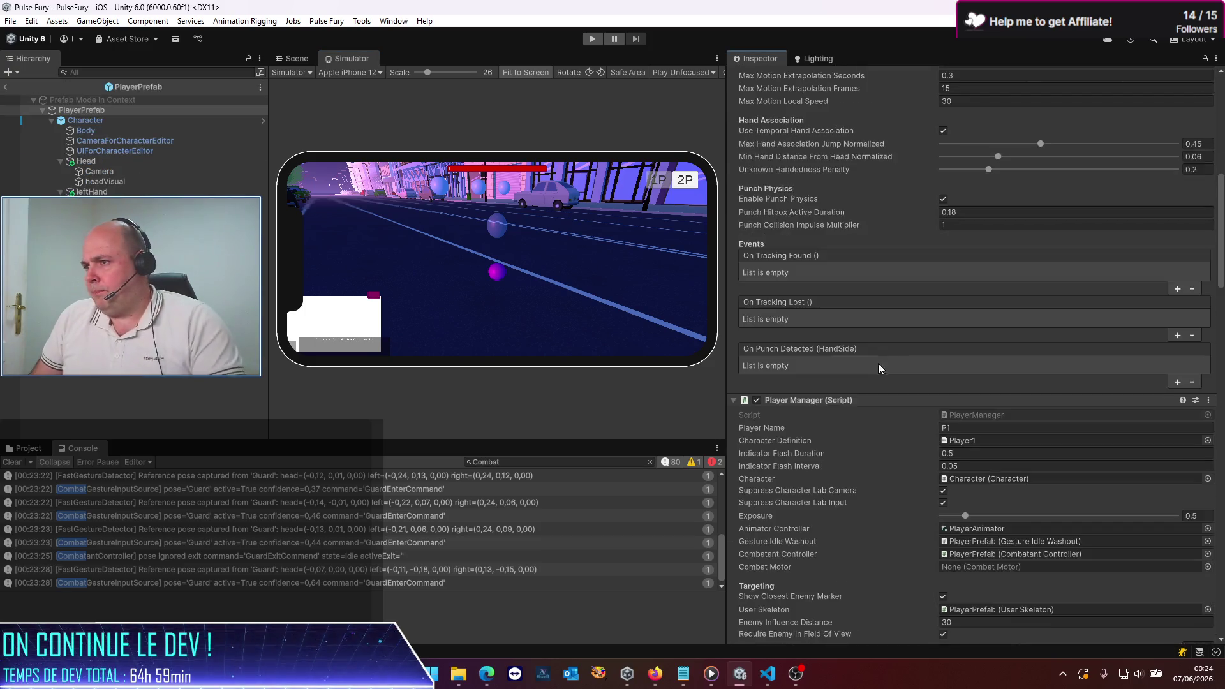
{"action": "scroll", "coordinate": [875, 345], "scroll_direction": "down", "scroll_amount": 15}
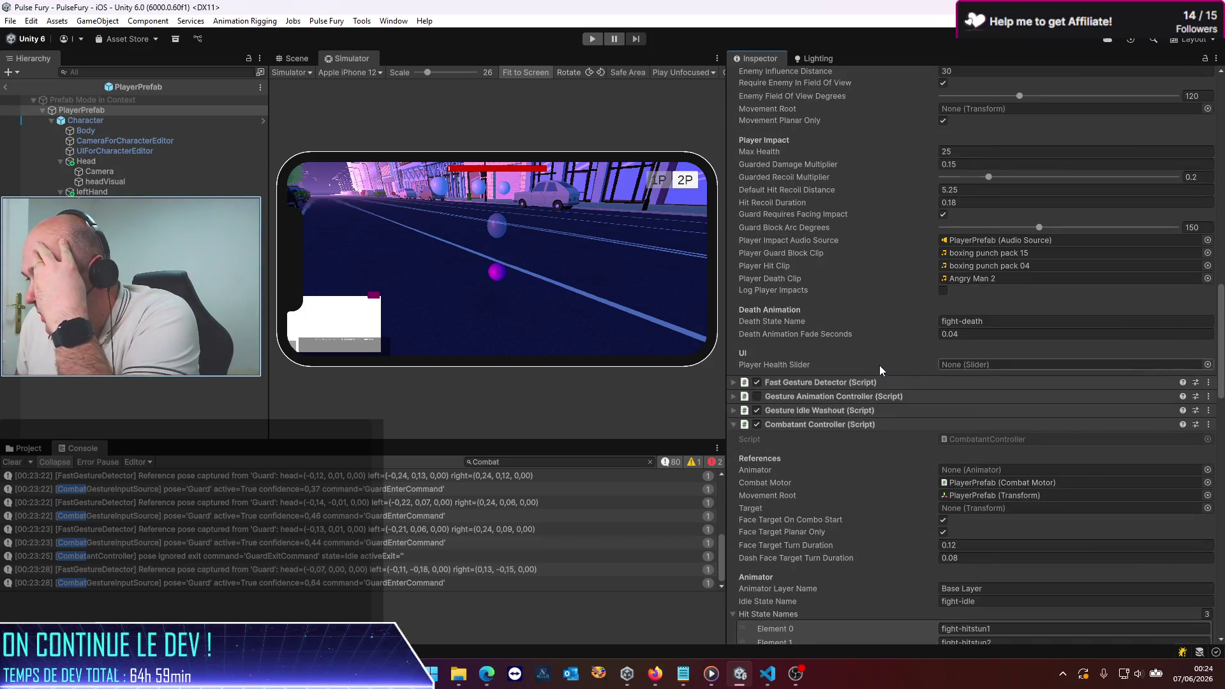
{"action": "scroll", "coordinate": [867, 359], "scroll_direction": "down", "scroll_amount": 5}
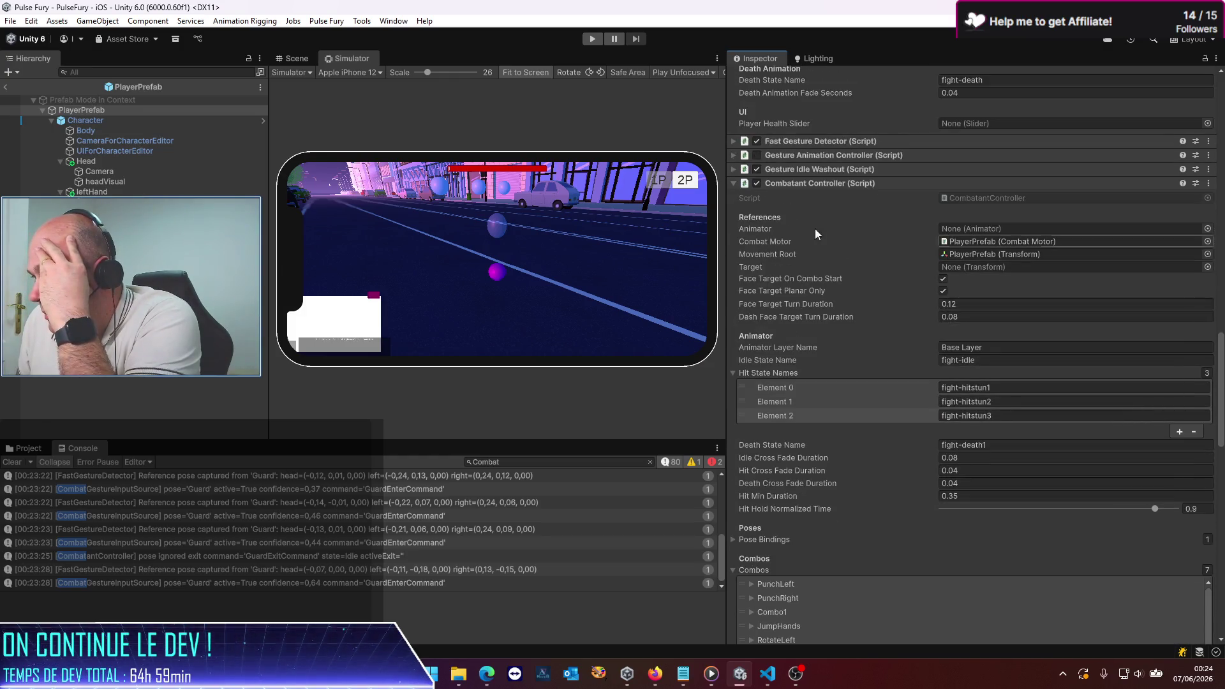
{"action": "scroll", "coordinate": [784, 389], "scroll_direction": "down", "scroll_amount": 7}
{"action": "left_click", "coordinate": [787, 398]}
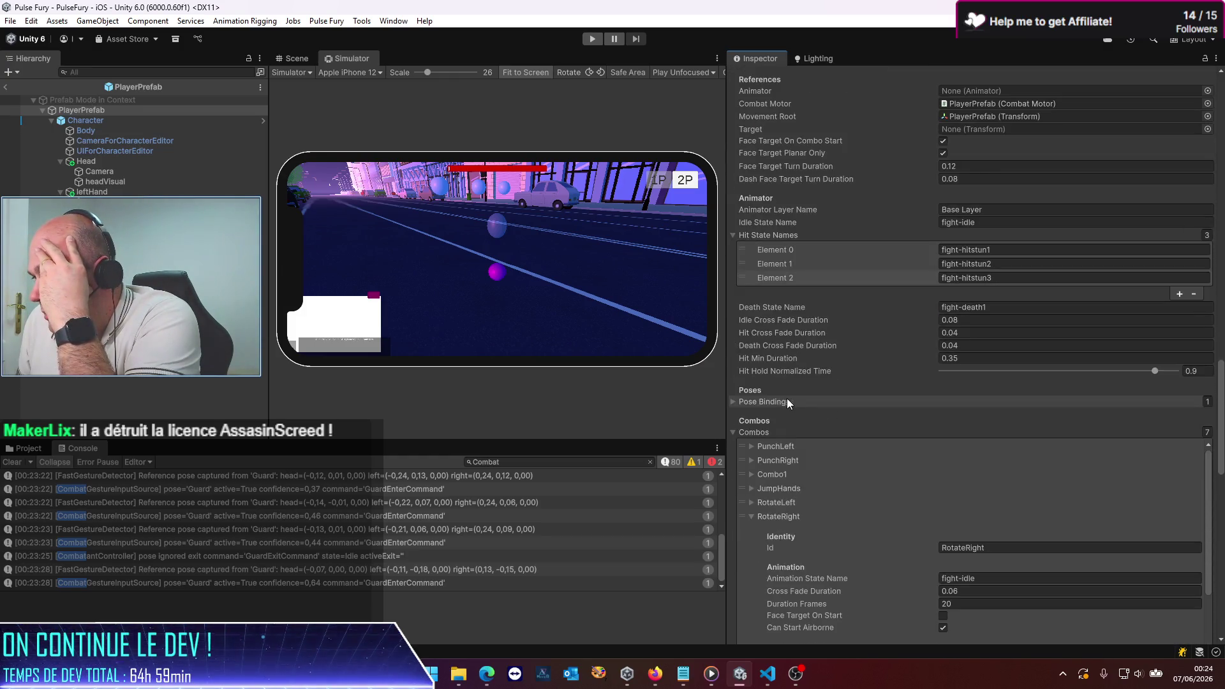
{"action": "scroll", "coordinate": [802, 404], "scroll_direction": "up", "scroll_amount": 5}
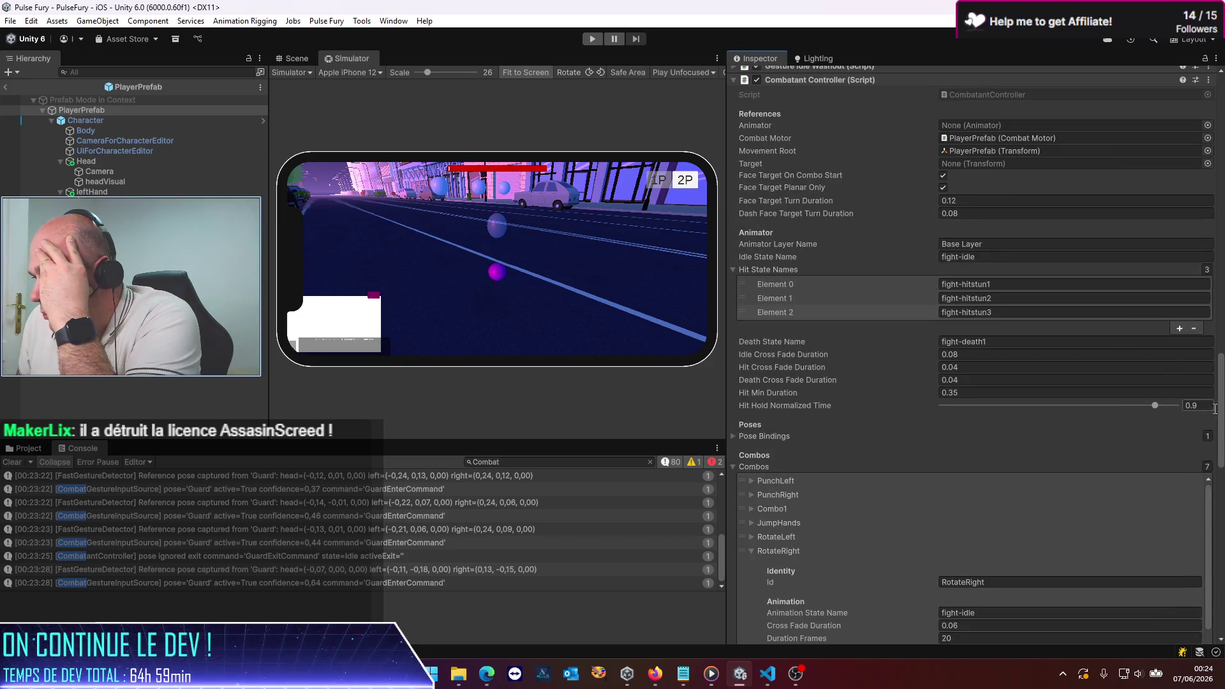
{"action": "scroll", "coordinate": [970, 358], "scroll_direction": "down", "scroll_amount": 10}
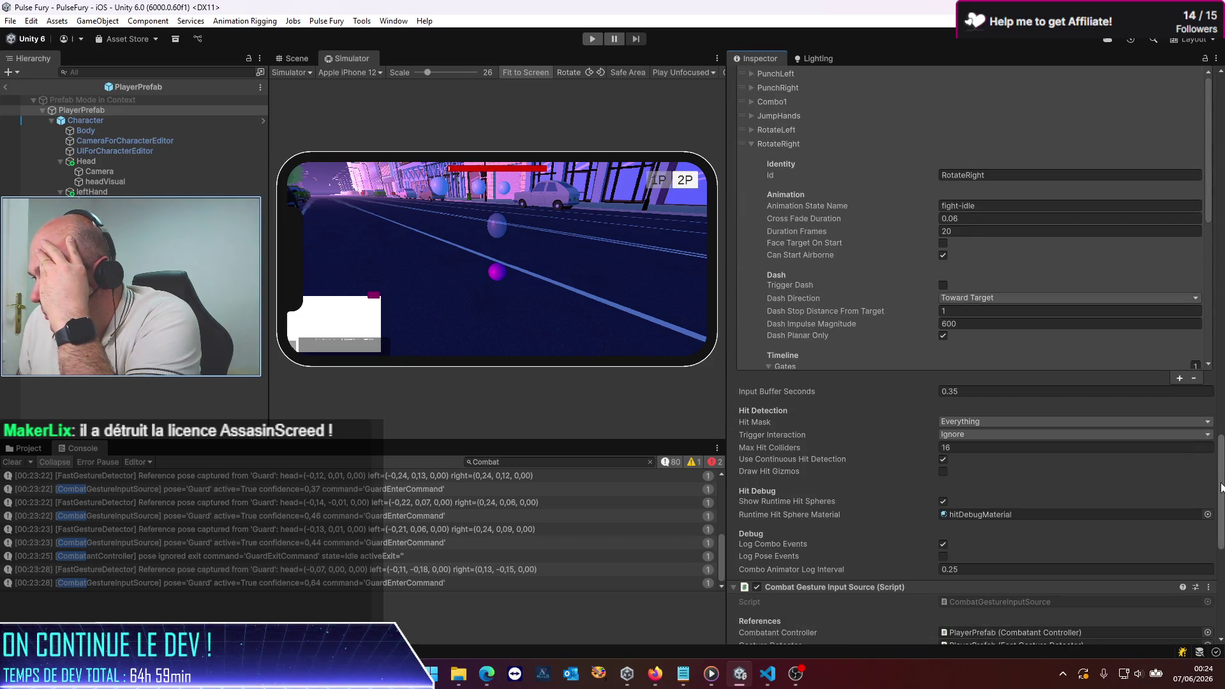
{"action": "scroll", "coordinate": [970, 357], "scroll_direction": "up", "scroll_amount": 8}
{"action": "scroll", "coordinate": [751, 420], "scroll_direction": "up", "scroll_amount": 3}
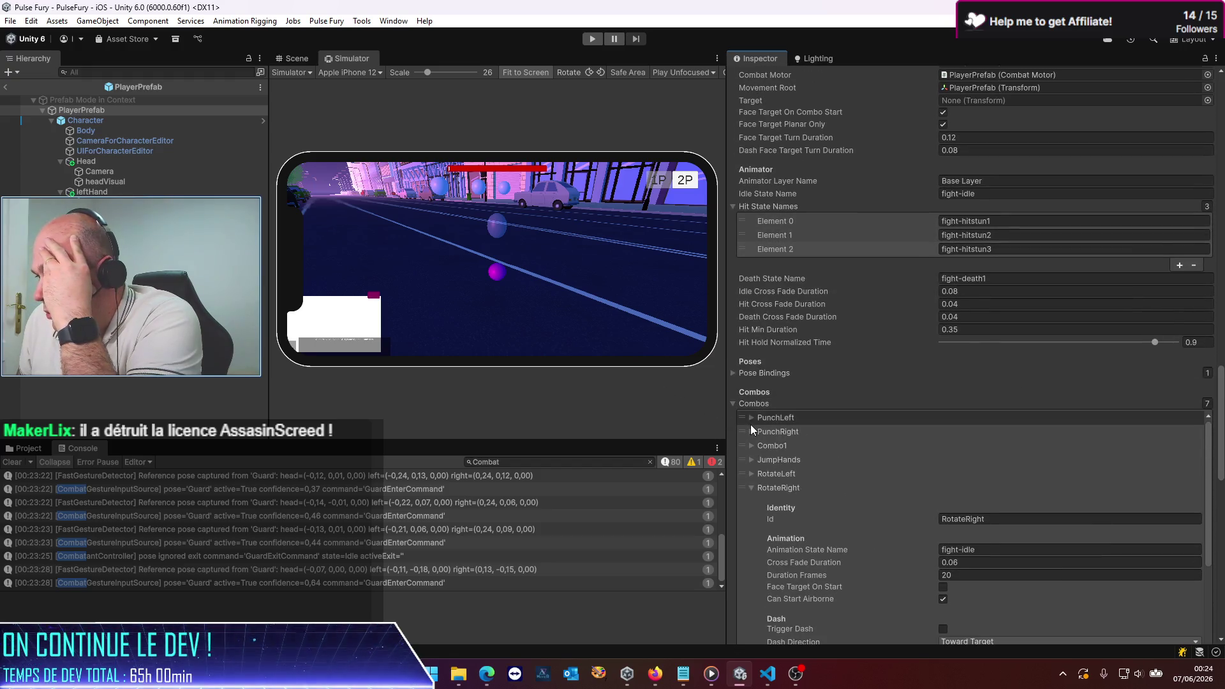
Step: Inspect the hit entries of the PunchLeft and PunchRight combos
{"action": "left_click", "coordinate": [751, 418]}
{"action": "scroll", "coordinate": [763, 431], "scroll_direction": "down", "scroll_amount": 3}
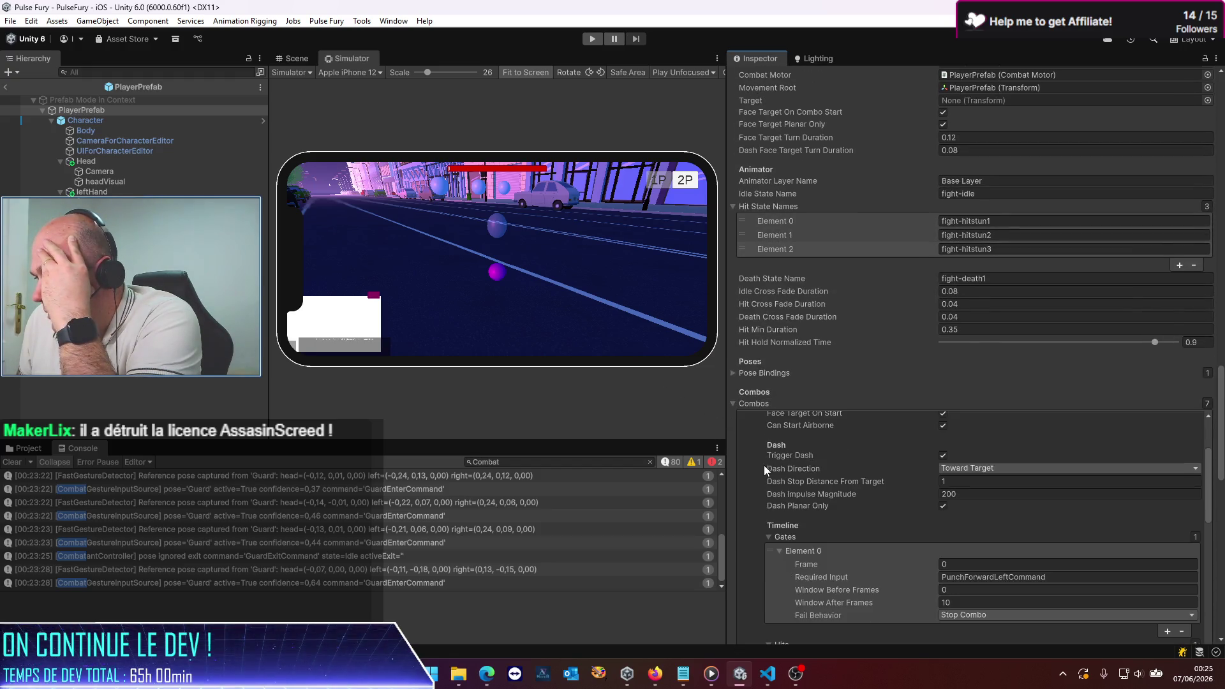
{"action": "scroll", "coordinate": [764, 465], "scroll_direction": "down", "scroll_amount": 3}
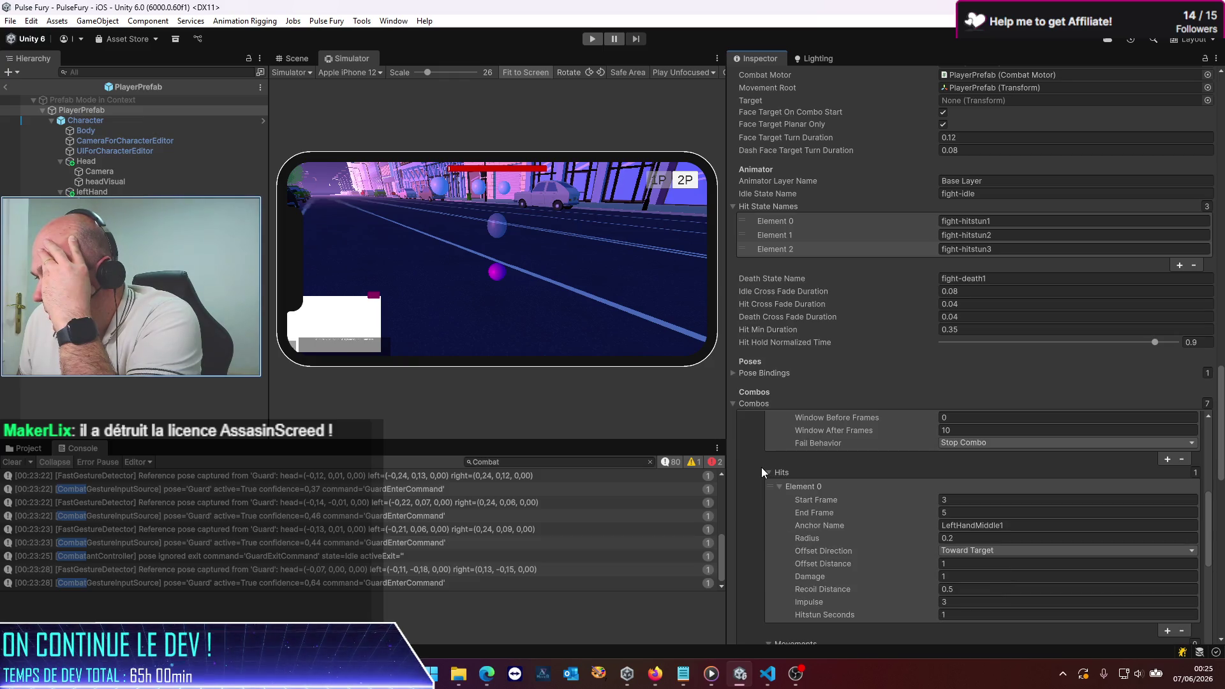
{"action": "left_click", "coordinate": [766, 472]}
{"action": "scroll", "coordinate": [763, 476], "scroll_direction": "down", "scroll_amount": 5}
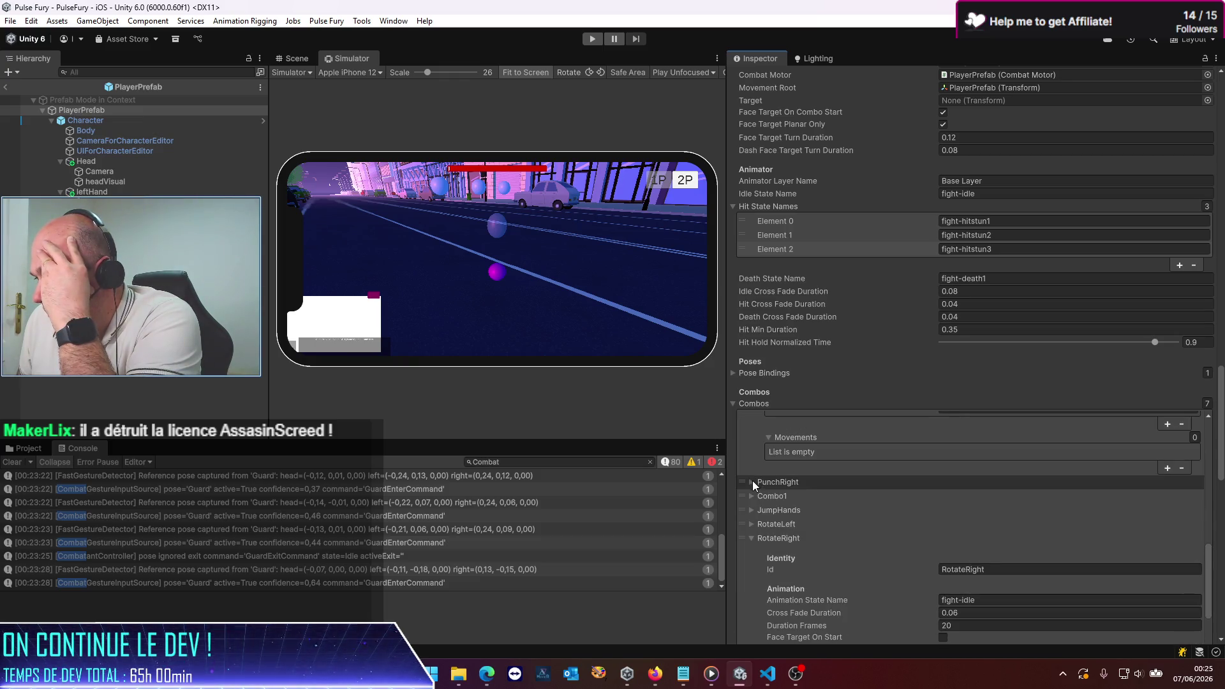
{"action": "left_click", "coordinate": [753, 480]}
{"action": "scroll", "coordinate": [776, 491], "scroll_direction": "down", "scroll_amount": 3}
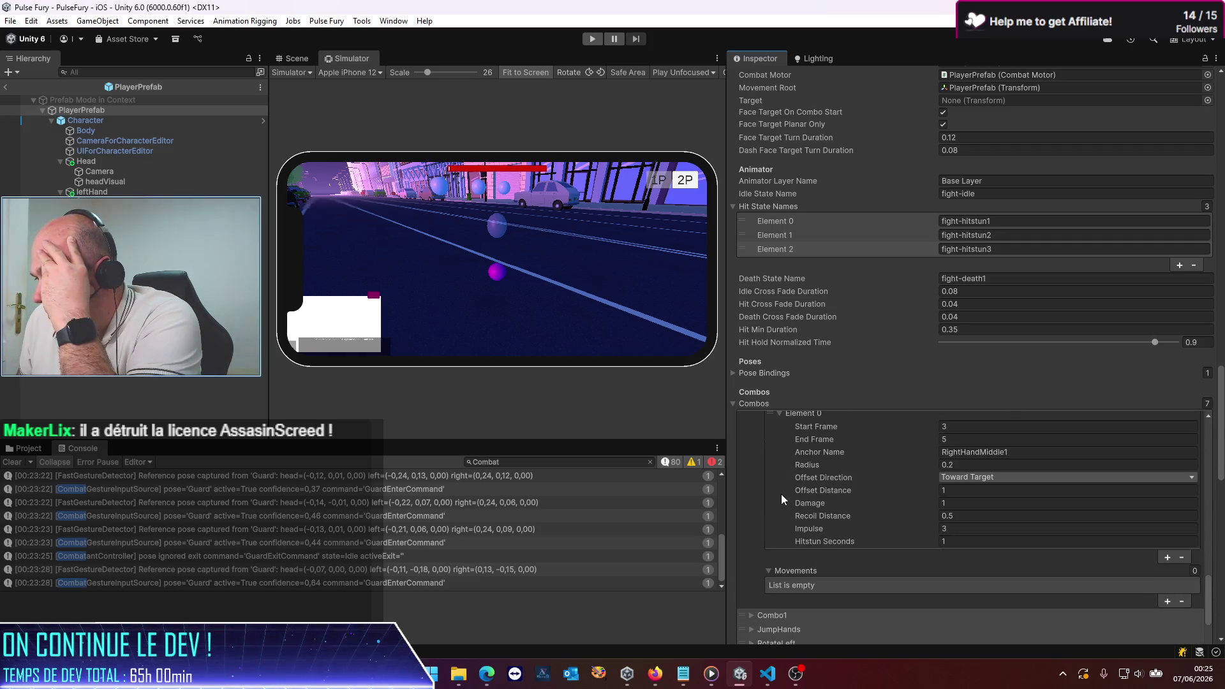
{"action": "scroll", "coordinate": [781, 494], "scroll_direction": "down", "scroll_amount": 5}
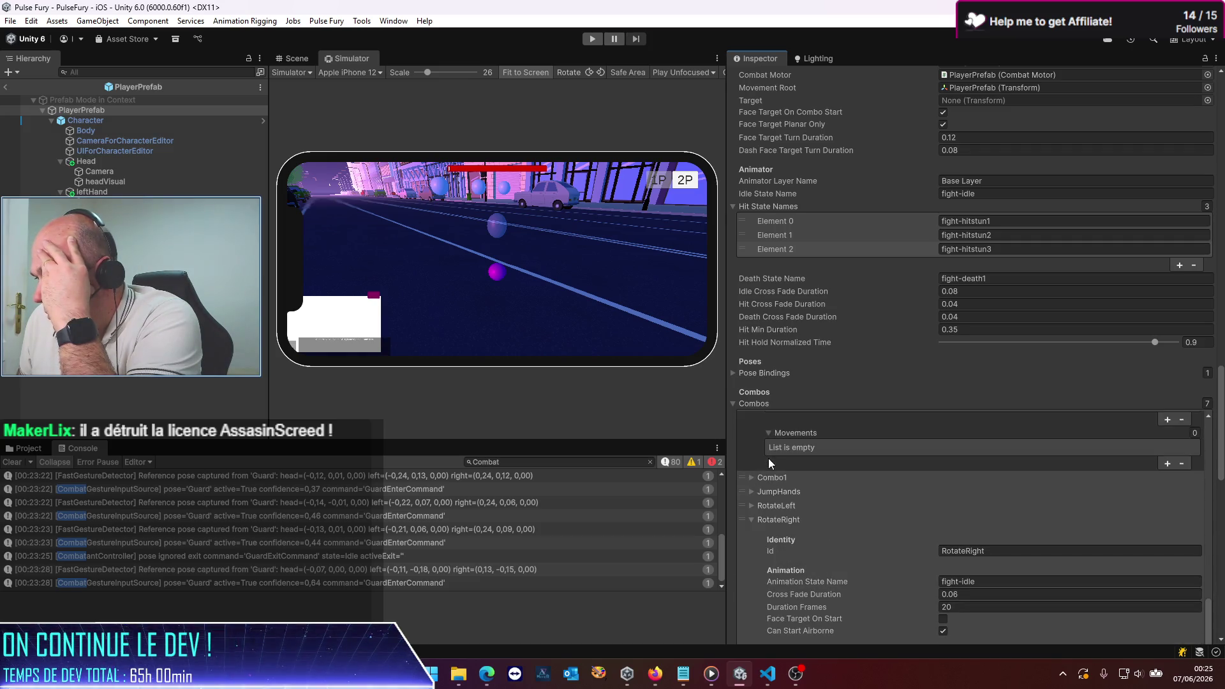
Step: Check Combo1's hit at frames 26–28 dealing damage 1, then exit Prefab Mode
{"action": "left_click", "coordinate": [750, 478]}
{"action": "scroll", "coordinate": [784, 483], "scroll_direction": "down", "scroll_amount": 4}
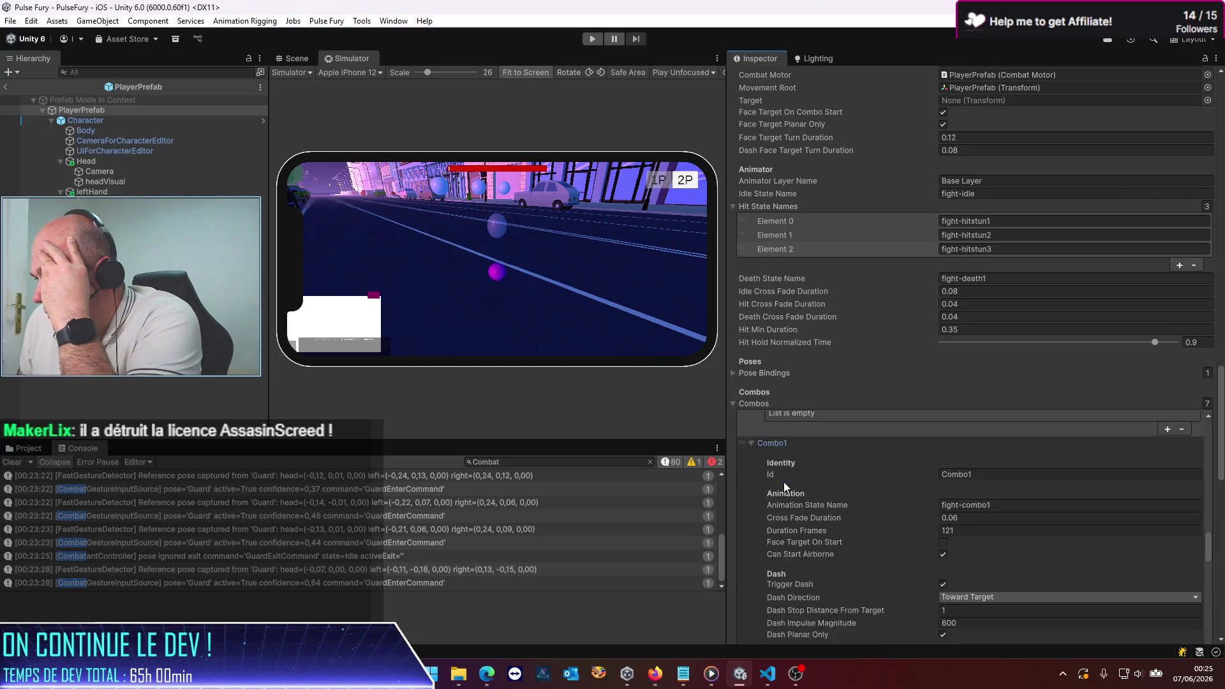
{"action": "scroll", "coordinate": [783, 481], "scroll_direction": "down", "scroll_amount": 5}
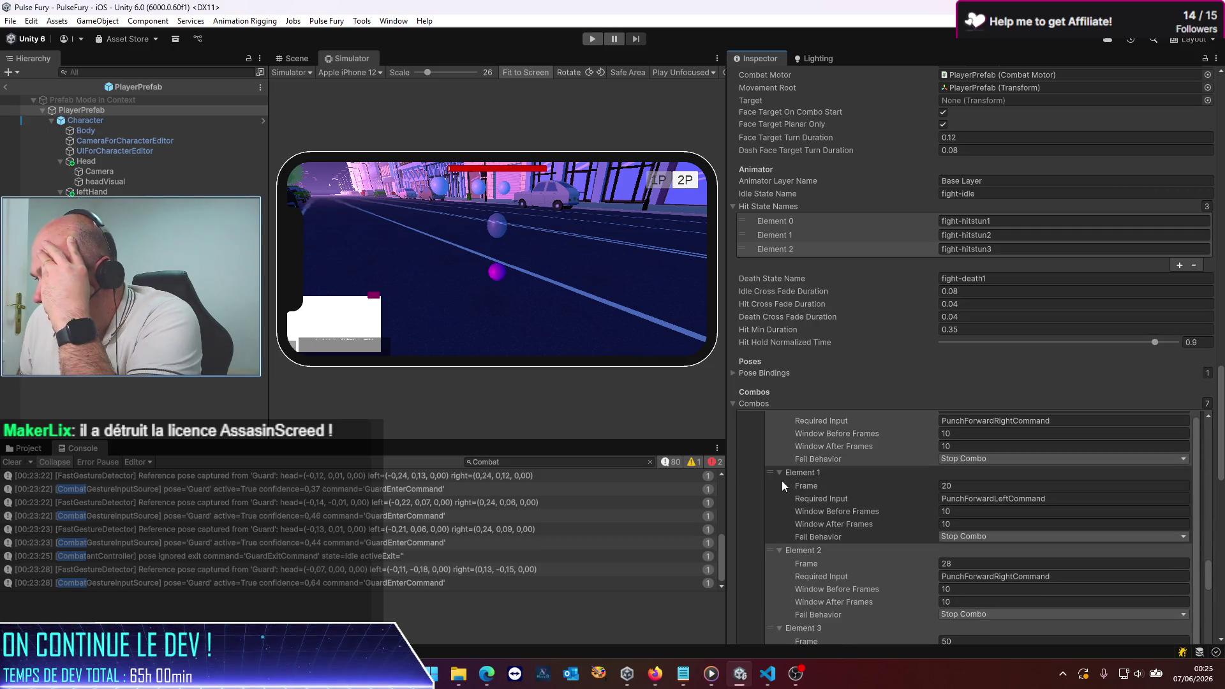
{"action": "scroll", "coordinate": [782, 481], "scroll_direction": "down", "scroll_amount": 5}
{"action": "scroll", "coordinate": [782, 482], "scroll_direction": "down", "scroll_amount": 6}
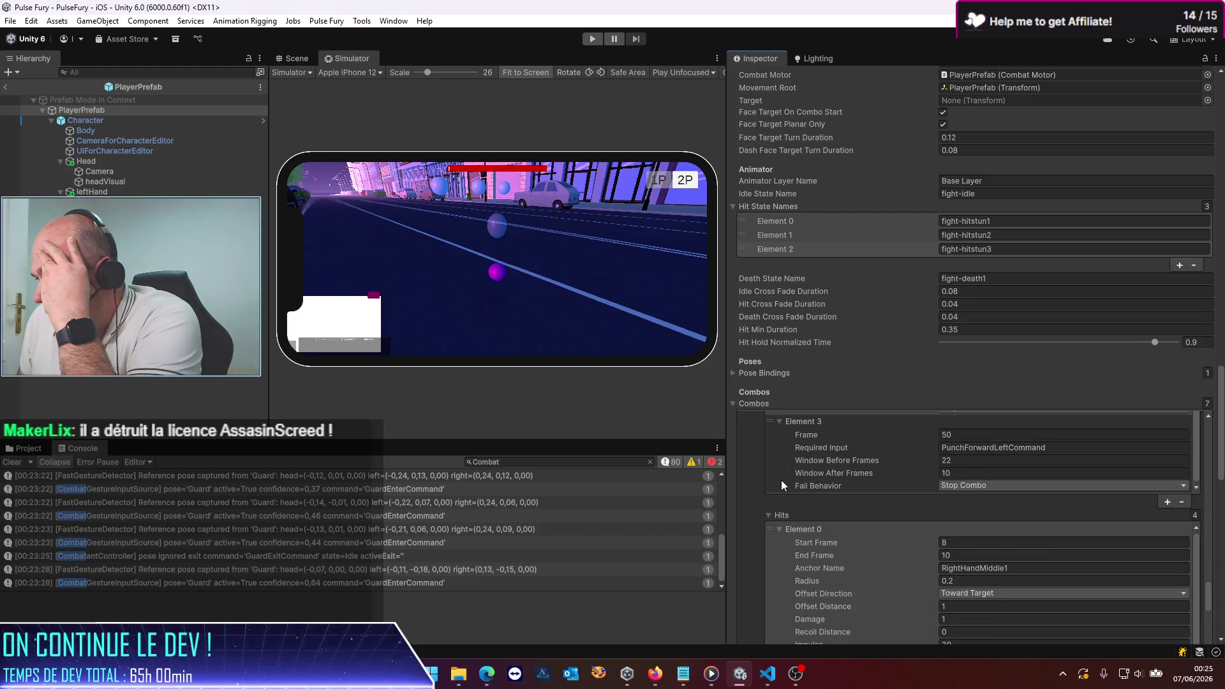
{"action": "scroll", "coordinate": [781, 479], "scroll_direction": "down", "scroll_amount": 10}
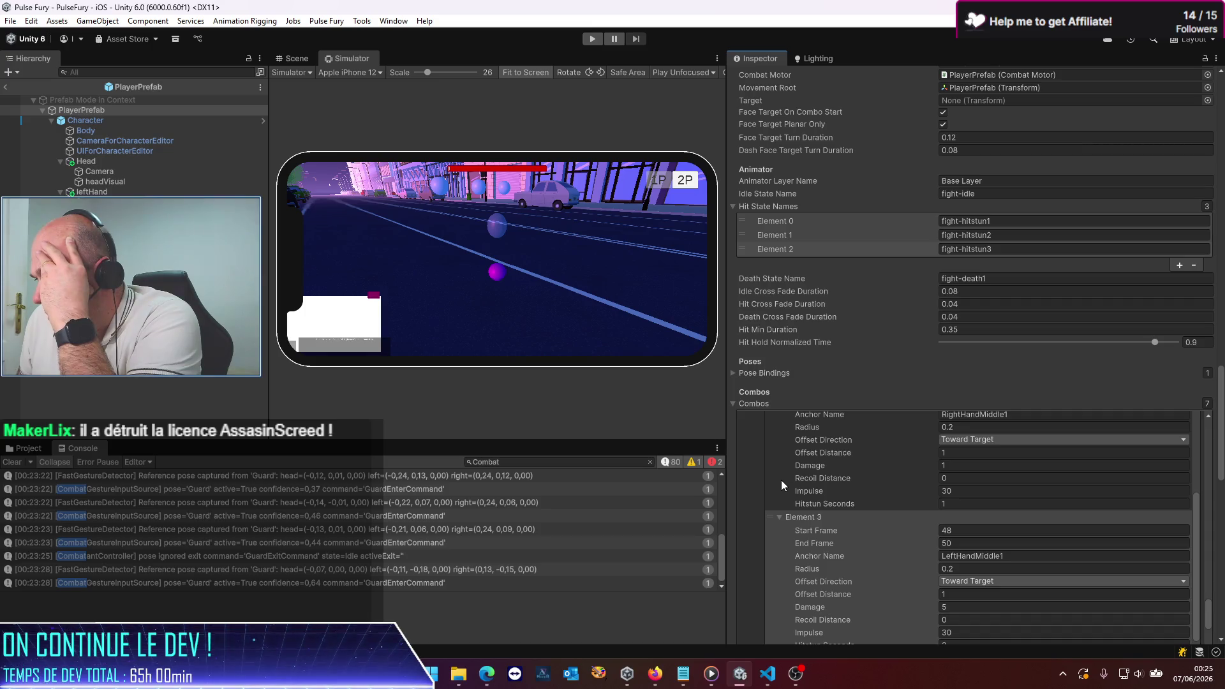
{"action": "scroll", "coordinate": [781, 485], "scroll_direction": "down", "scroll_amount": 2}
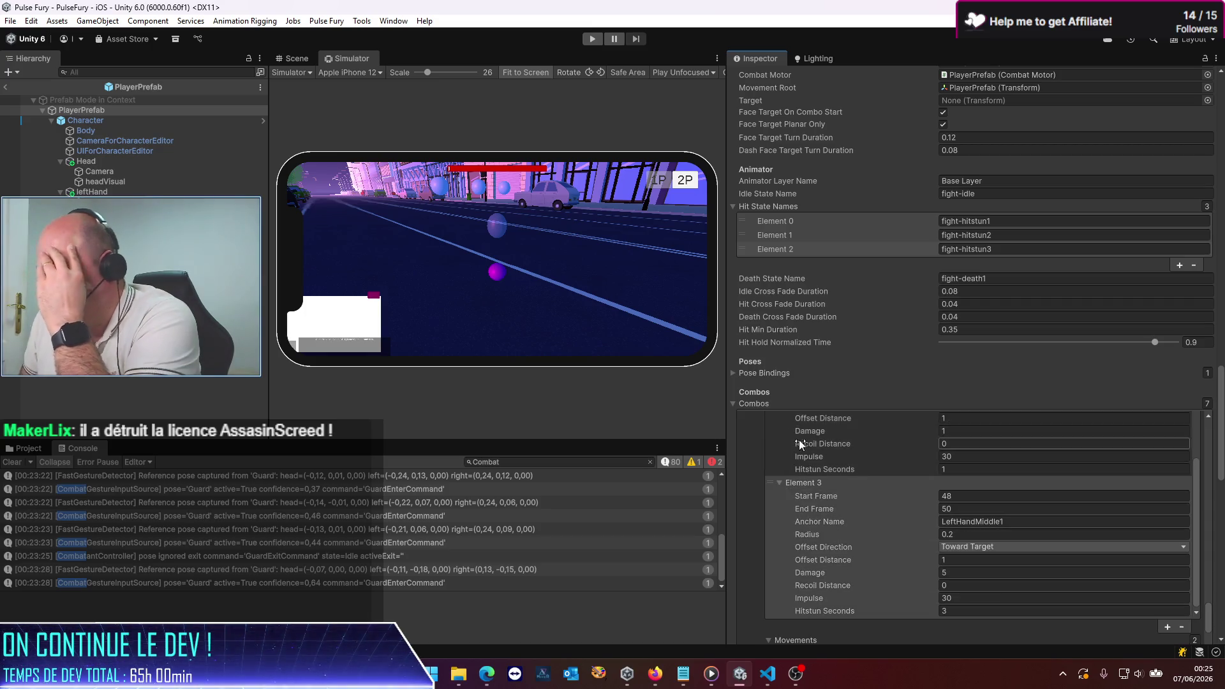
{"action": "left_click", "coordinate": [6, 88]}
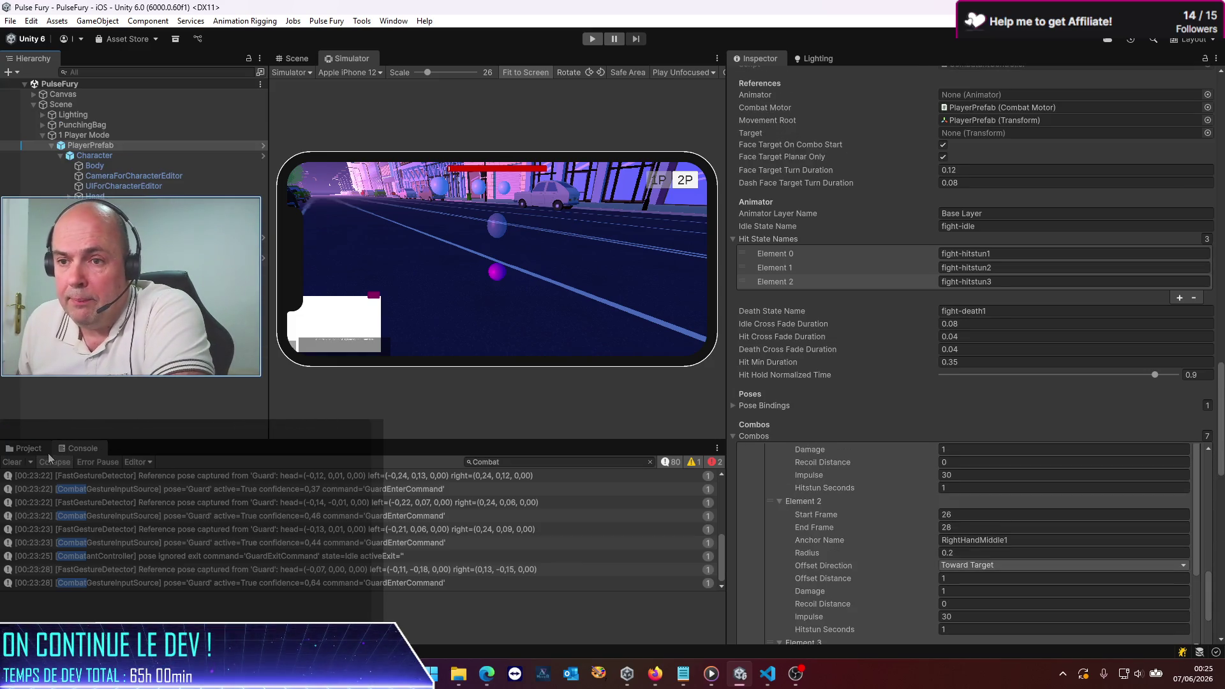
Step: Open EnnemyPrefab from the Project files and scroll its Inspector to the combo hit settings
{"action": "left_click", "coordinate": [30, 449]}
{"action": "double_click", "coordinate": [312, 530]}
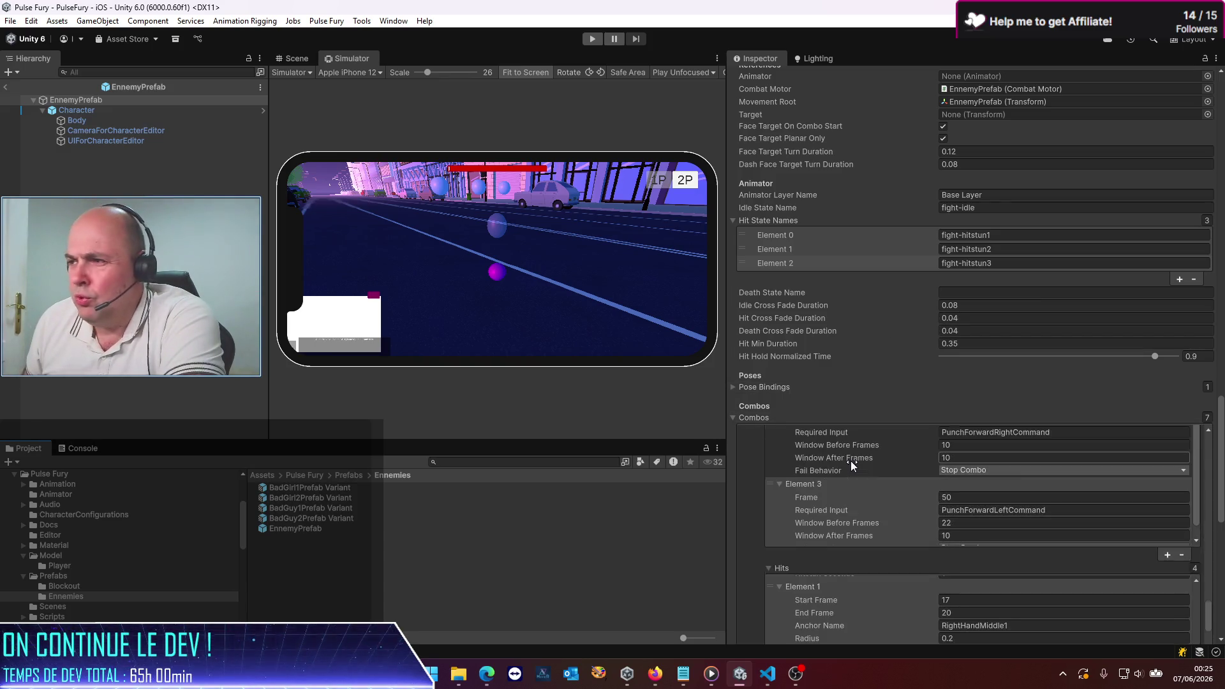
{"action": "scroll", "coordinate": [849, 461], "scroll_direction": "up", "scroll_amount": 10}
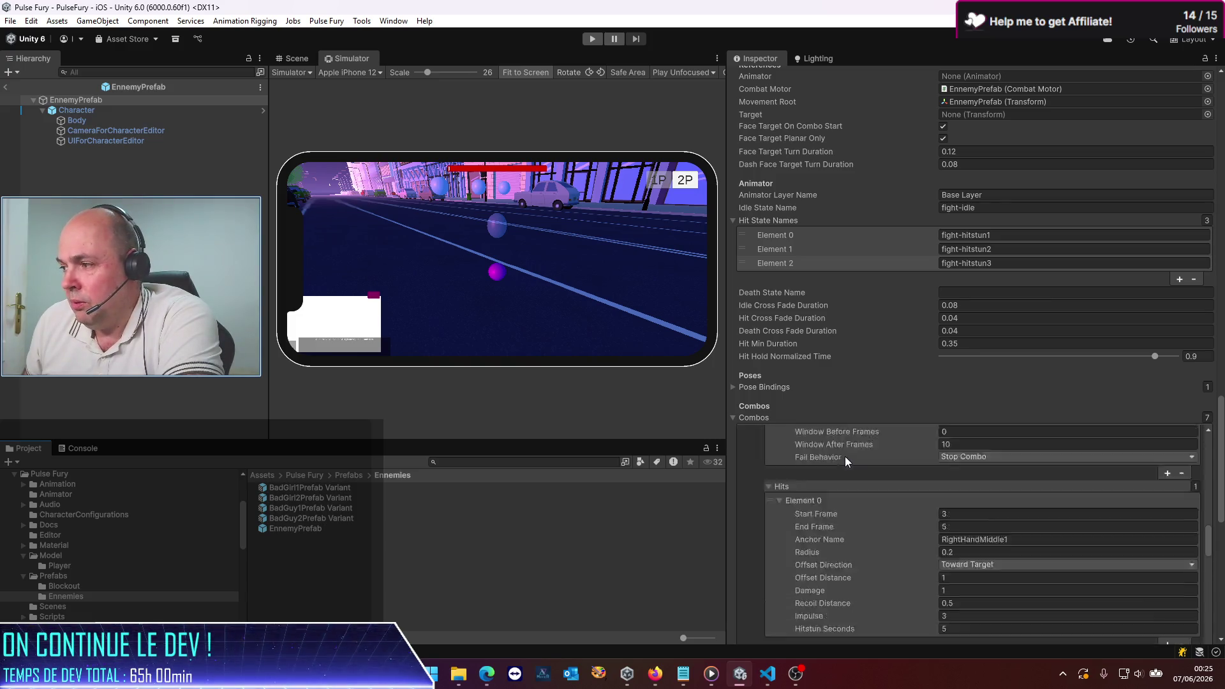
{"action": "scroll", "coordinate": [845, 457], "scroll_direction": "up", "scroll_amount": 5}
{"action": "scroll", "coordinate": [844, 449], "scroll_direction": "down", "scroll_amount": 7}
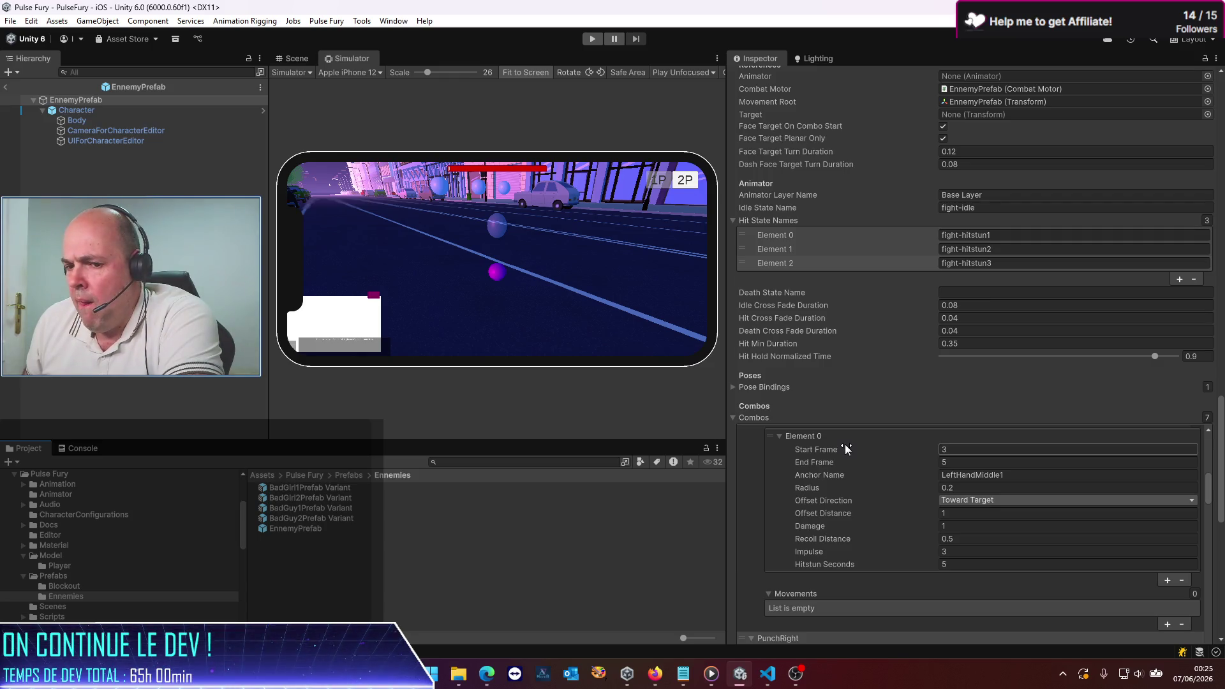
{"action": "scroll", "coordinate": [845, 444], "scroll_direction": "up", "scroll_amount": 10}
{"action": "scroll", "coordinate": [840, 434], "scroll_direction": "down", "scroll_amount": 6}
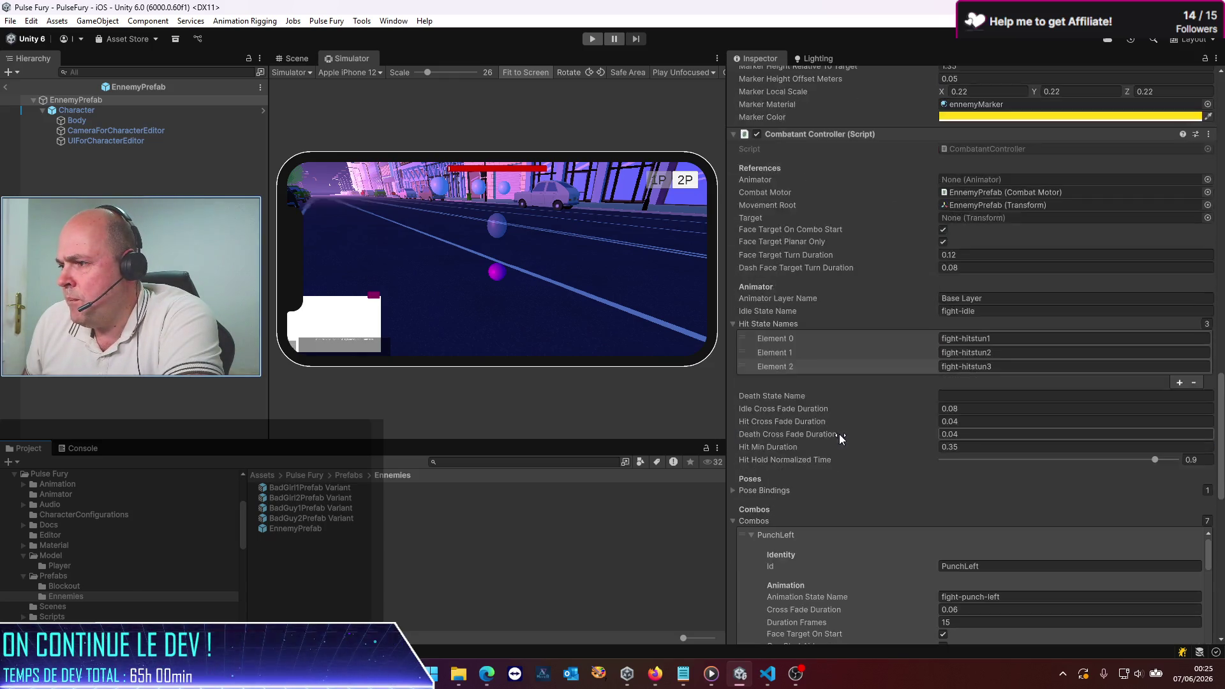
{"action": "scroll", "coordinate": [841, 437], "scroll_direction": "down", "scroll_amount": 1}
{"action": "scroll", "coordinate": [841, 438], "scroll_direction": "up", "scroll_amount": 1}
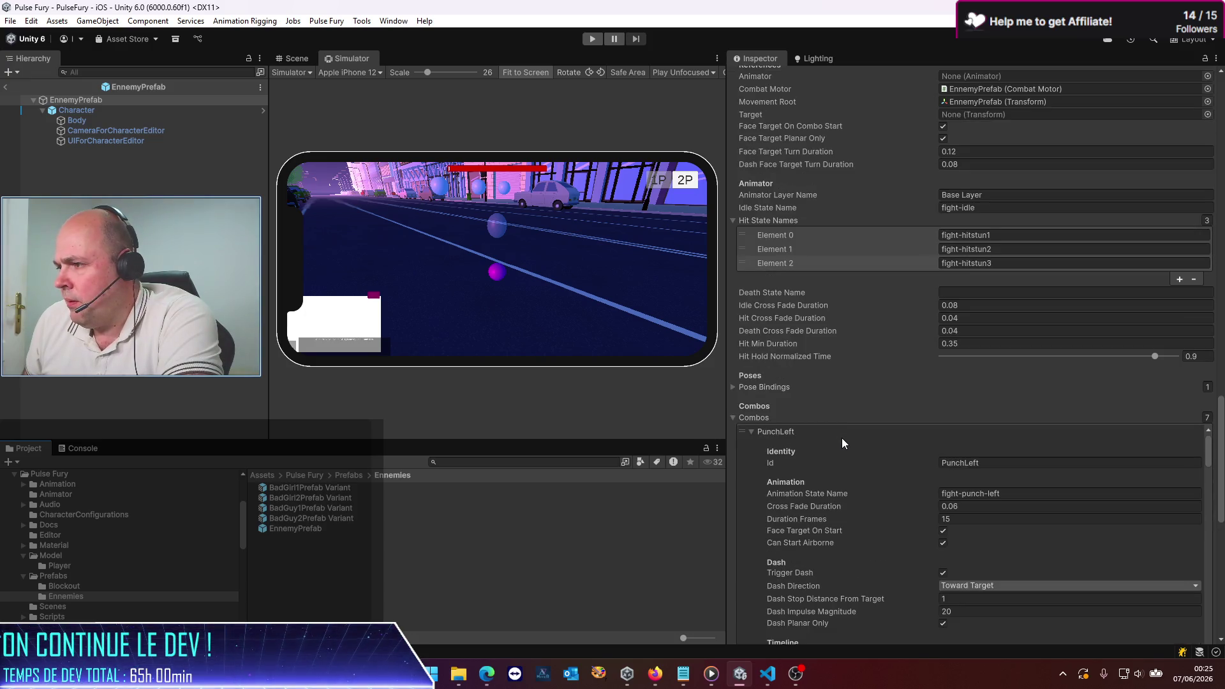
{"action": "scroll", "coordinate": [841, 438], "scroll_direction": "up", "scroll_amount": 1}
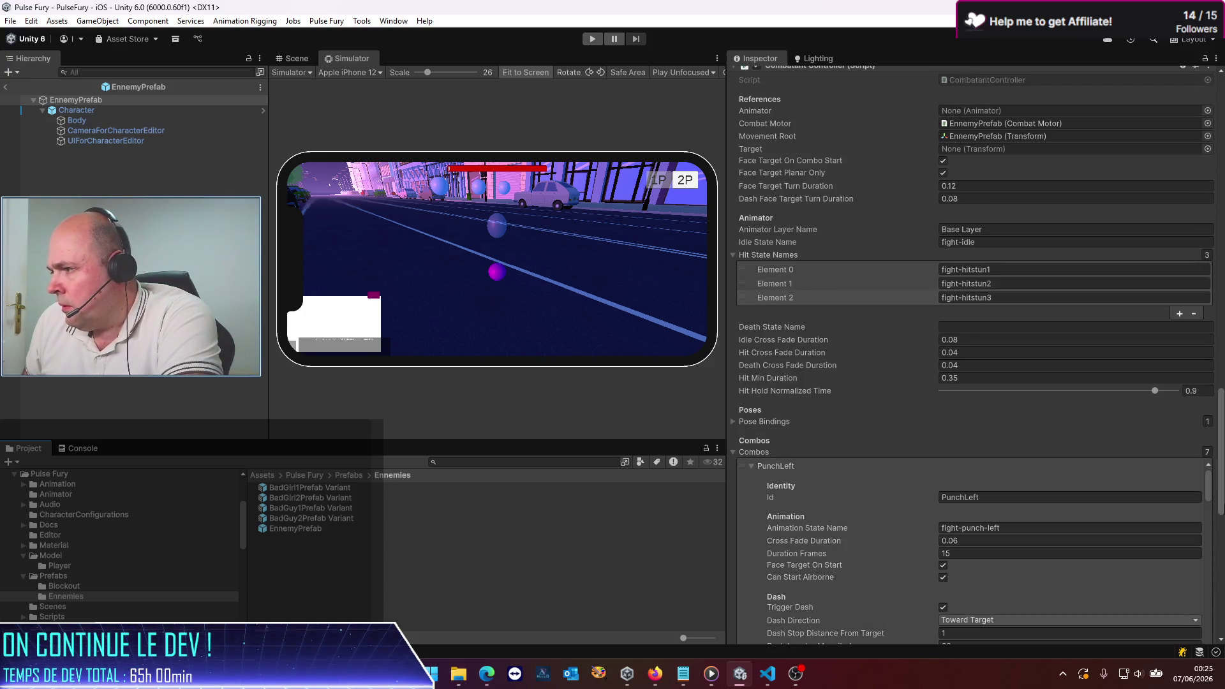
{"action": "scroll", "coordinate": [828, 381], "scroll_direction": "down", "scroll_amount": 8}
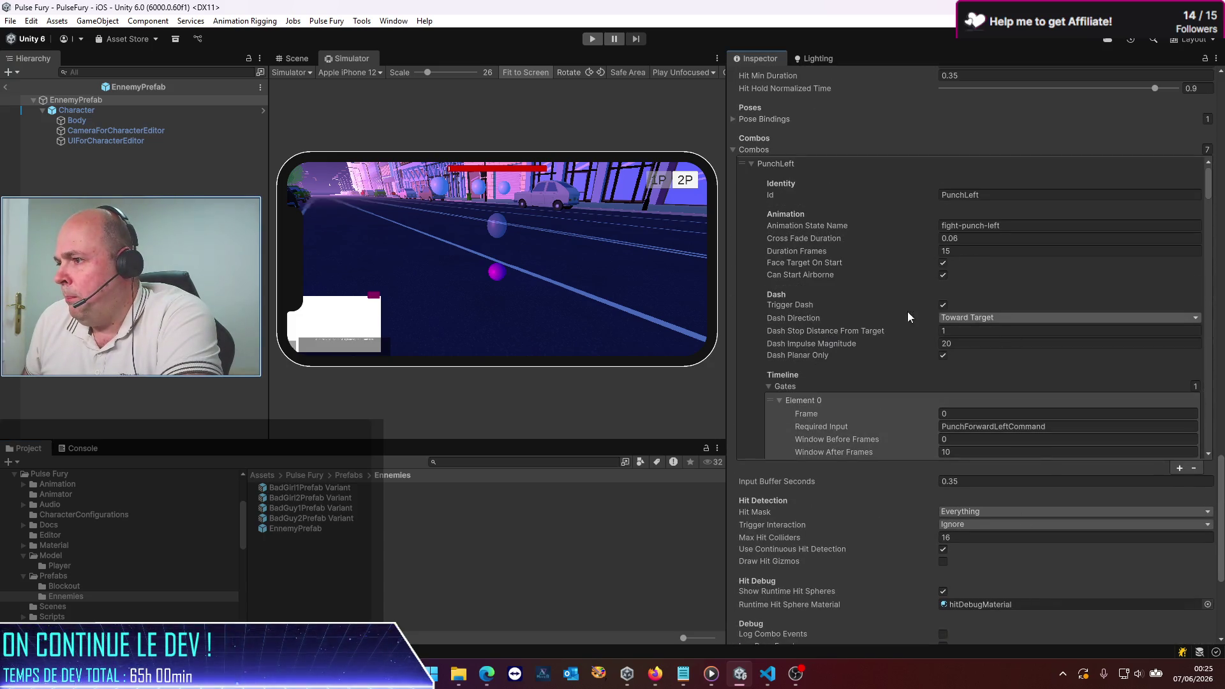
{"action": "scroll", "coordinate": [879, 325], "scroll_direction": "down", "scroll_amount": 6}
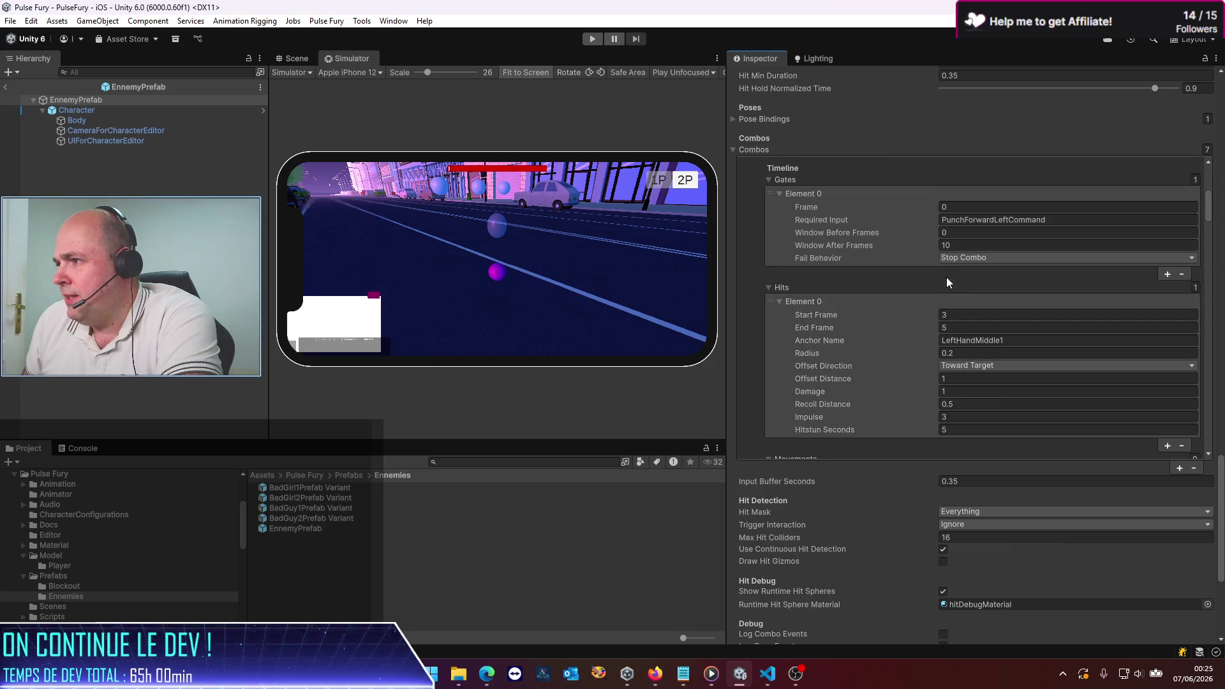
{"action": "scroll", "coordinate": [938, 301], "scroll_direction": "down", "scroll_amount": 2}
Step: Set the third combo hit's Hitstun Seconds to 3 and save the prefab
{"action": "left_click", "coordinate": [1039, 361]}
{"action": "type", "text": "1"}
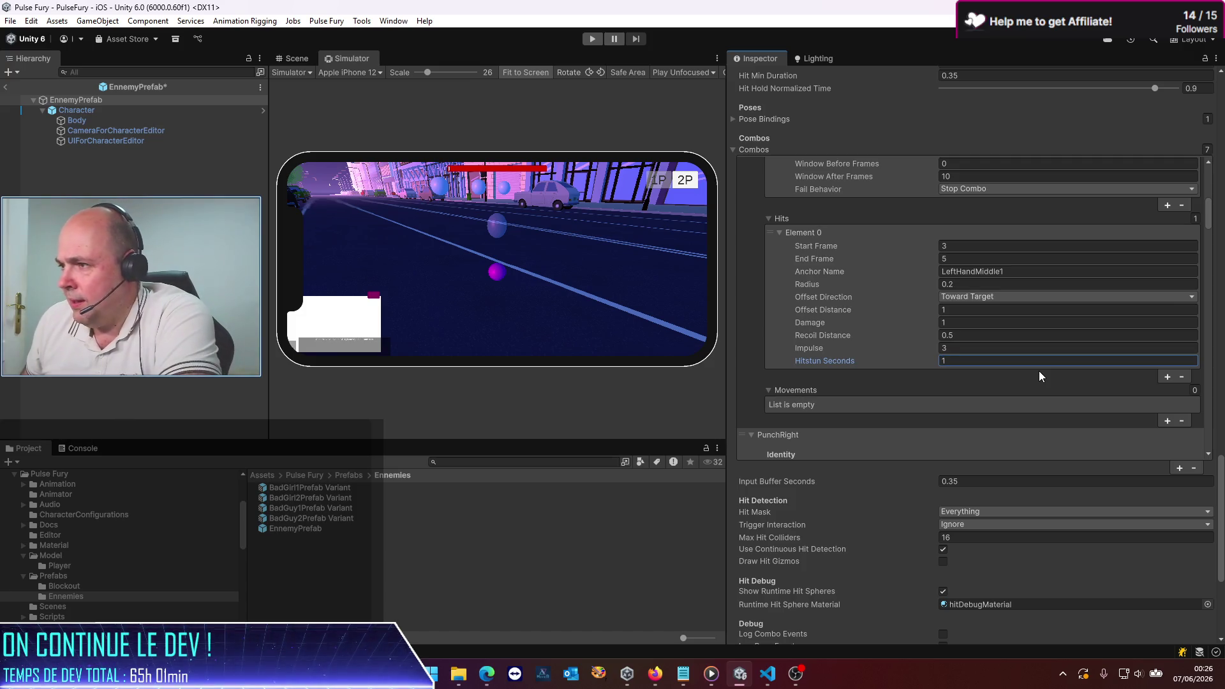
{"action": "scroll", "coordinate": [996, 366], "scroll_direction": "down", "scroll_amount": 5}
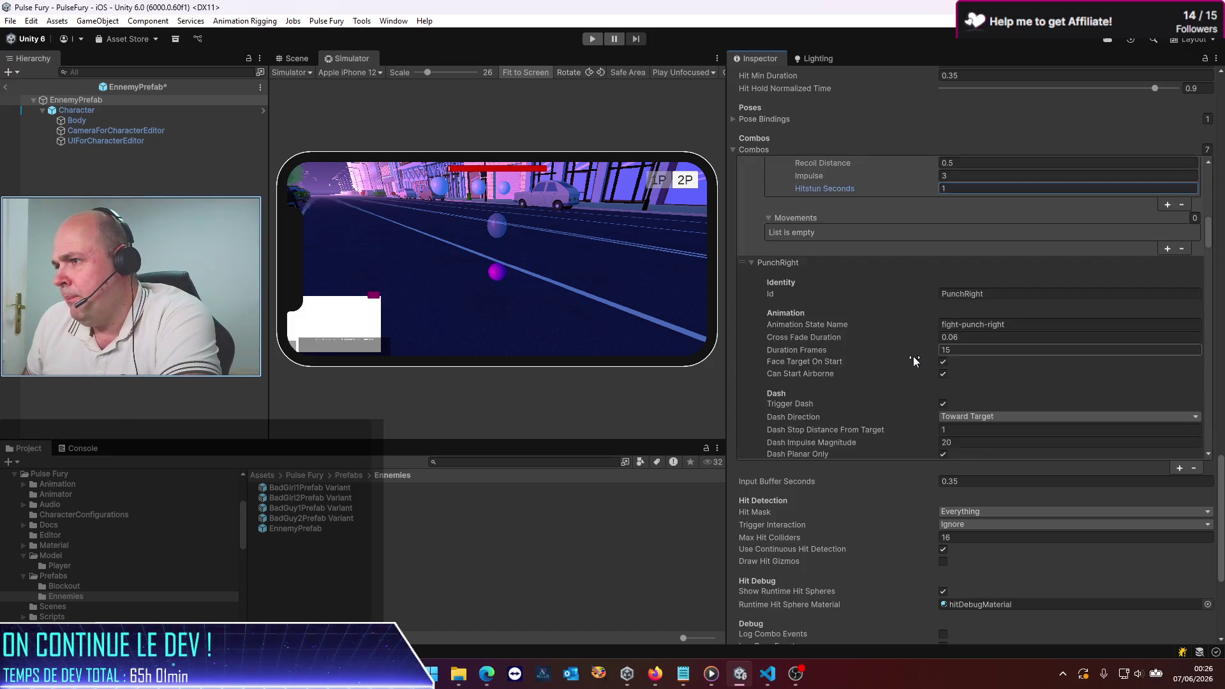
{"action": "scroll", "coordinate": [913, 356], "scroll_direction": "down", "scroll_amount": 8}
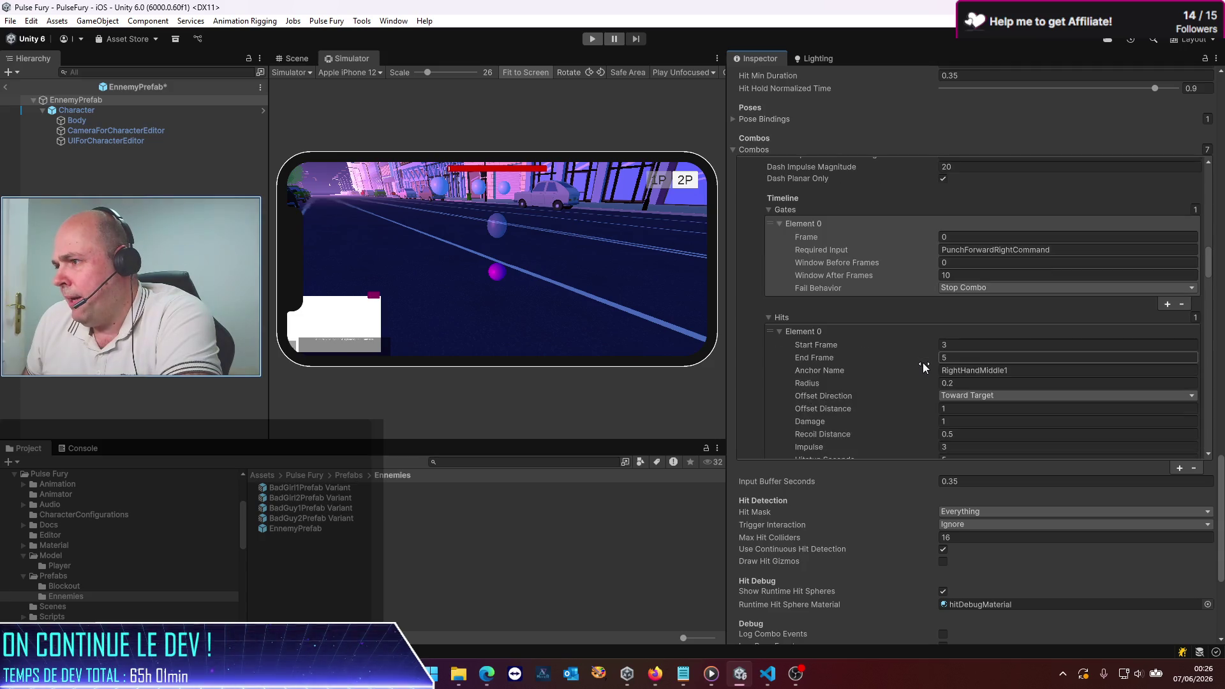
{"action": "scroll", "coordinate": [926, 366], "scroll_direction": "down", "scroll_amount": 3}
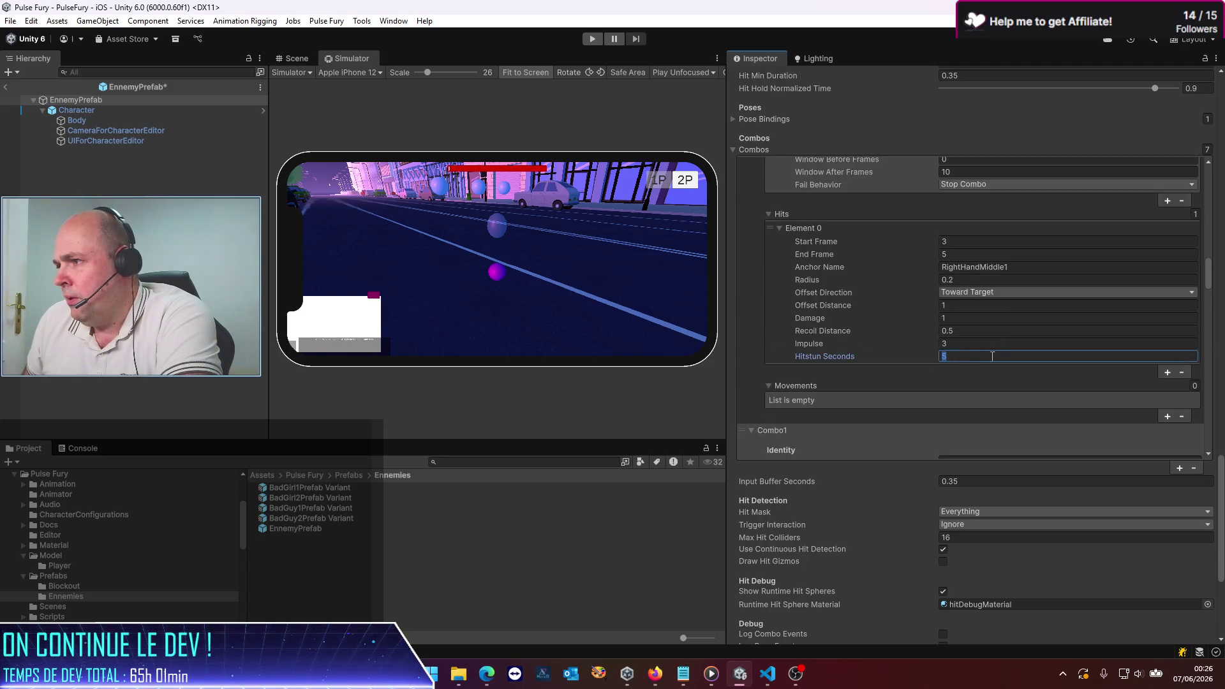
{"action": "type", "text": "1"}
{"action": "scroll", "coordinate": [902, 290], "scroll_direction": "down", "scroll_amount": 4}
{"action": "scroll", "coordinate": [902, 292], "scroll_direction": "down", "scroll_amount": 12}
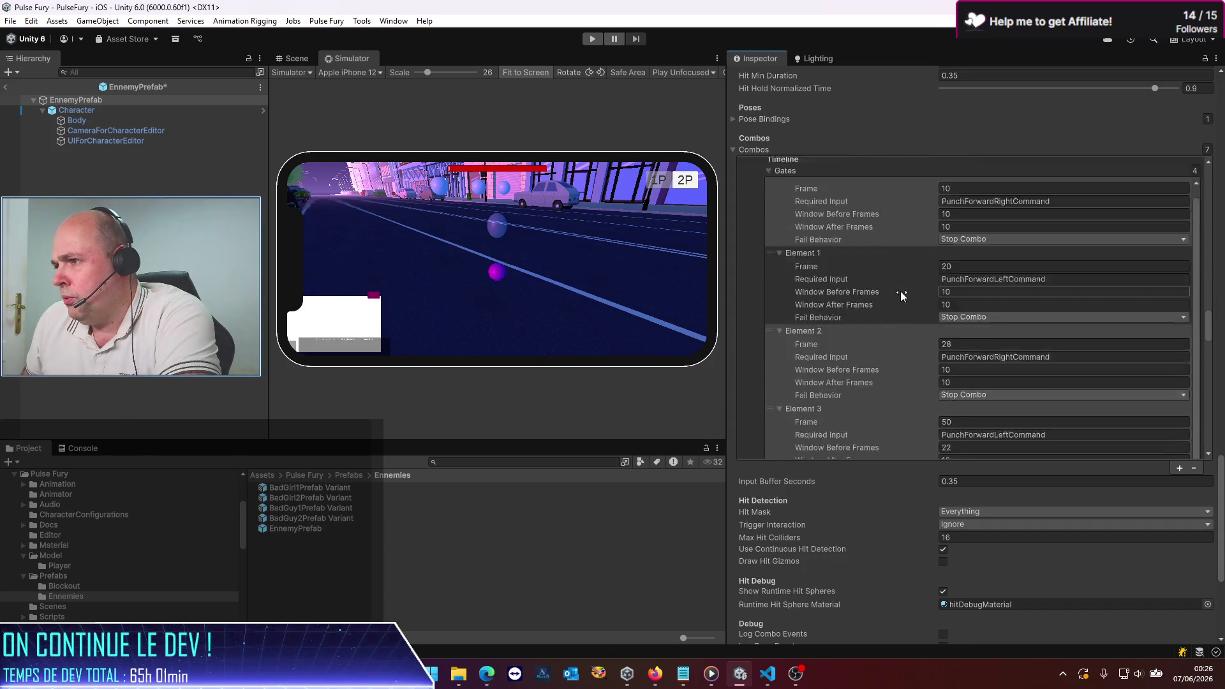
{"action": "scroll", "coordinate": [902, 291], "scroll_direction": "down", "scroll_amount": 7}
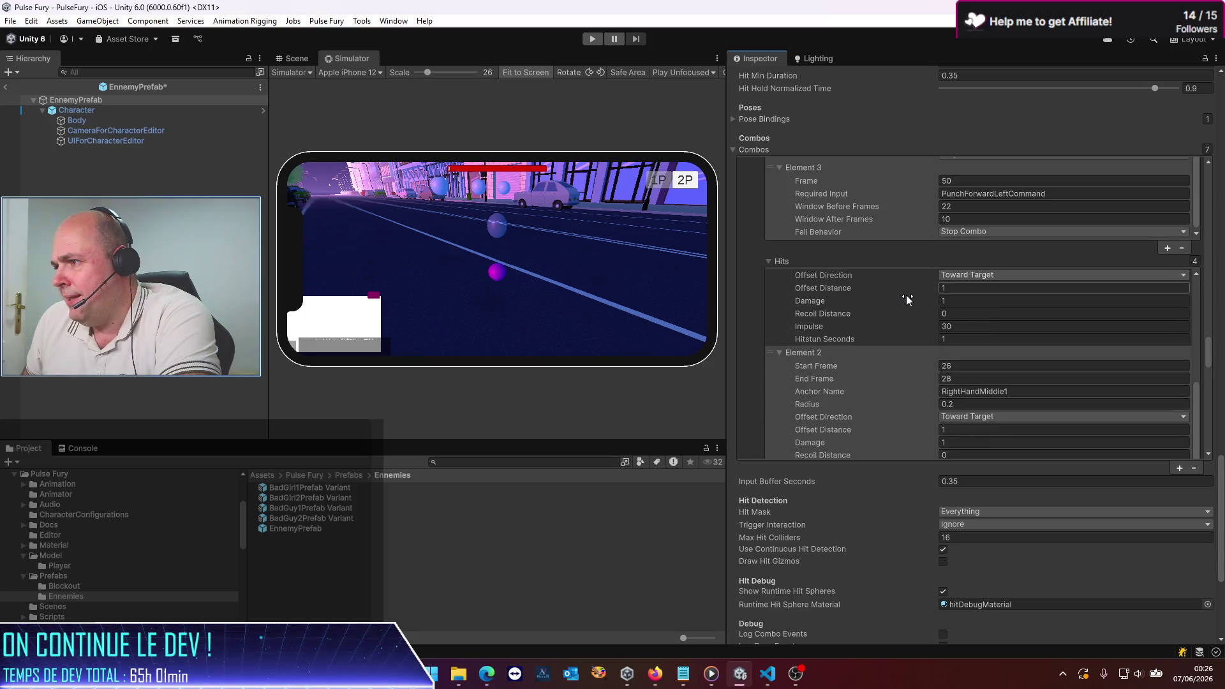
{"action": "scroll", "coordinate": [907, 296], "scroll_direction": "down", "scroll_amount": 6}
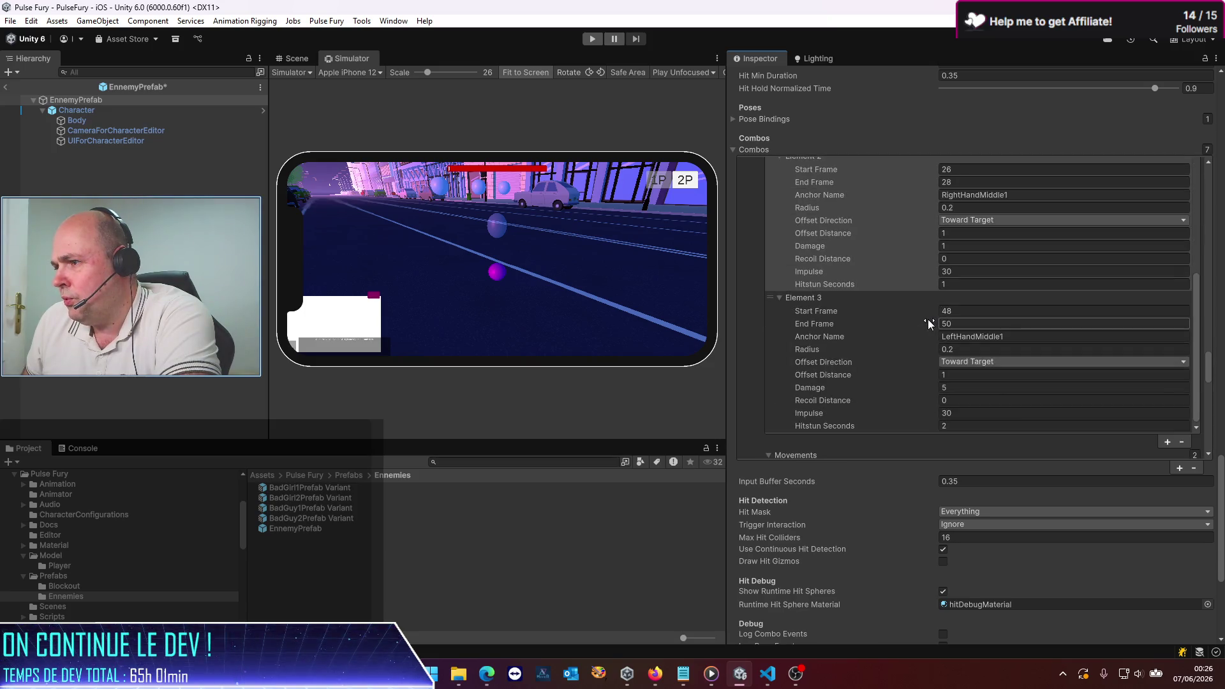
{"action": "scroll", "coordinate": [928, 324], "scroll_direction": "down", "scroll_amount": 3}
{"action": "left_click", "coordinate": [1011, 358]}
{"action": "type", "text": "3"}
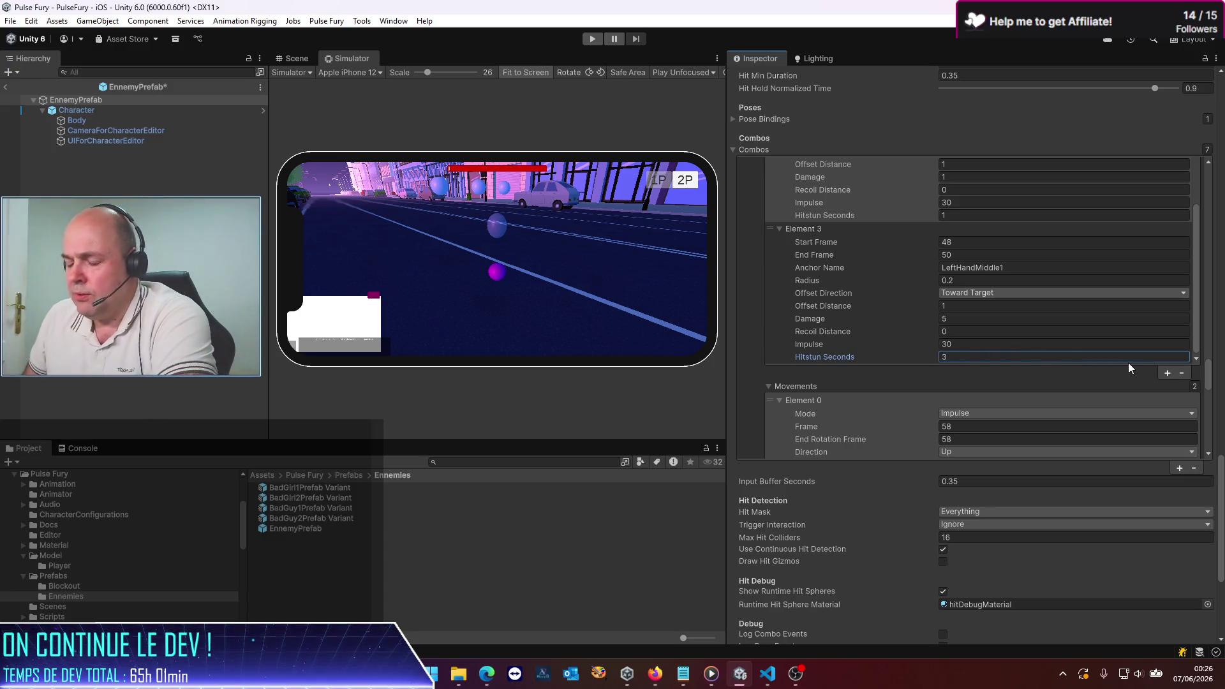
{"action": "key", "text": "ctrl+s"}
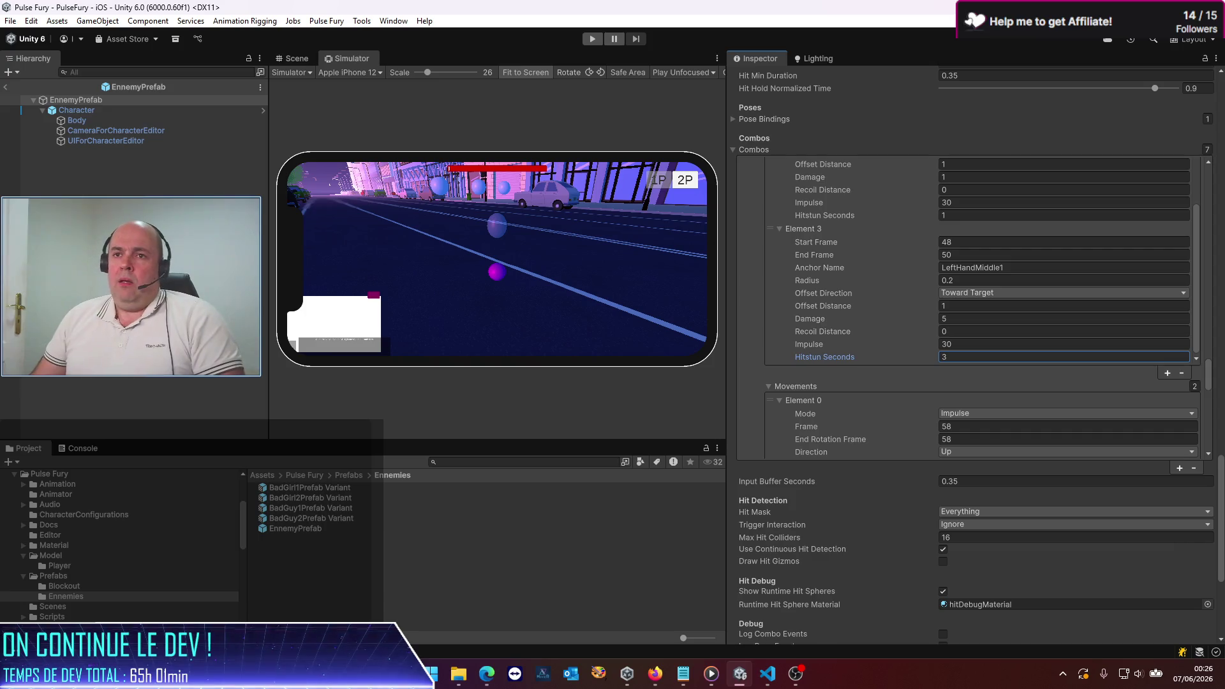
Step: Return to the PulseFury scene, maximize the Simulator view, and start Play mode
{"action": "left_click", "coordinate": [7, 89]}
{"action": "left_click_drag", "start_coordinate": [726, 220], "coordinate": [935, 246]}
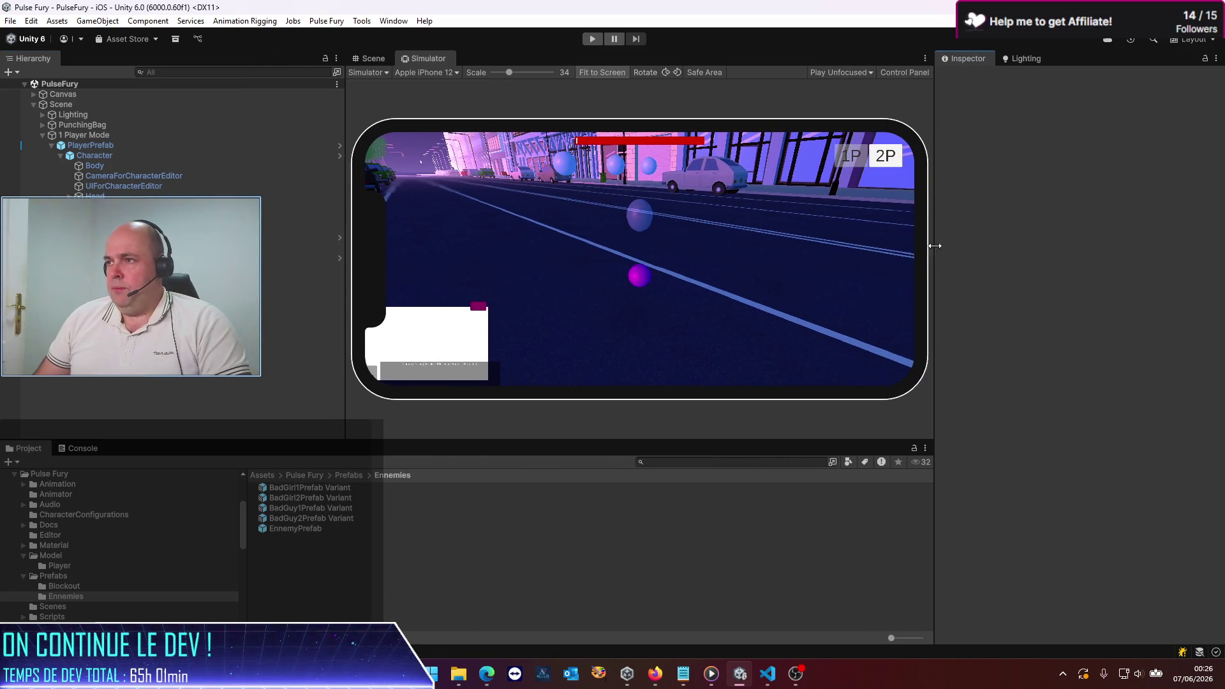
{"action": "left_click", "coordinate": [926, 59]}
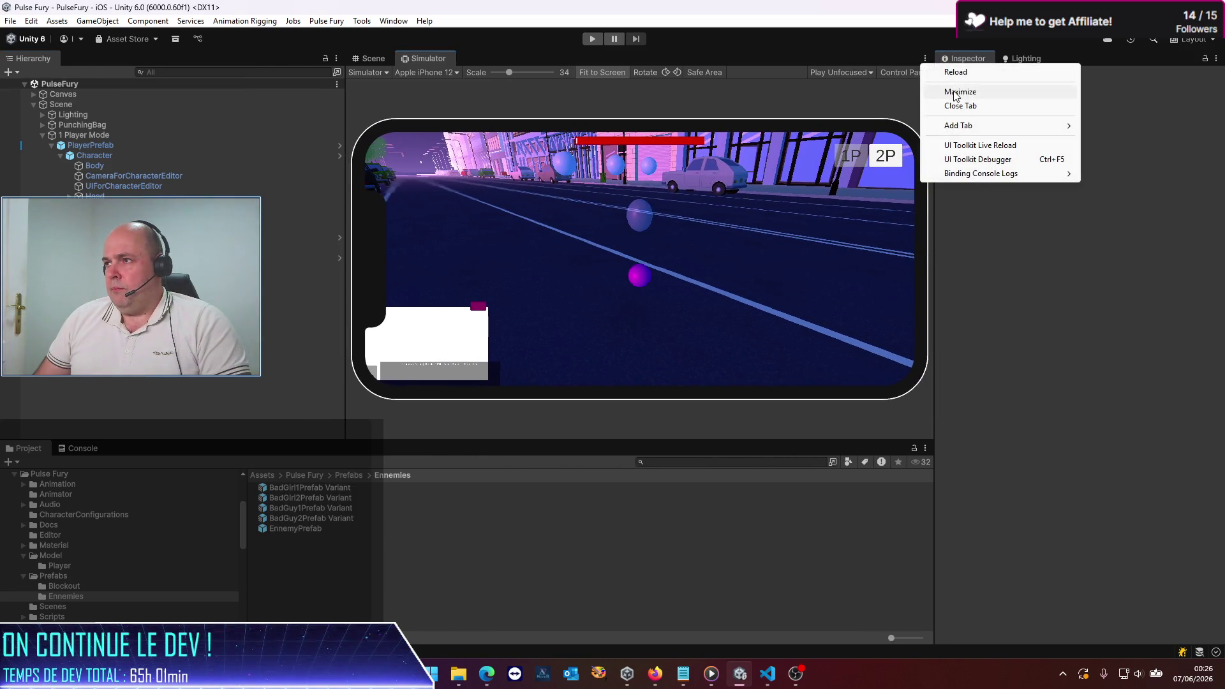
{"action": "left_click", "coordinate": [956, 94]}
{"action": "left_click", "coordinate": [597, 42]}
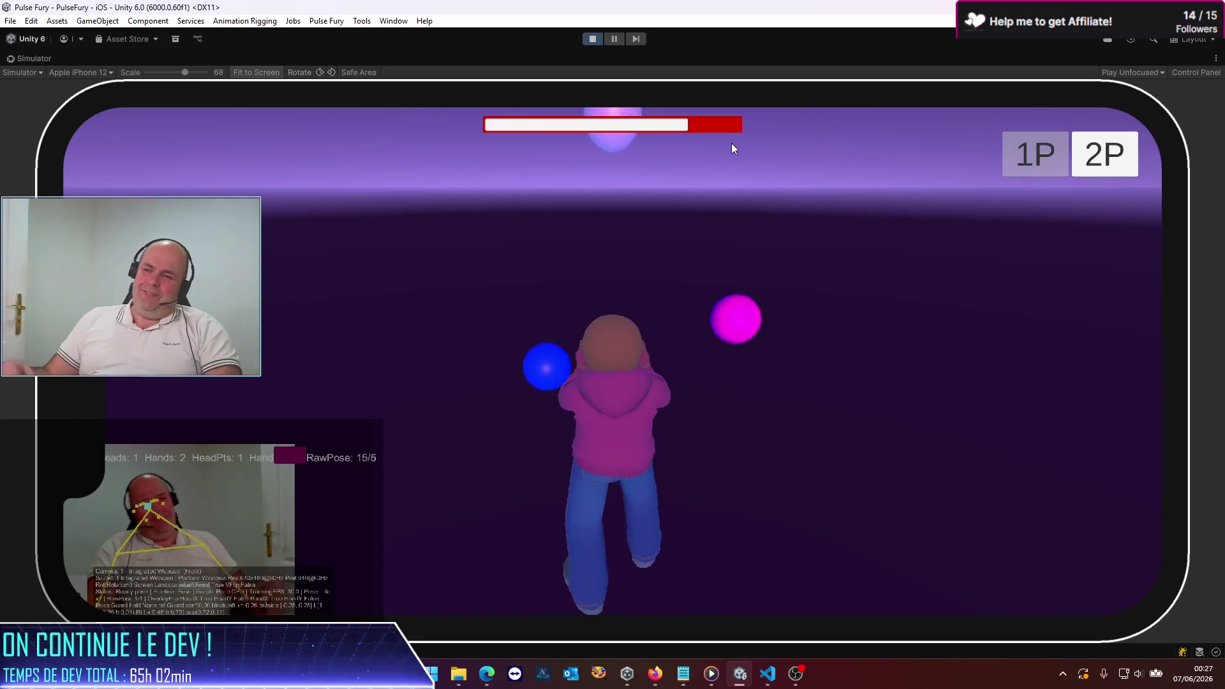
Step: Play-test the fight twice, stop play mode, and un-maximize the Simulator to restore the layout
{"action": "left_click", "coordinate": [591, 39]}
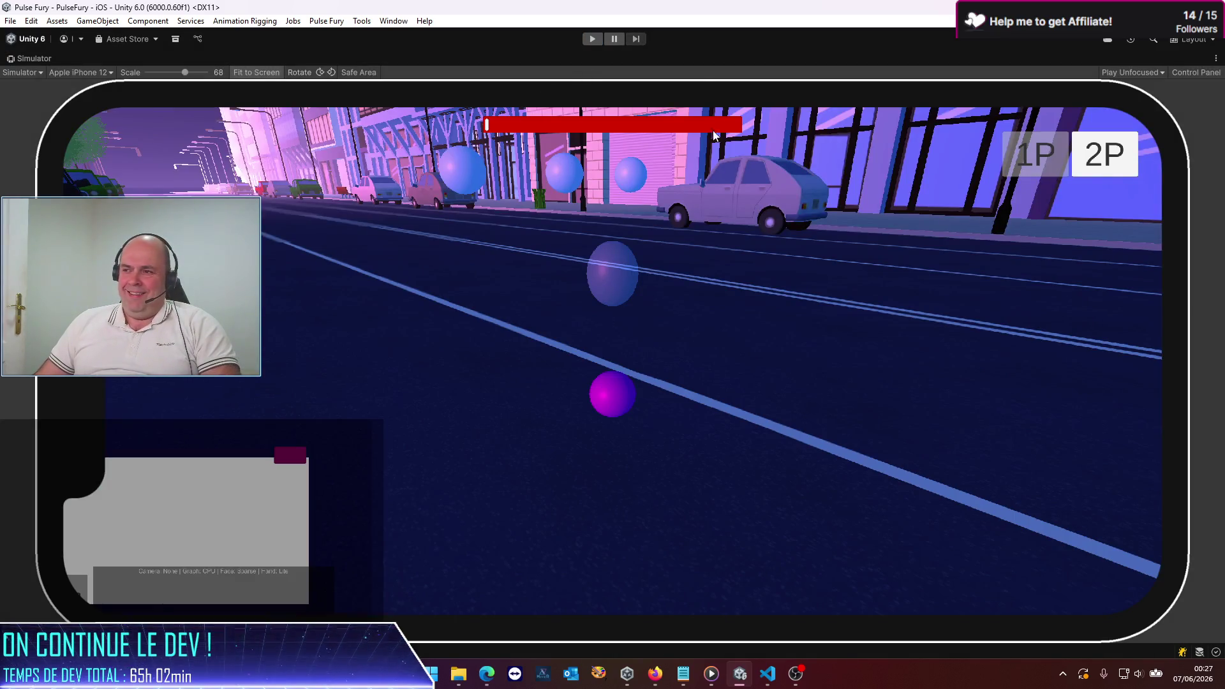
{"action": "left_click", "coordinate": [600, 39]}
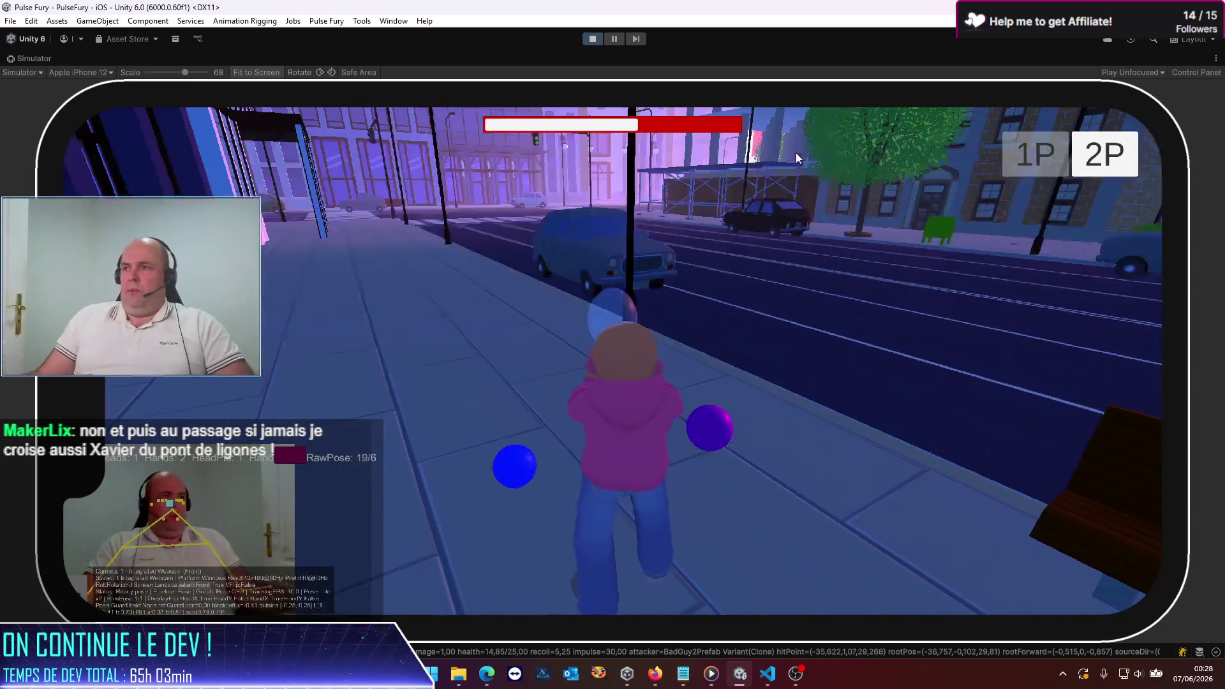
{"action": "left_click", "coordinate": [593, 40]}
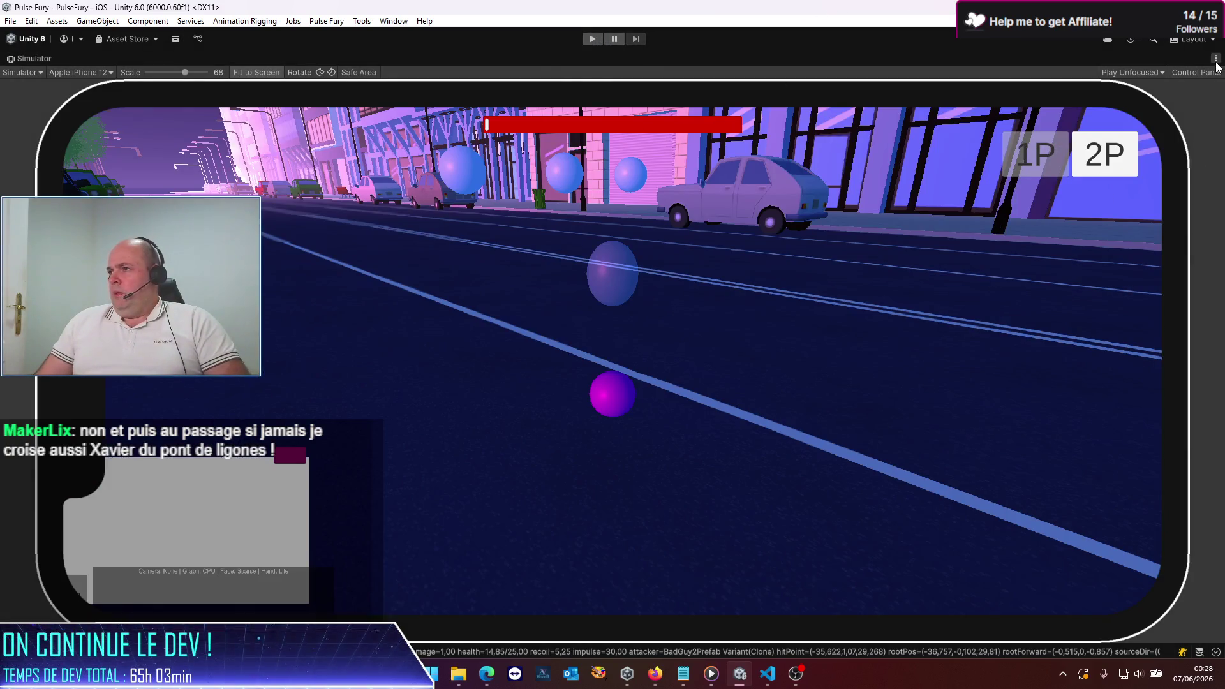
{"action": "left_click", "coordinate": [1216, 62]}
{"action": "left_click", "coordinate": [1136, 91]}
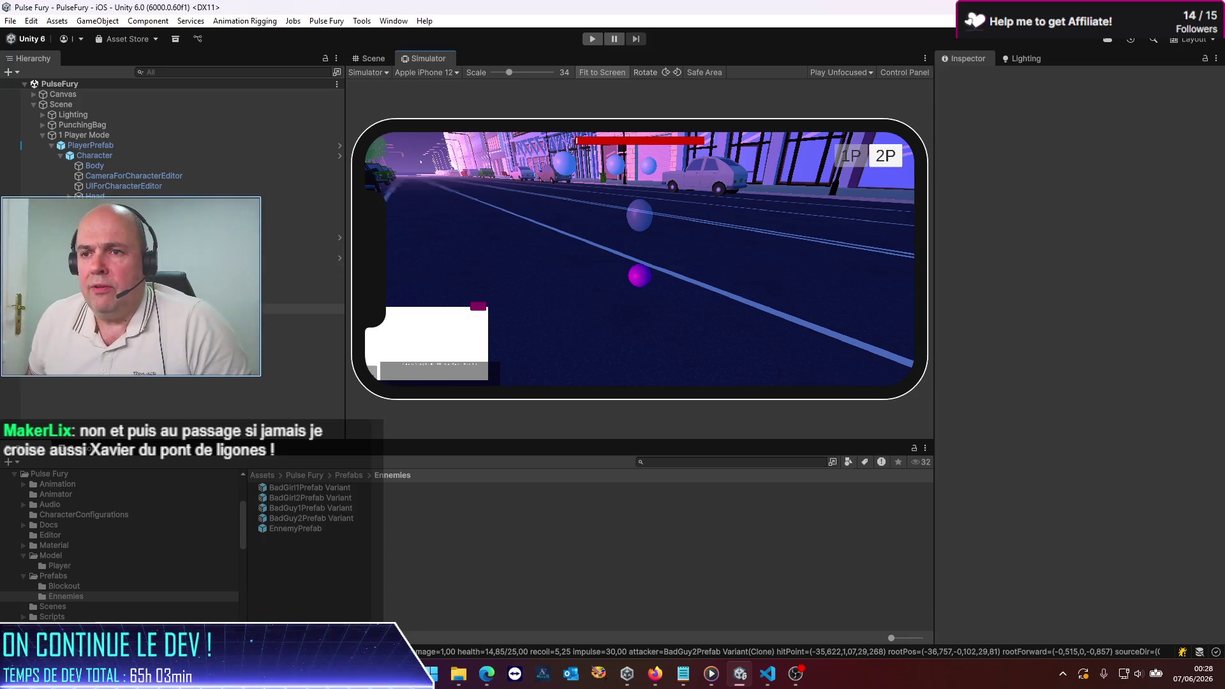
Step: In the Scene's Top view, set PlayerPrefab's Rotation Y to 0
{"action": "left_click", "coordinate": [382, 59]}
{"action": "left_click", "coordinate": [899, 102]}
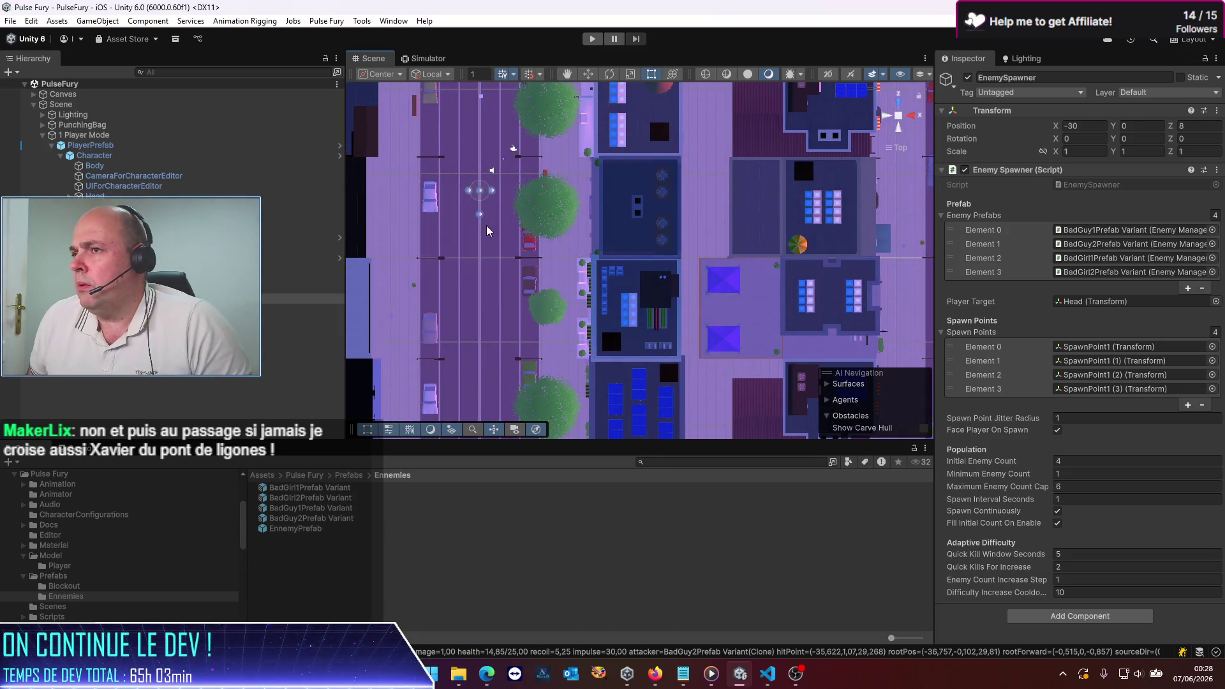
{"action": "left_click", "coordinate": [105, 146]}
{"action": "left_click", "coordinate": [1142, 171]}
{"action": "type", "text": "0"}
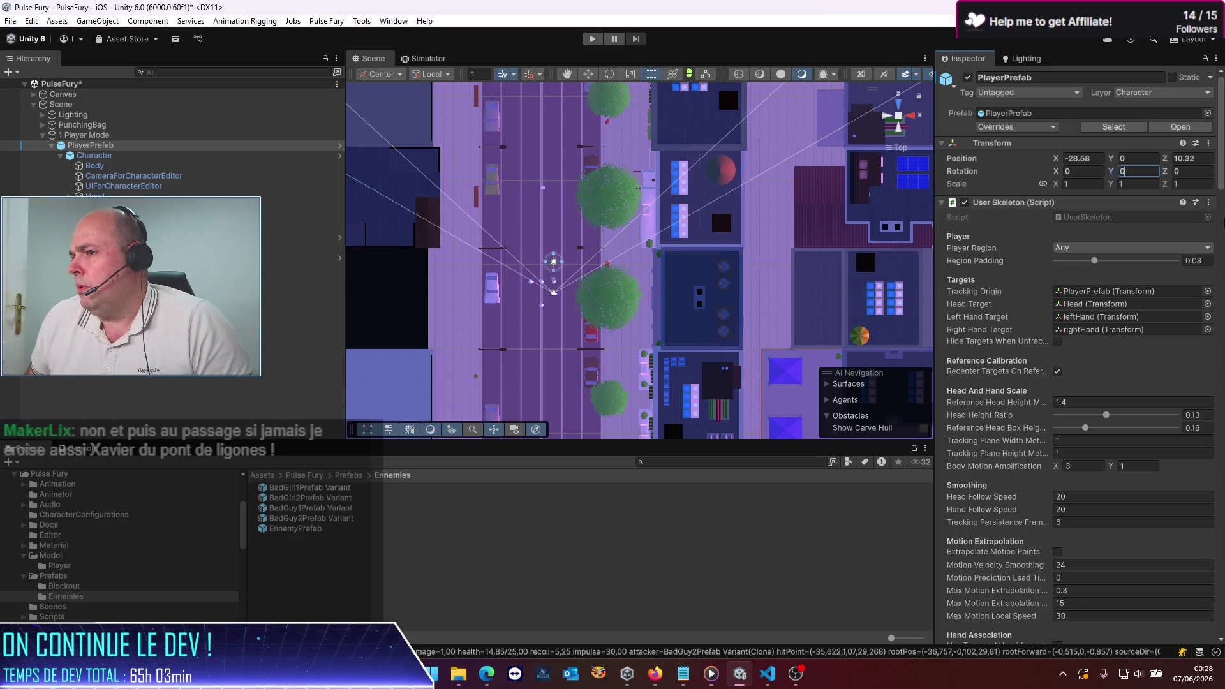
Step: Move PlayerPrefab down the street to about X -29.94, Z 4.33 and save the scene
{"action": "left_click", "coordinate": [120, 138]}
{"action": "left_click", "coordinate": [120, 146]}
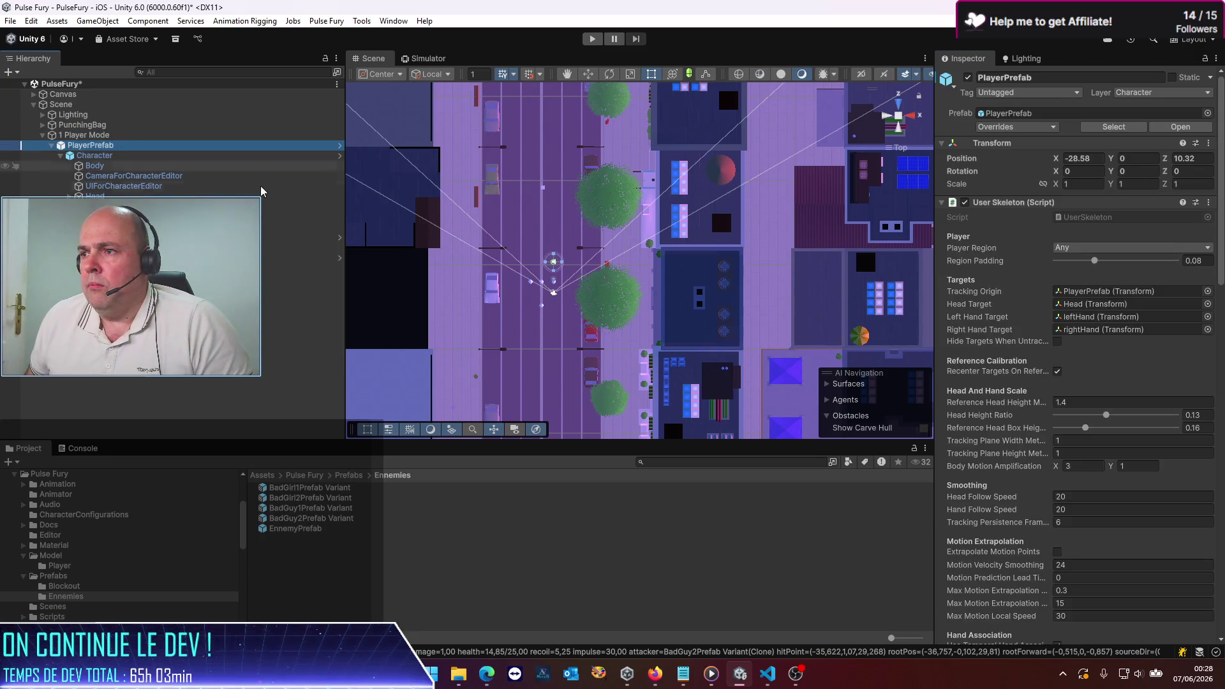
{"action": "left_click", "coordinate": [588, 74]}
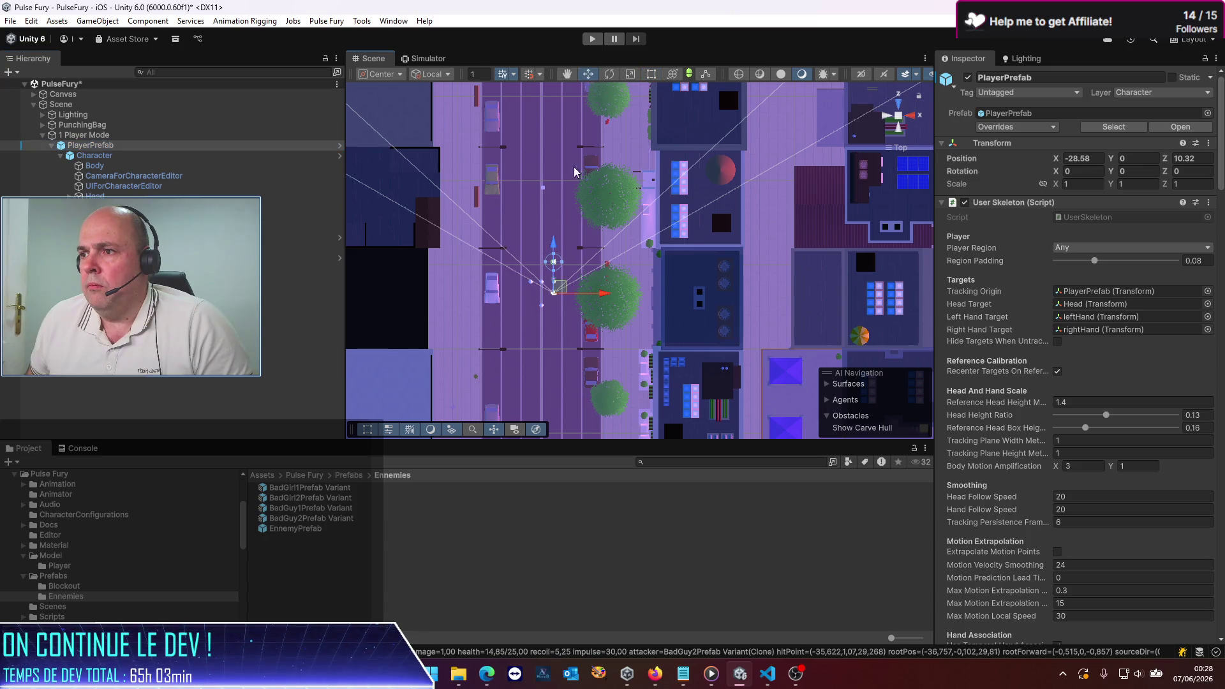
{"action": "mouse_move", "coordinate": [559, 287]}
{"action": "left_mouse_down"}
{"action": "mouse_move", "coordinate": [558, 246]}
{"action": "mouse_move", "coordinate": [550, 341]}
{"action": "left_mouse_up"}
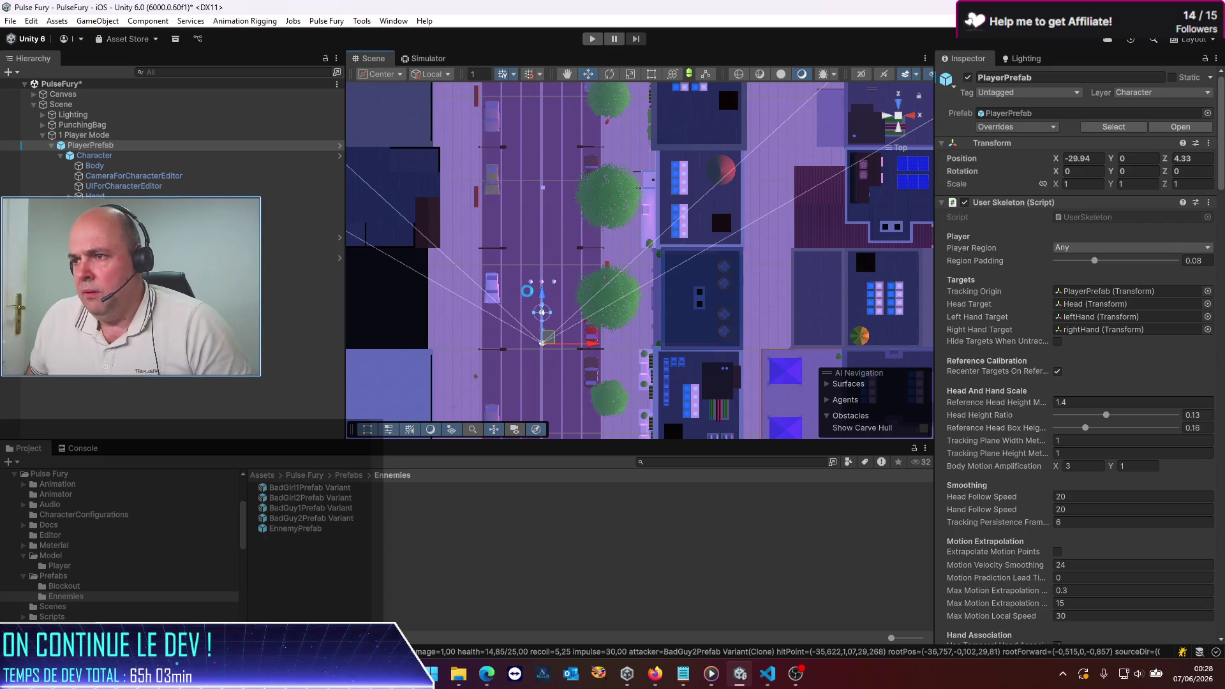
{"action": "key", "text": "ctrl+s"}
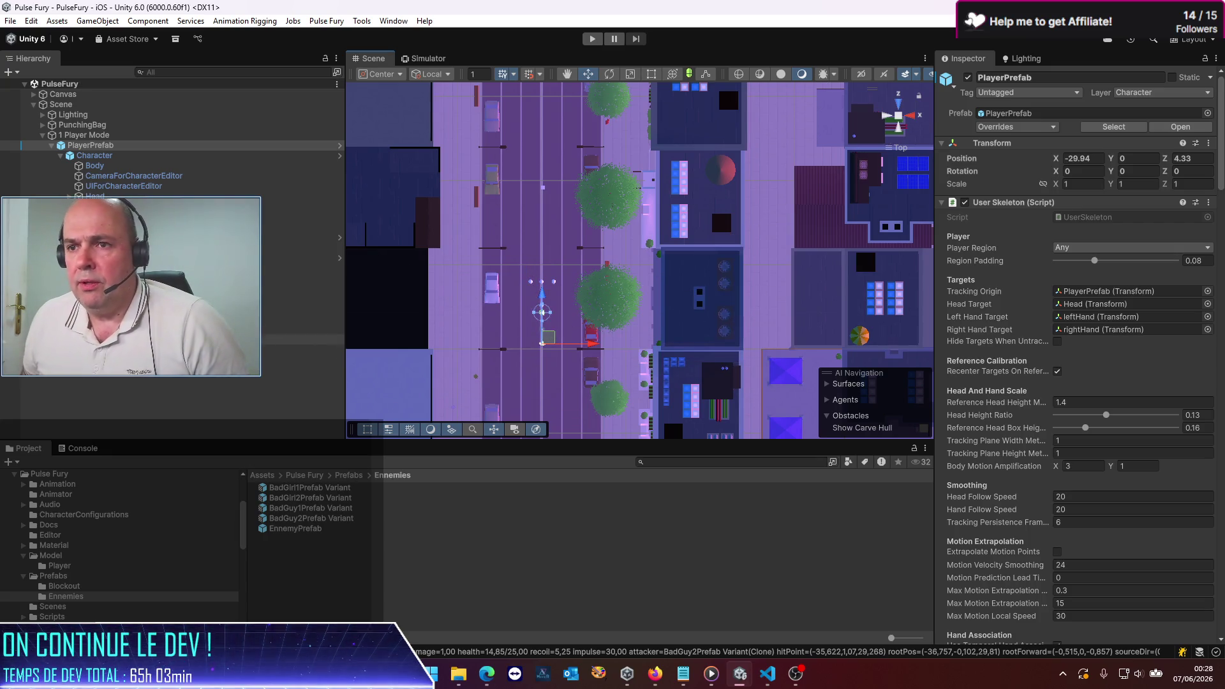
Step: Toggle three spawn points inactive and back active, then select the EnemySpawner
{"action": "left_click", "coordinate": [128, 319]}
{"action": "left_click", "coordinate": [128, 339], "text": "shift"}
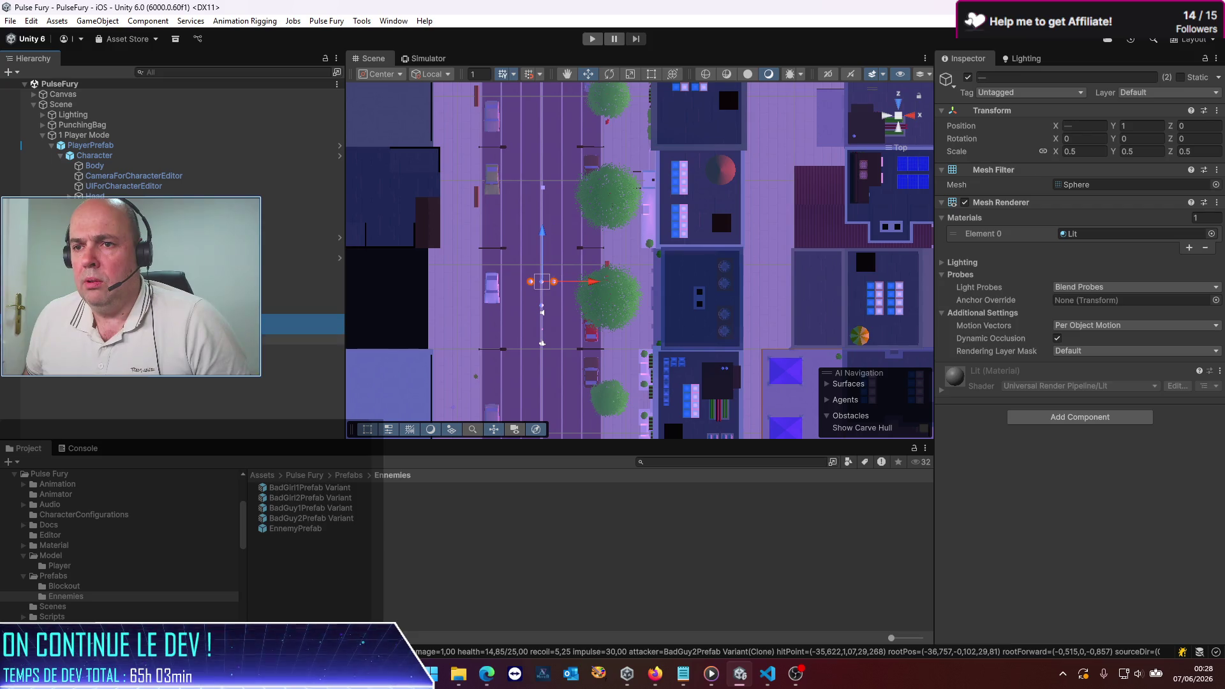
{"action": "left_click", "coordinate": [968, 77]}
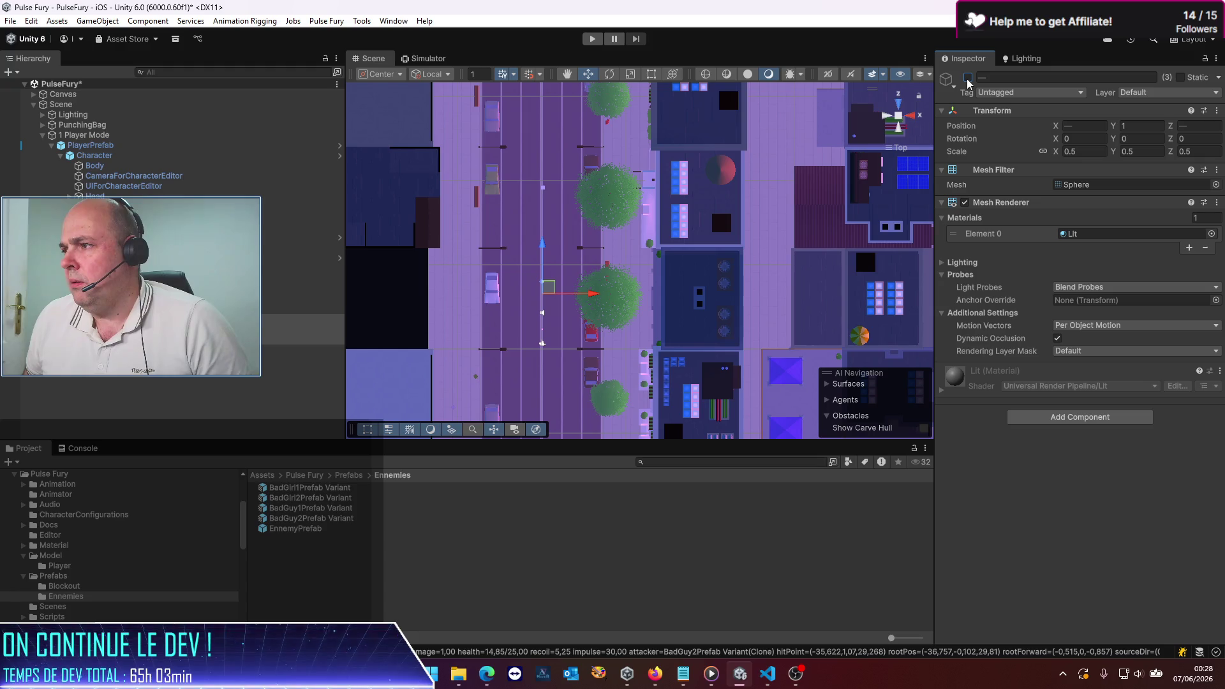
{"action": "left_click", "coordinate": [968, 77]}
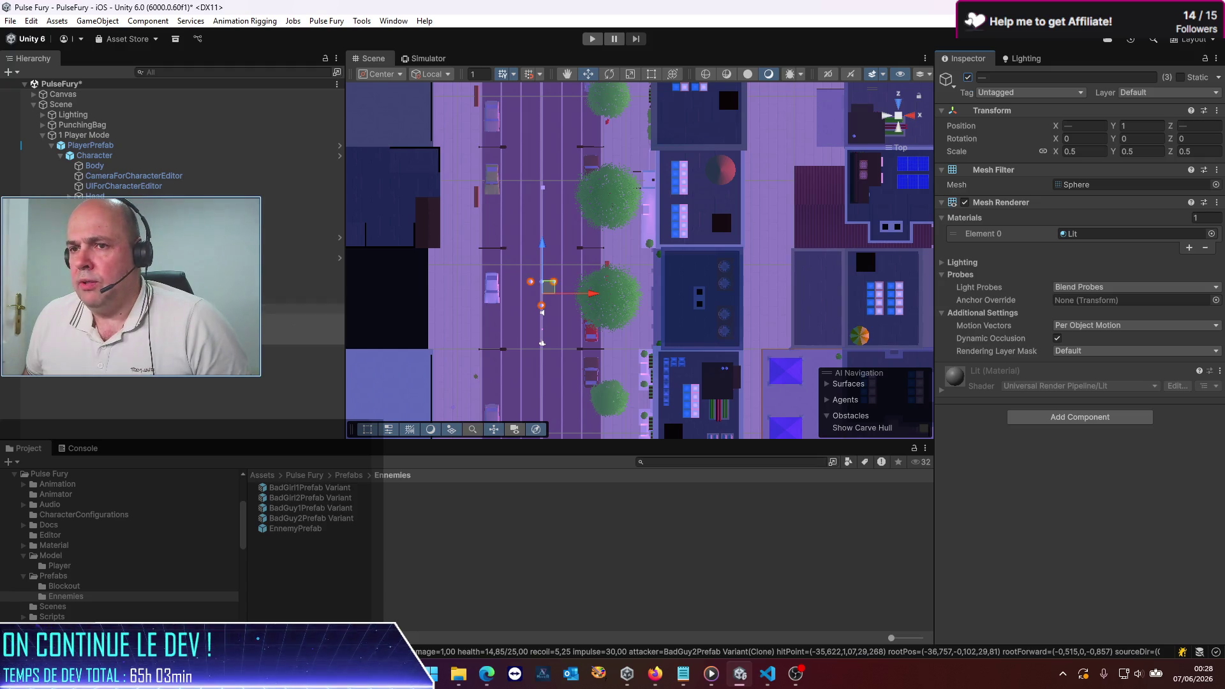
{"action": "left_click", "coordinate": [127, 299]}
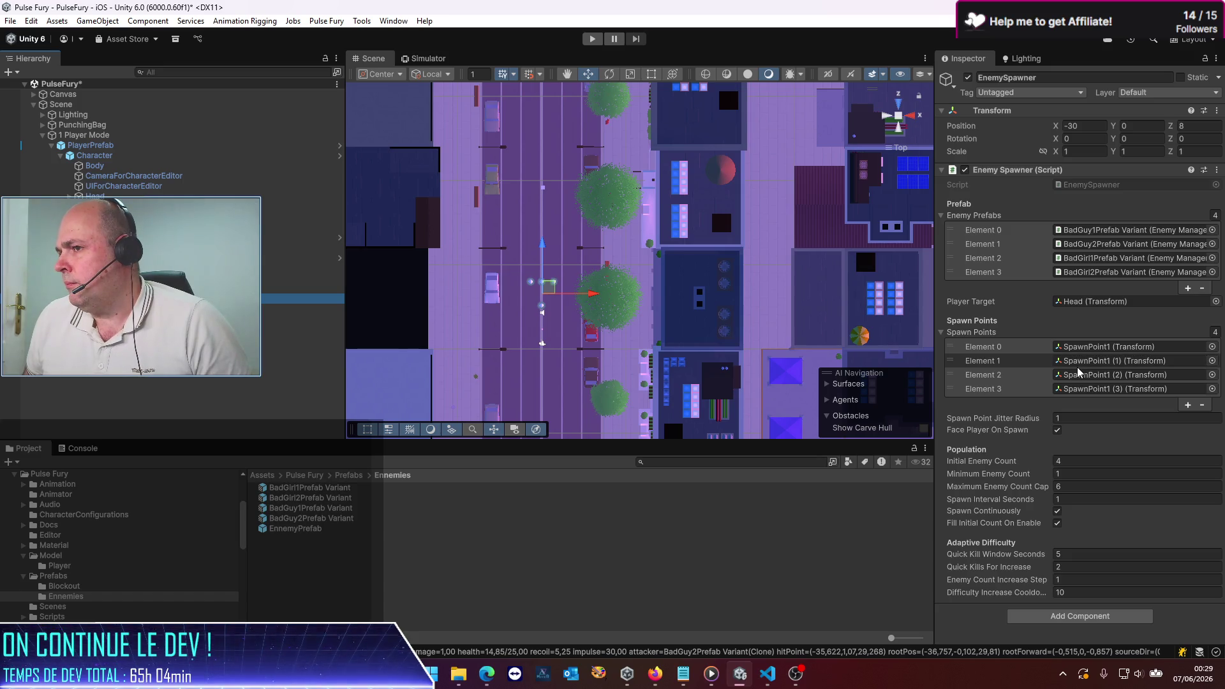
Step: Select three of the SpawnPoint1 objects together in the Hierarchy
{"action": "left_click", "coordinate": [1078, 372]}
{"action": "double_click", "coordinate": [1078, 372]}
{"action": "left_click_drag", "start_coordinate": [563, 270], "coordinate": [509, 352]}
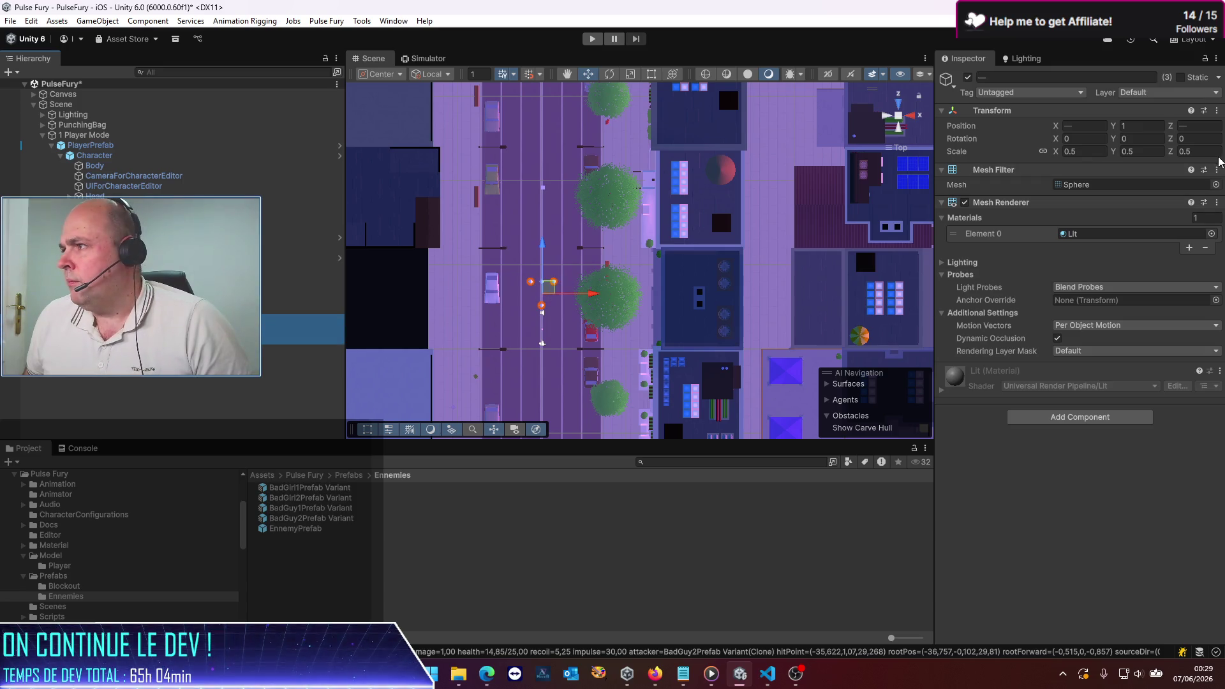
{"action": "left_click", "coordinate": [127, 319]}
{"action": "left_click", "coordinate": [554, 282]}
{"action": "left_click", "coordinate": [127, 339]}
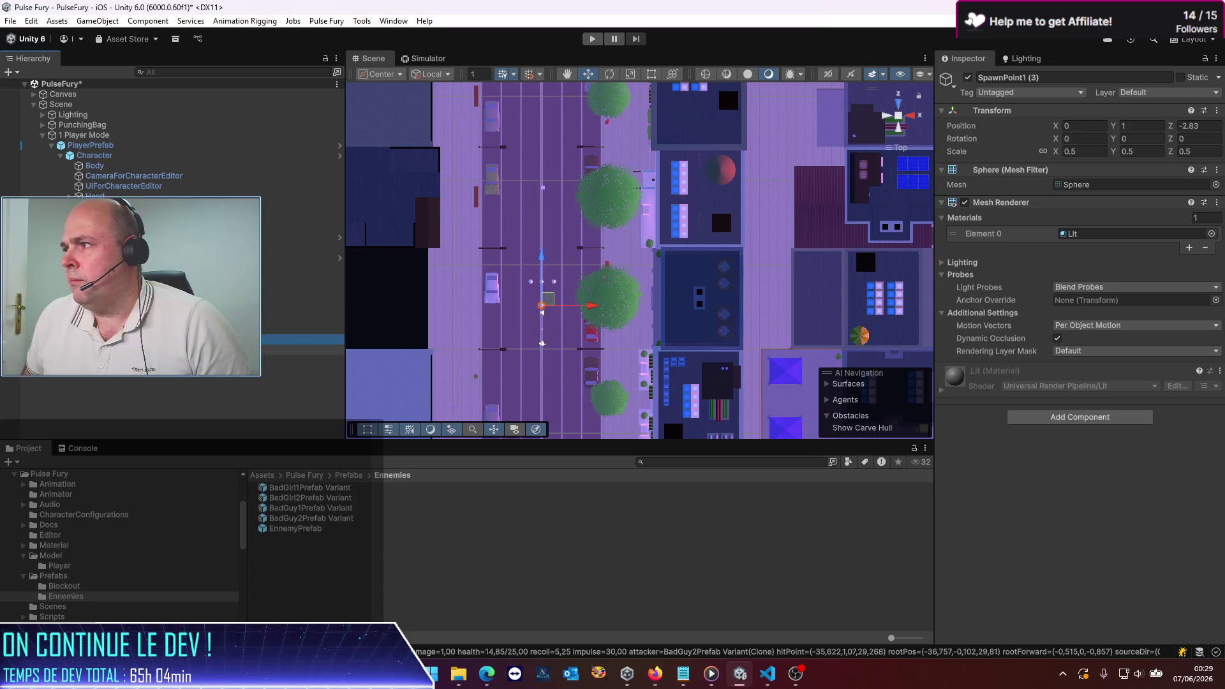
{"action": "key", "text": "Up"}
{"action": "key", "text": "Up"}
{"action": "key", "text": "Up"}
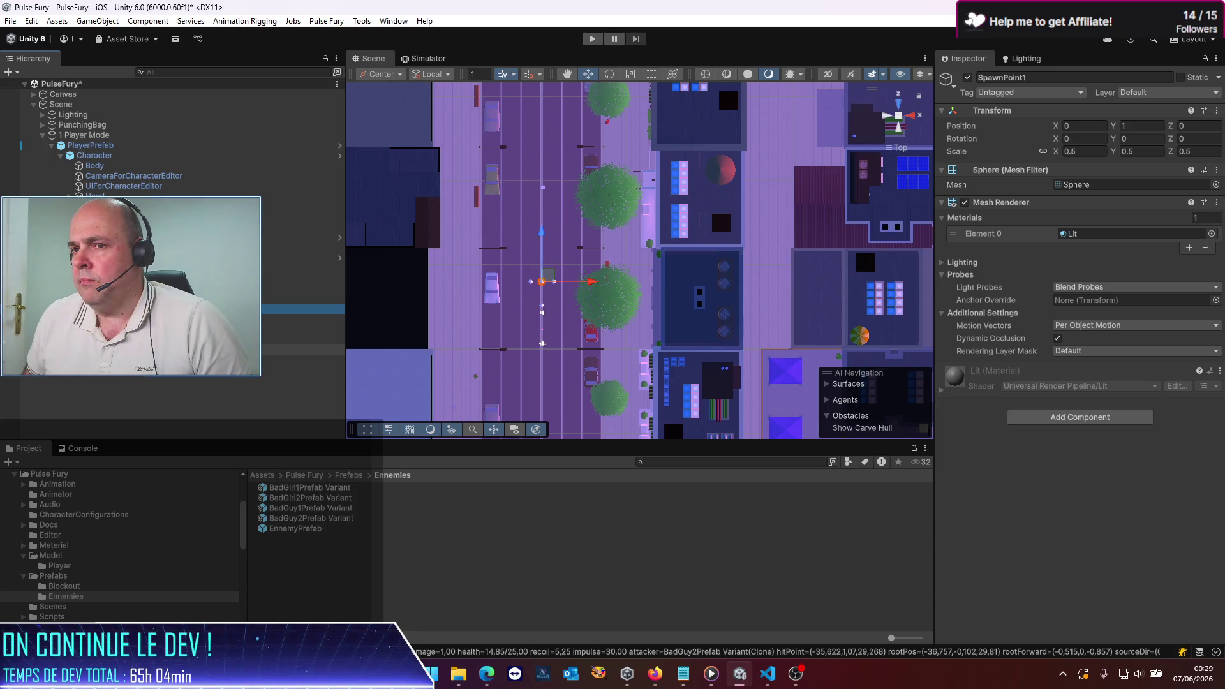
{"action": "key", "text": "shift+Down"}
{"action": "key", "text": "shift+Down"}
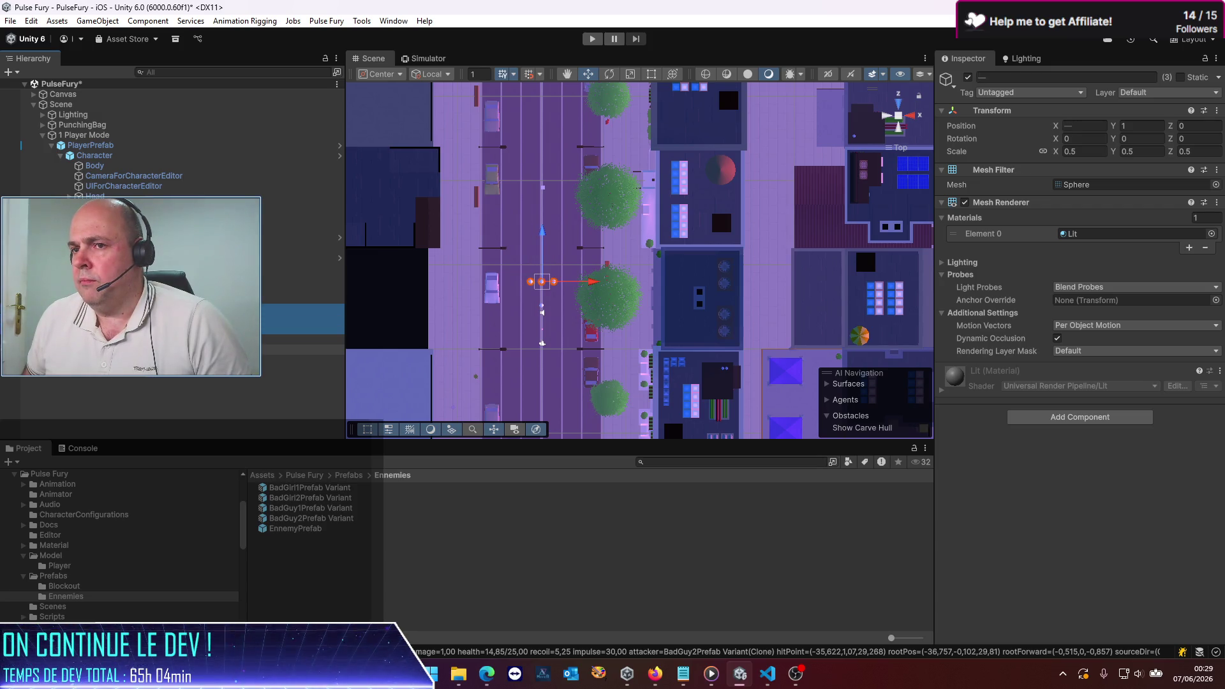
Step: Set the selected spawn points' Position Z to 2000 and start Play mode
{"action": "left_click", "coordinate": [1199, 128]}
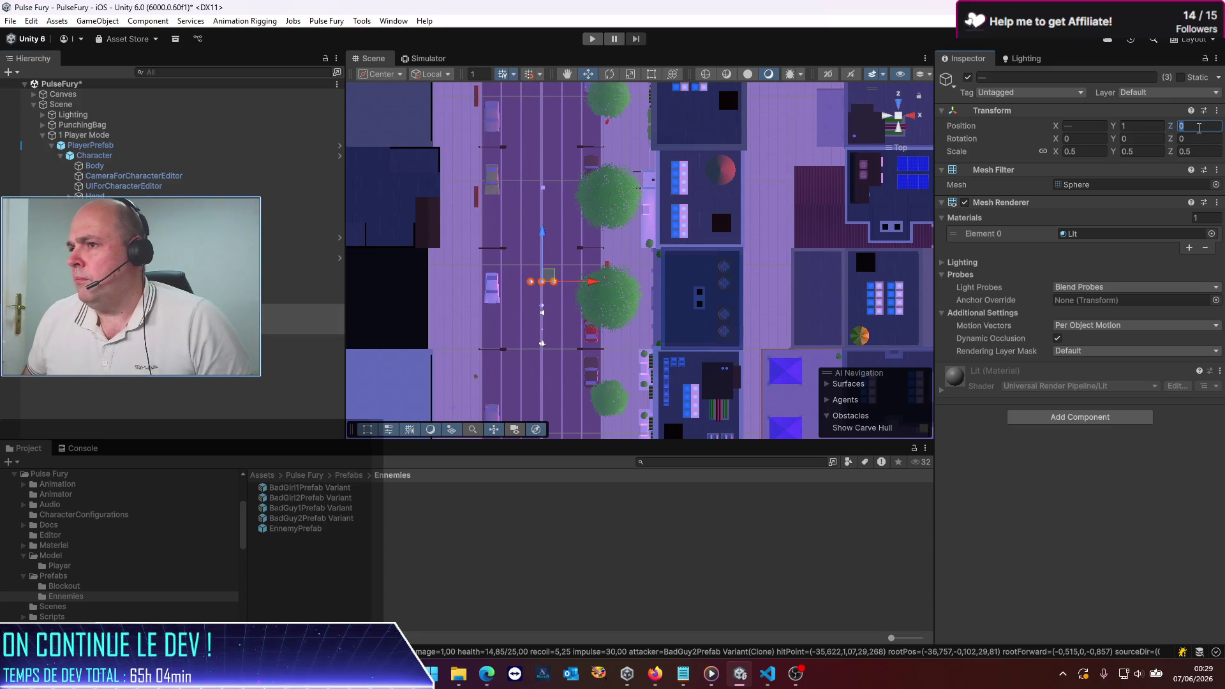
{"action": "type", "text": "2000"}
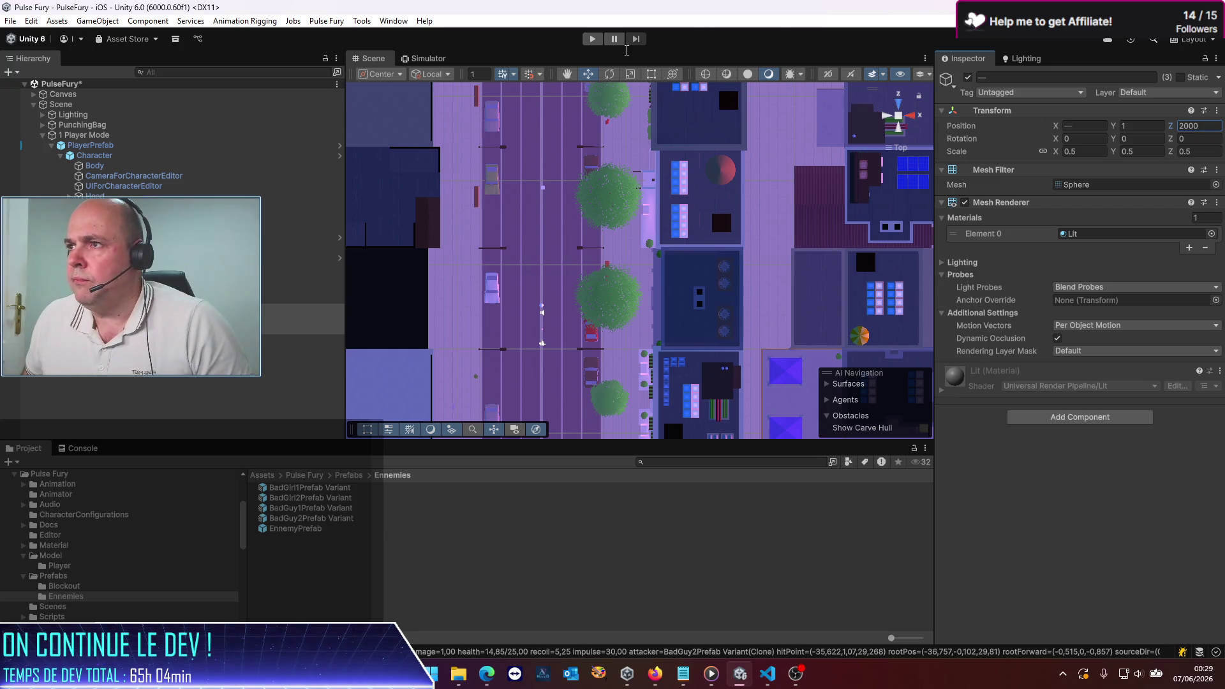
{"action": "left_click", "coordinate": [592, 39]}
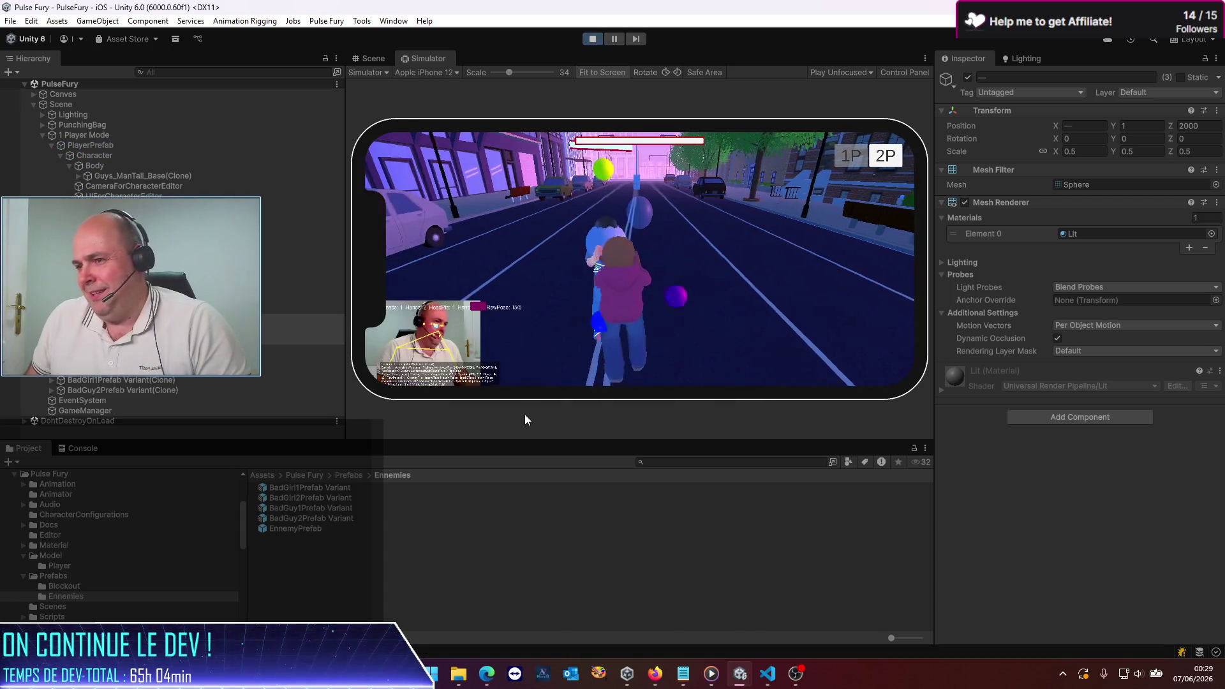
Step: Enlarge the game view by resizing the Project and Inspector panels, play-test, then stop
{"action": "mouse_move", "coordinate": [529, 439]}
{"action": "left_mouse_down"}
{"action": "mouse_move", "coordinate": [383, 489]}
{"action": "mouse_move", "coordinate": [186, 470]}
{"action": "left_mouse_up"}
{"action": "left_click_drag", "start_coordinate": [936, 415], "coordinate": [1042, 408]}
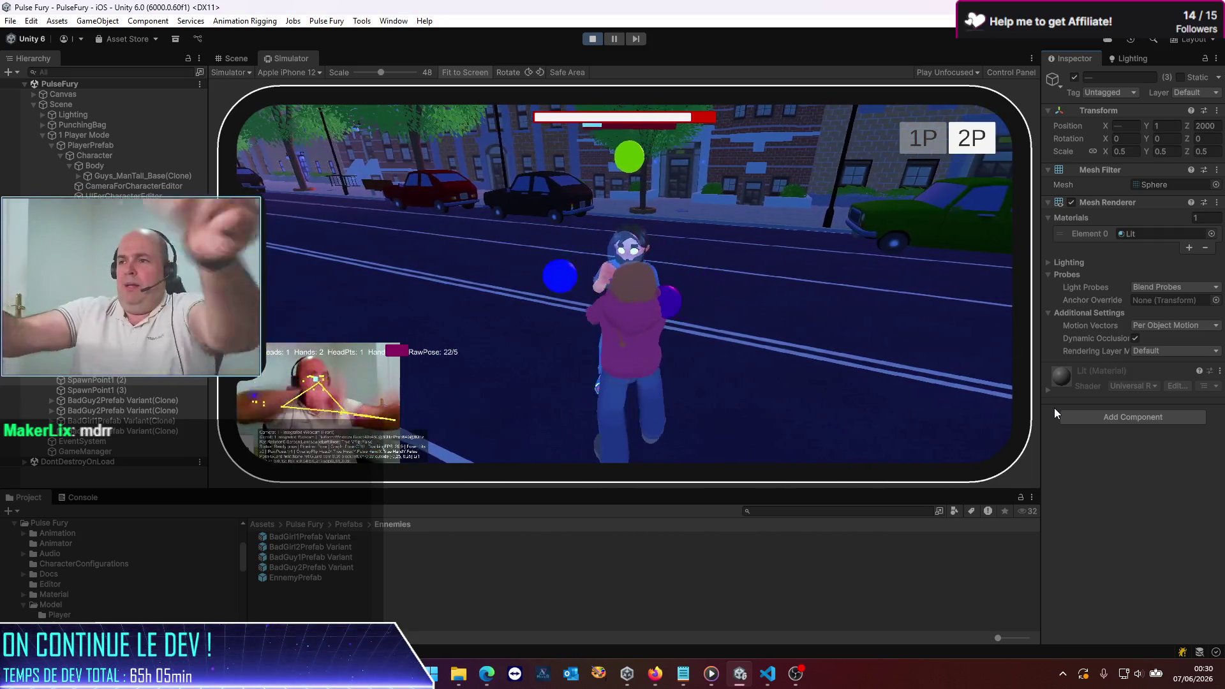
{"action": "left_click", "coordinate": [589, 39]}
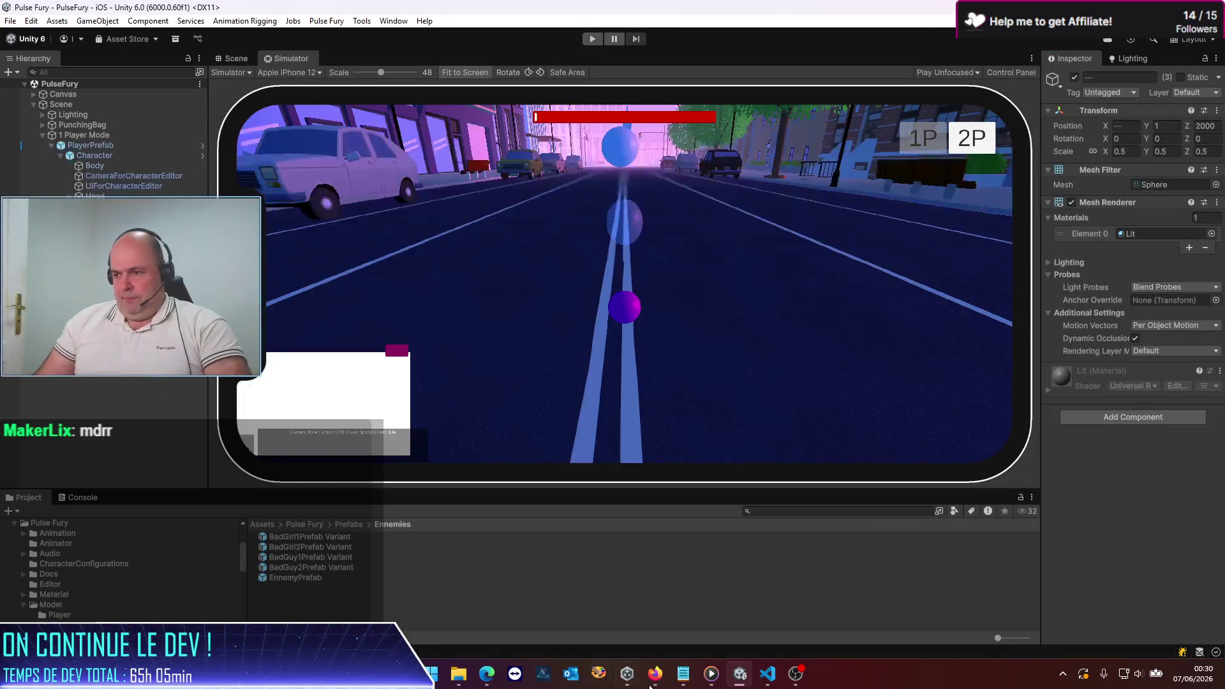
{"action": "left_click", "coordinate": [767, 673]}
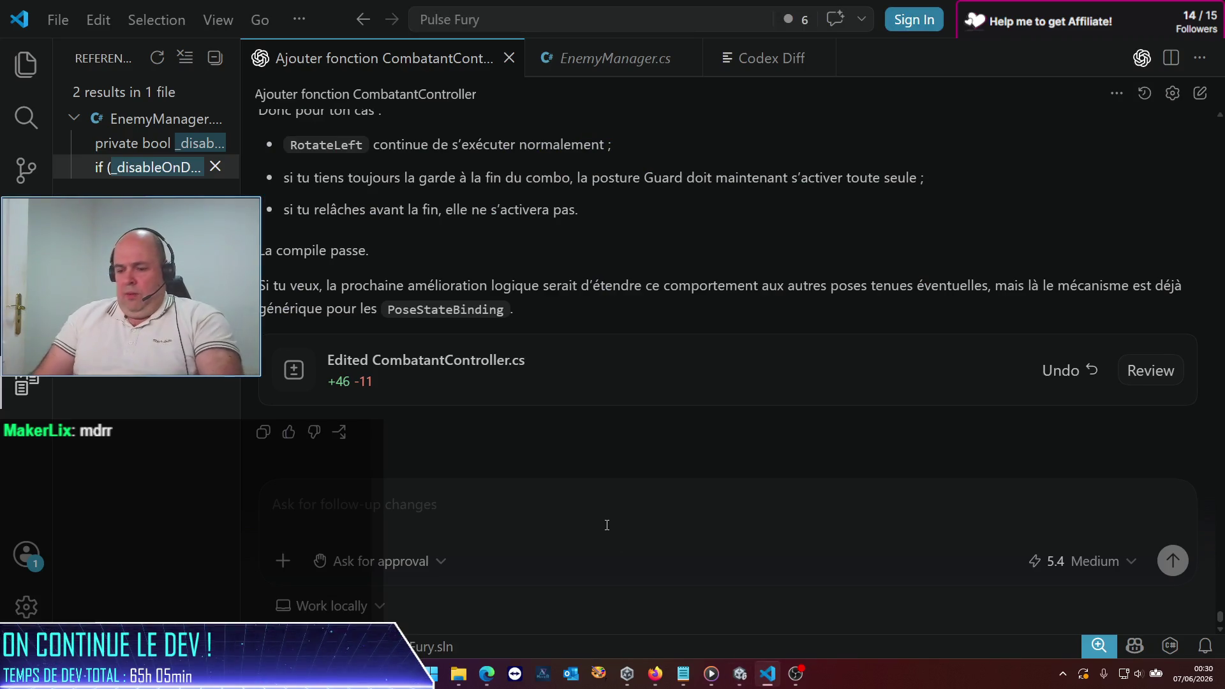
Step: Send Codex a French follow-up: neither player nor enemy can be hit, maybe the hitstun test
{"action": "type", "text": "ok ça marche "}
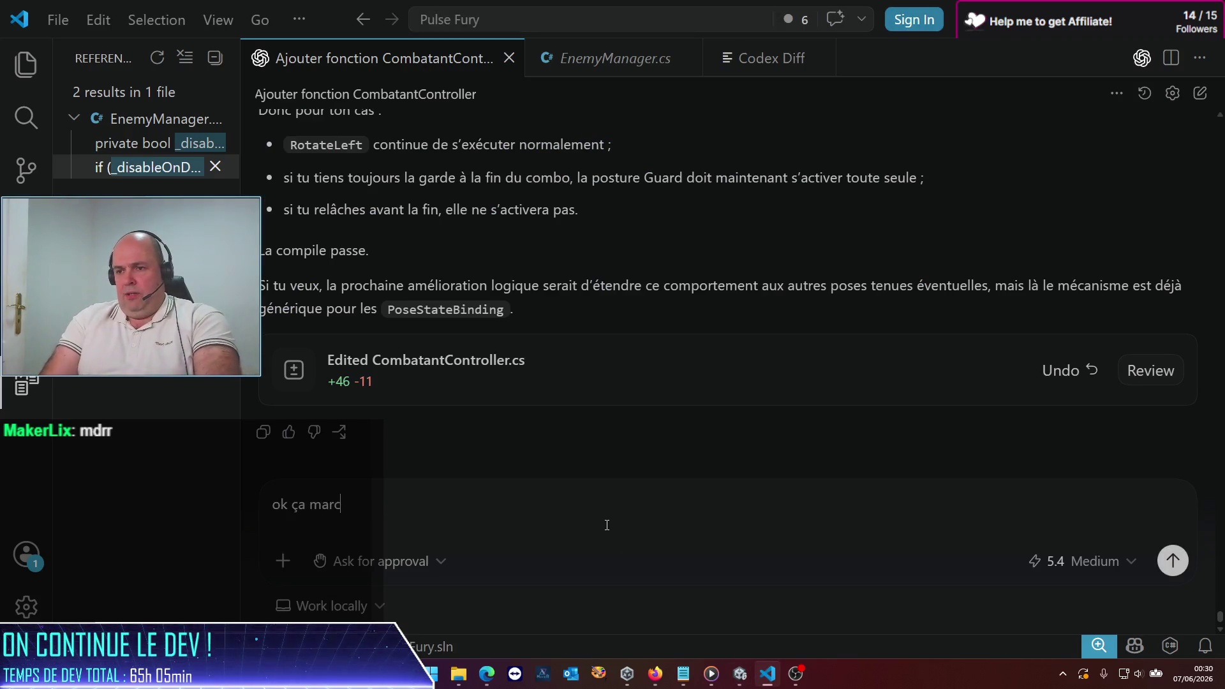
{"action": "type", "text": "!"}
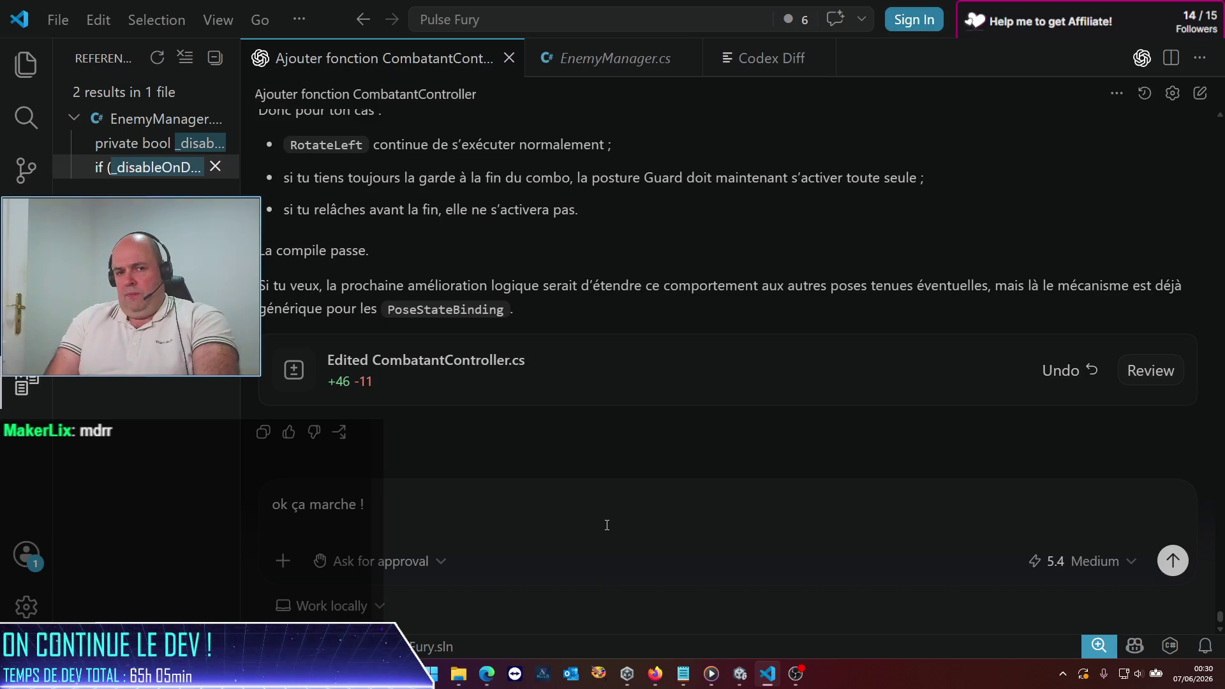
{"action": "type", "text": " autre point : "}
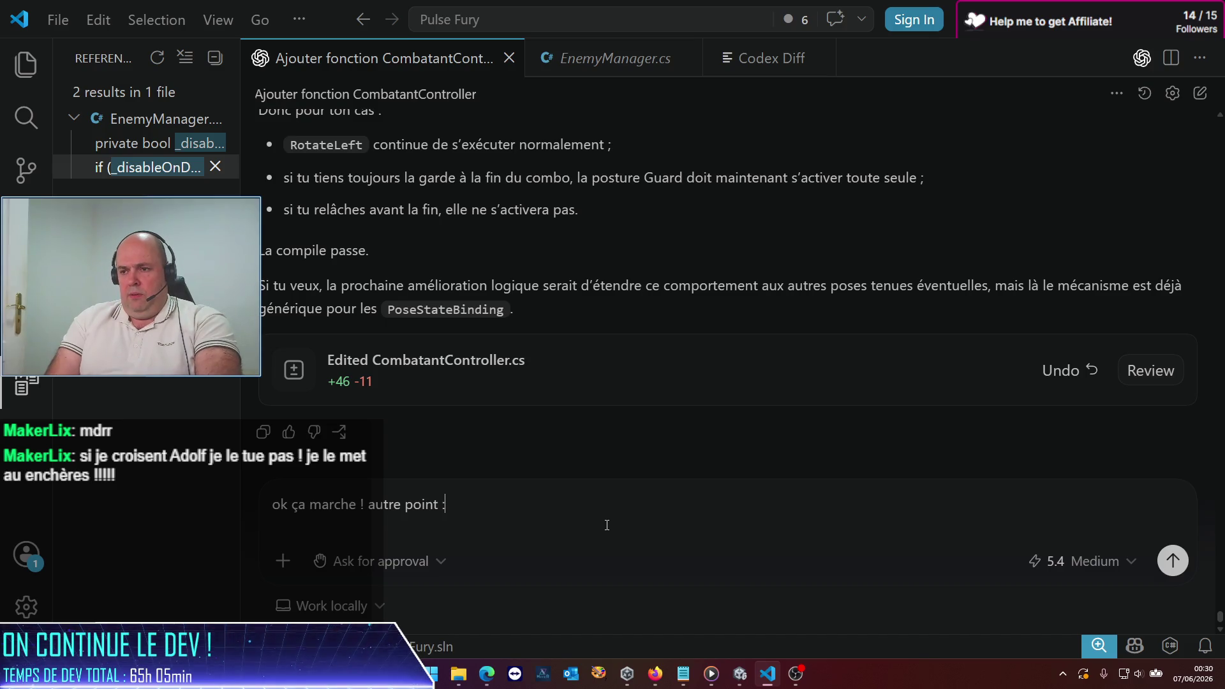
{"action": "type", "text": "que ce soit joueur ou ennemi, il s"}
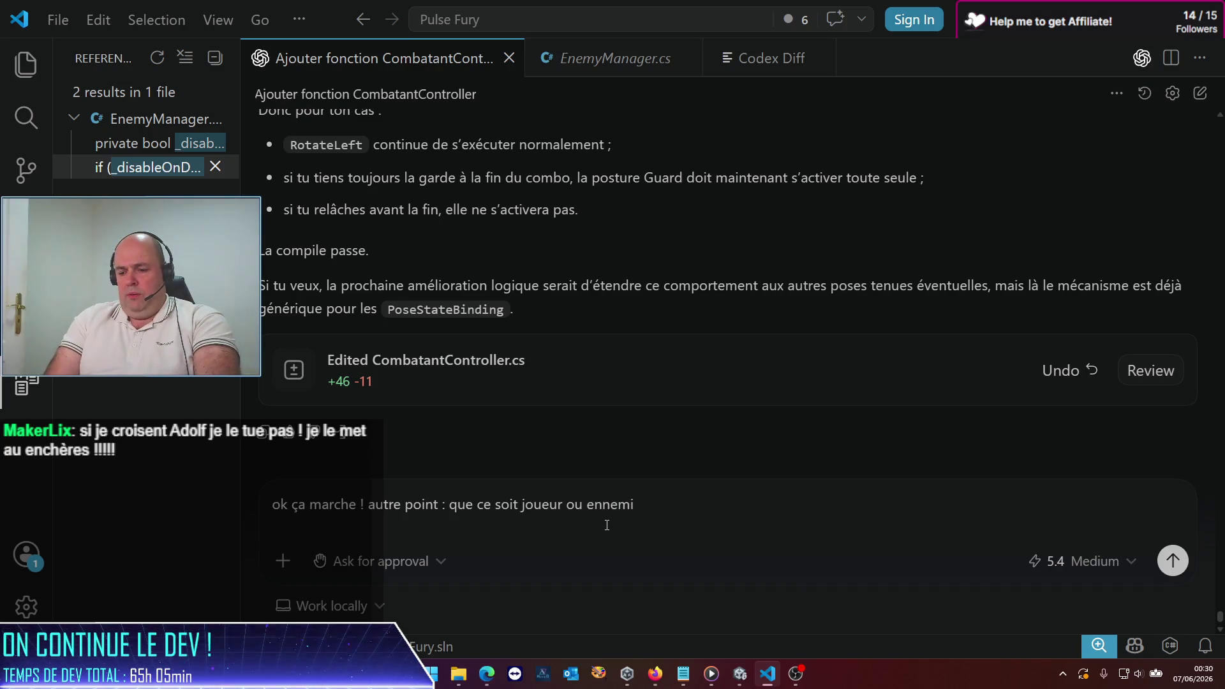
{"action": "type", "text": "embl"}
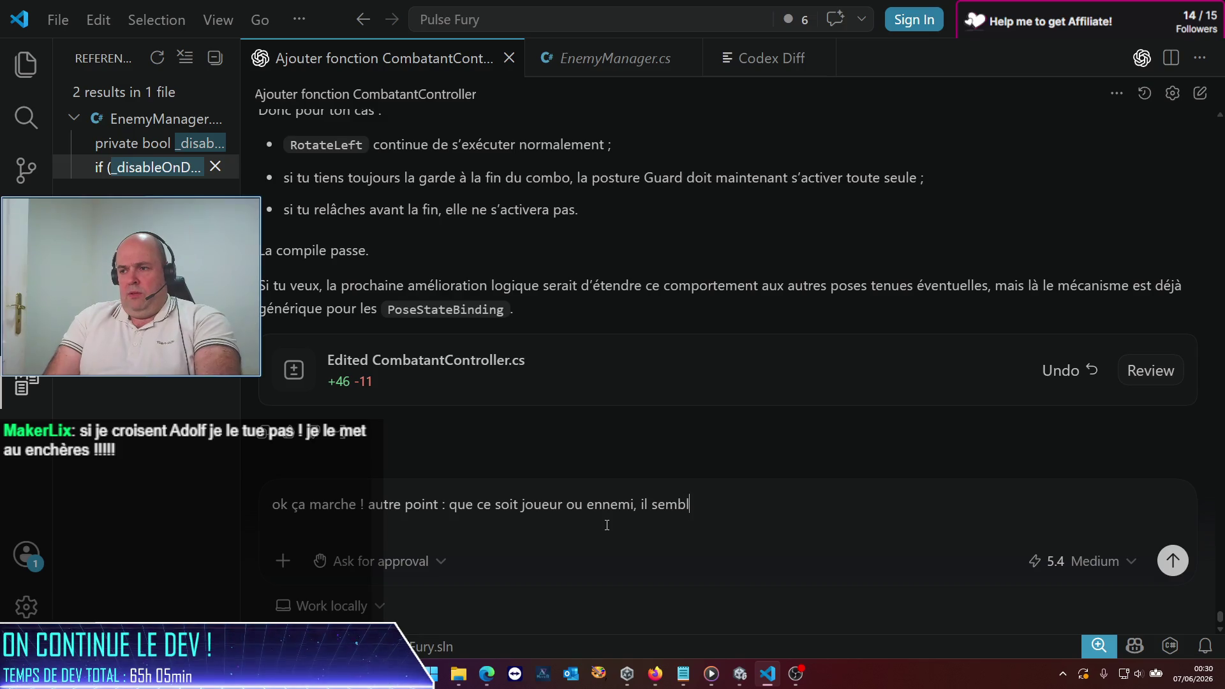
{"action": "type", "text": "e impossib"}
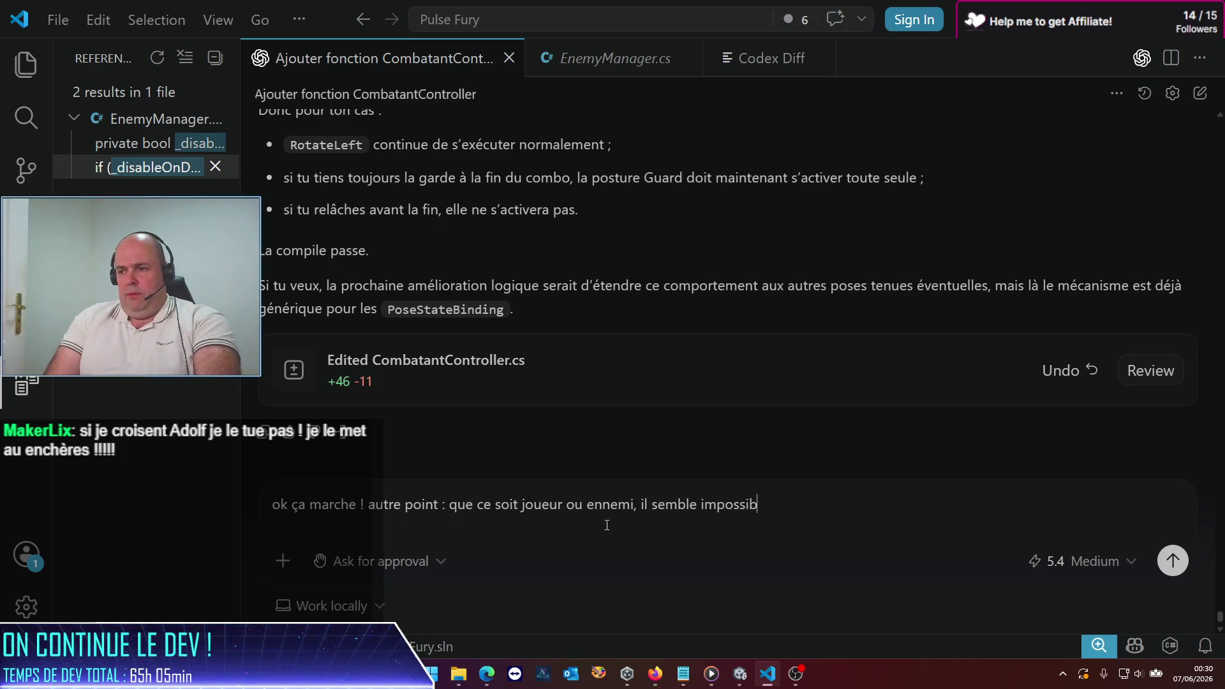
{"action": "type", "text": "le de frapper un enne"}
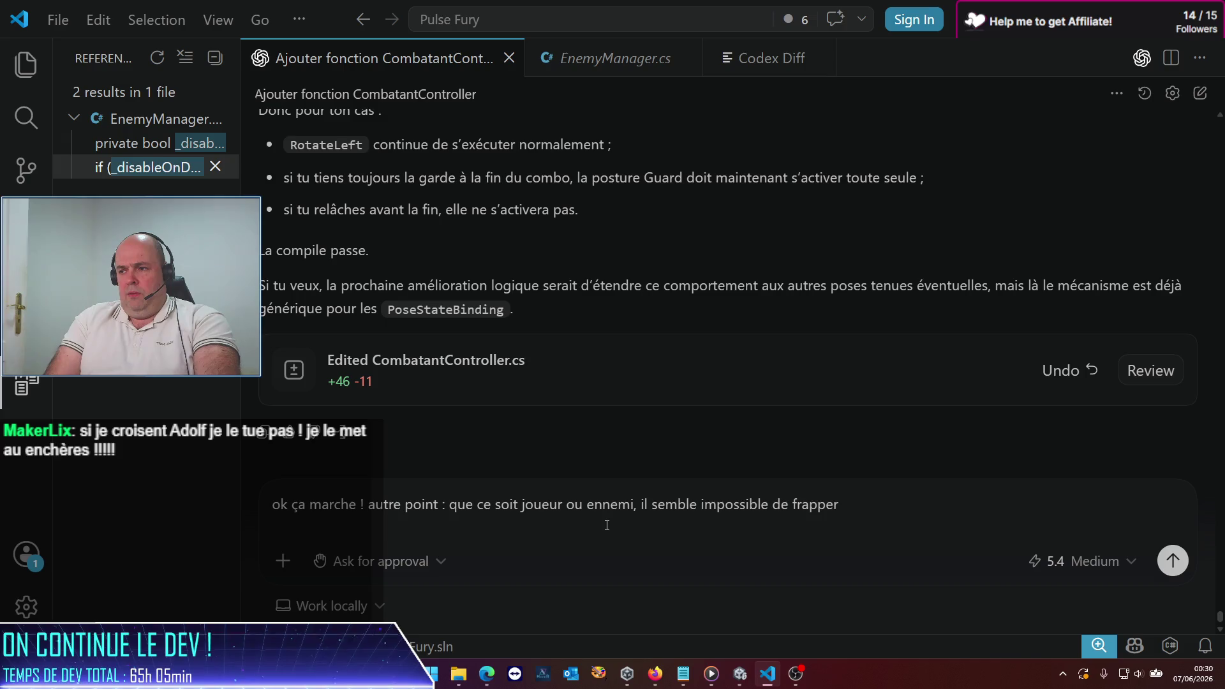
{"action": "key", "text": "BackSpace"}
{"action": "key", "text": "BackSpace"}
{"action": "key", "text": "BackSpace"}
{"action": "type", "text": "les"}
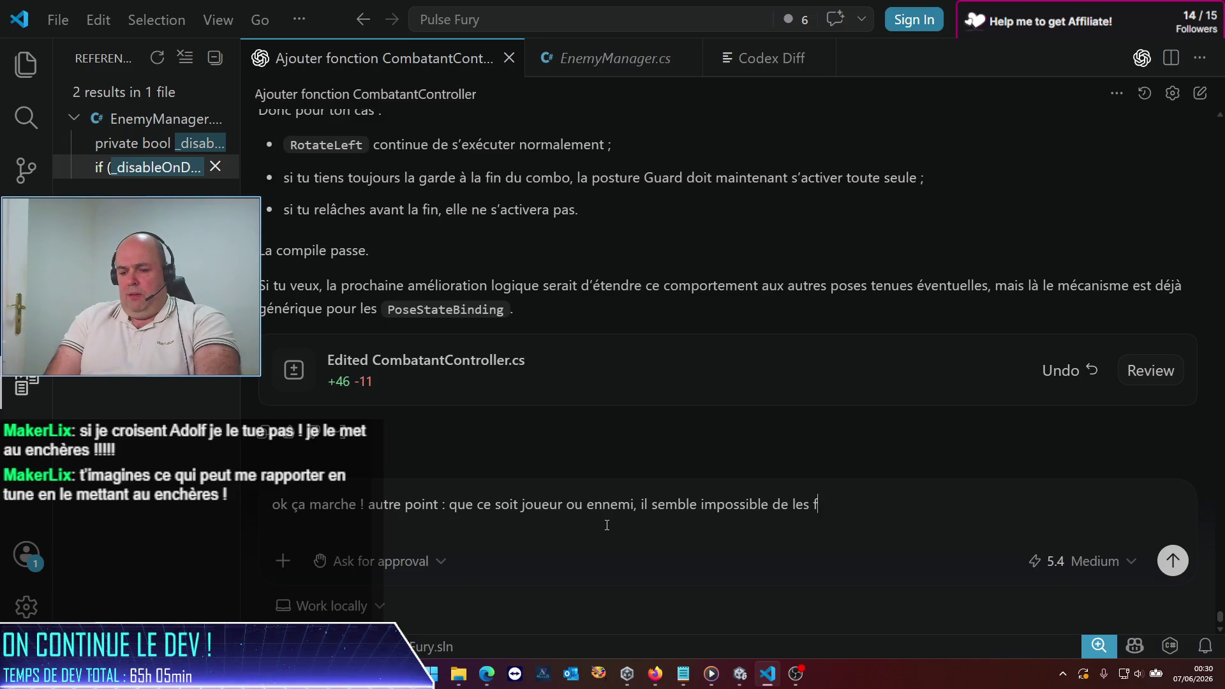
{"action": "type", "text": "rapper"}
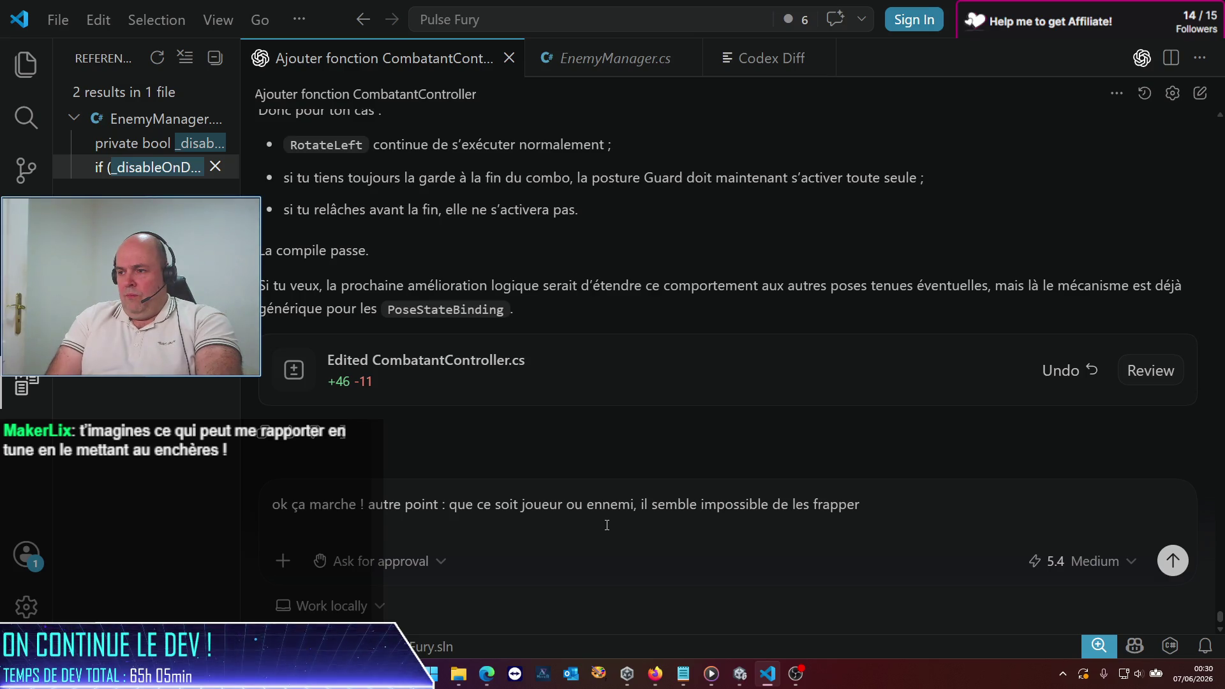
{"action": "type", "text": " ! Peu"}
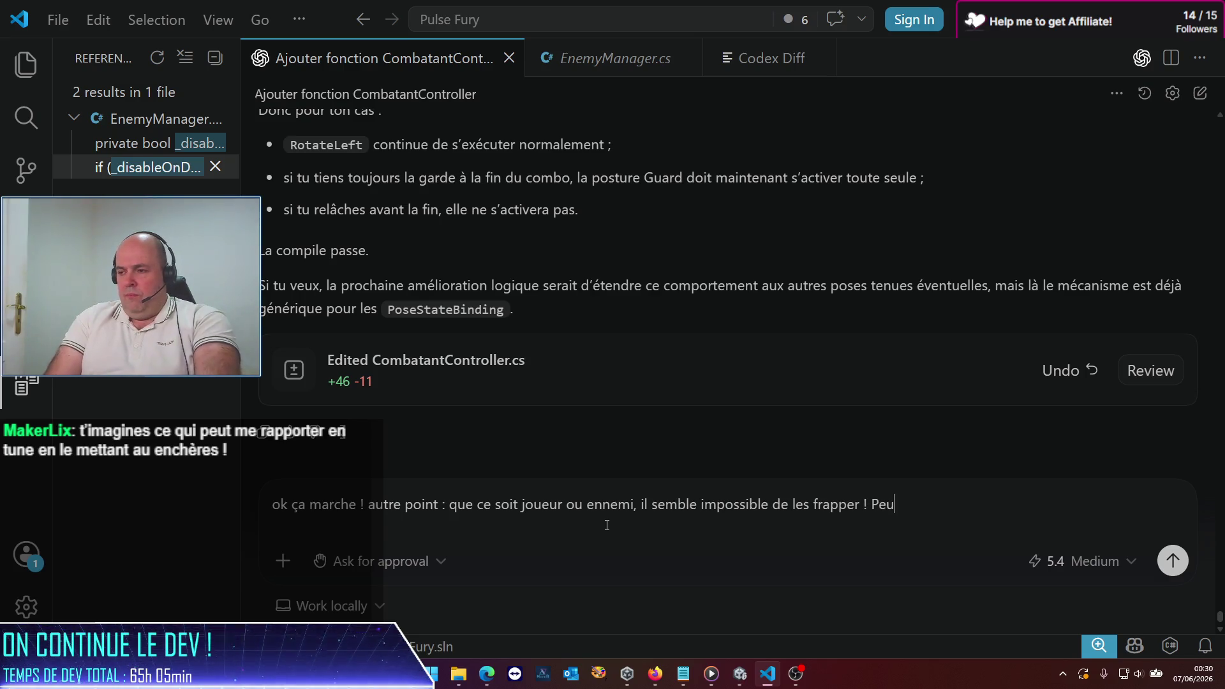
{"action": "type", "text": "t-être"}
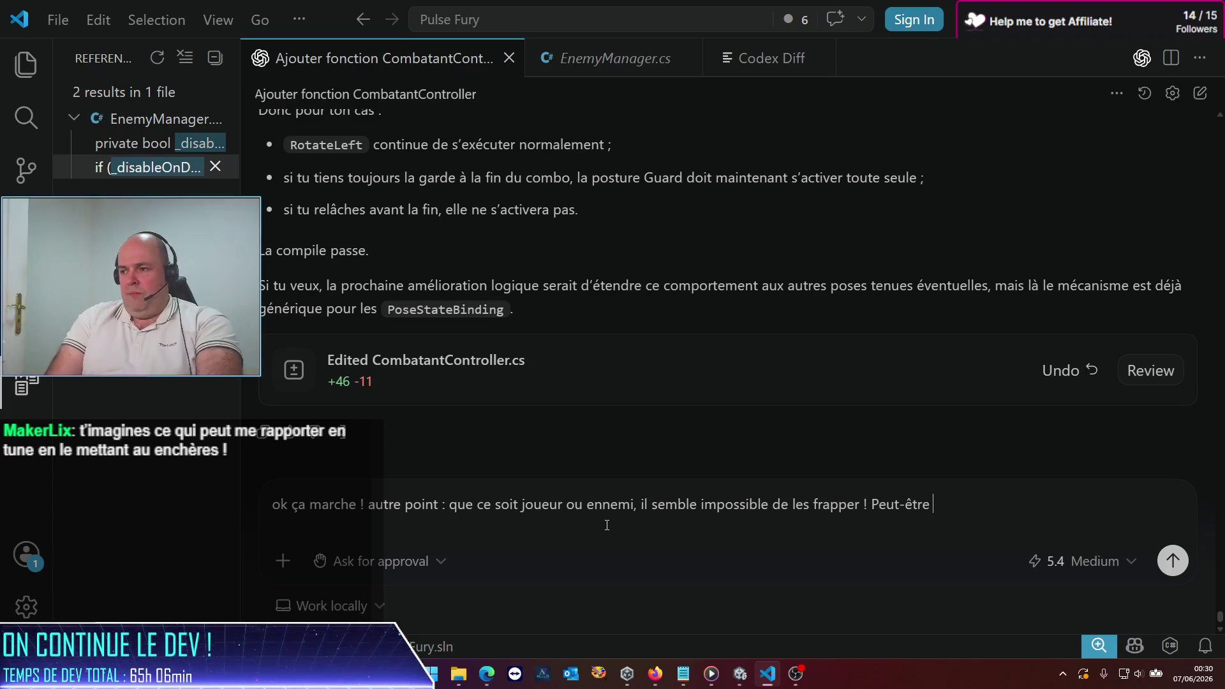
{"action": "type", "text": " que le test du hit"}
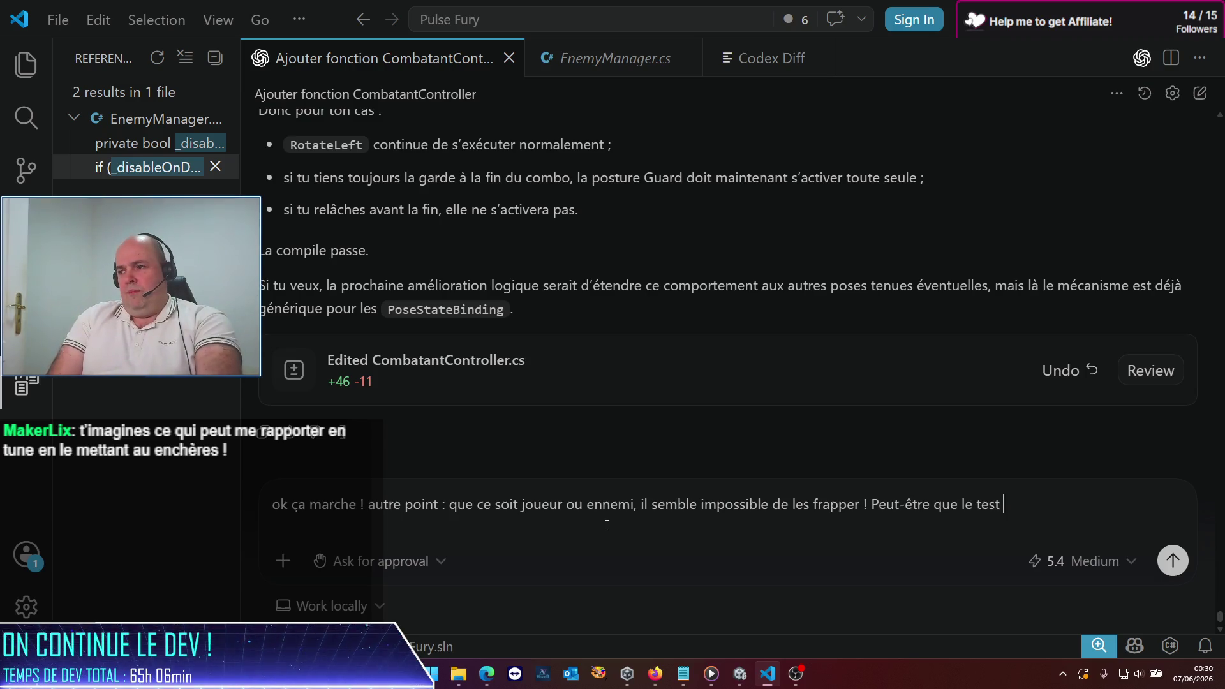
{"action": "type", "text": "stun a été trop viol"}
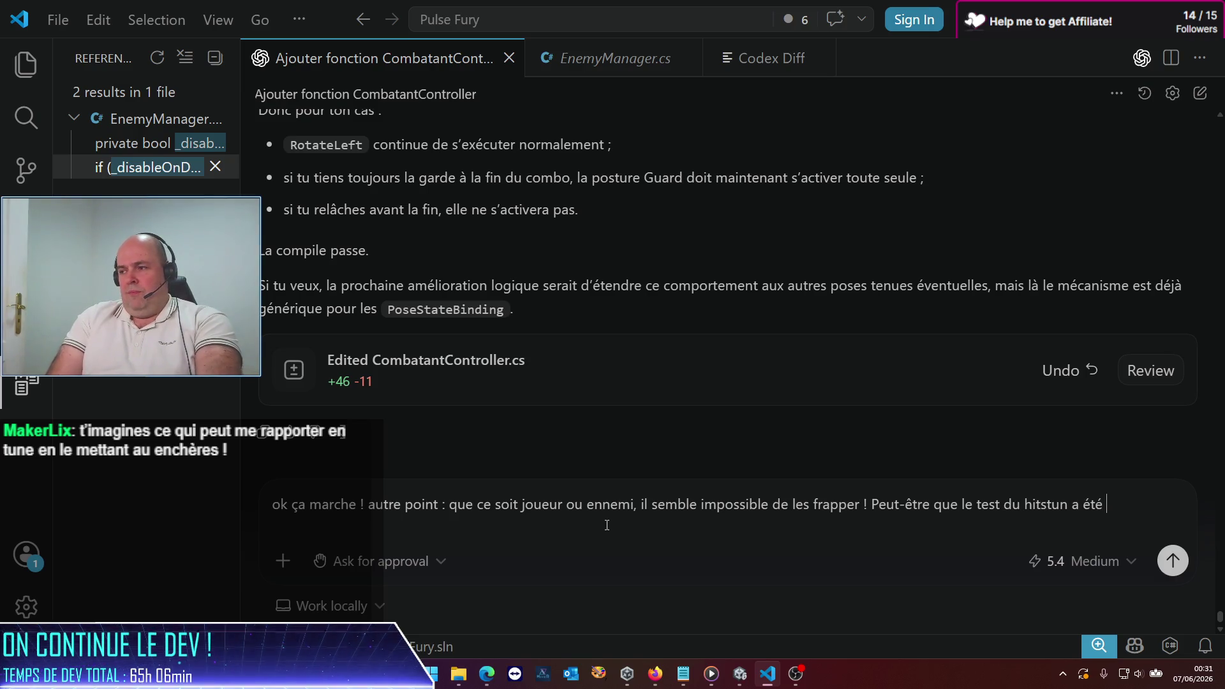
{"action": "type", "text": "ent"}
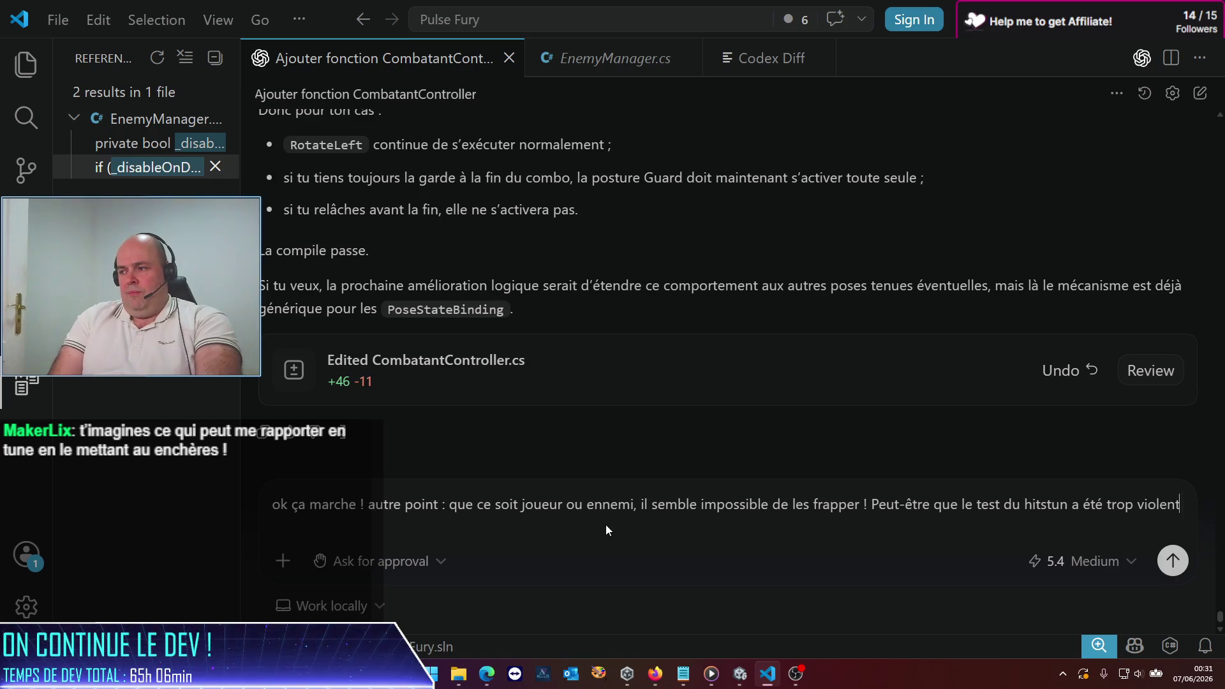
{"action": "key", "text": "Return"}
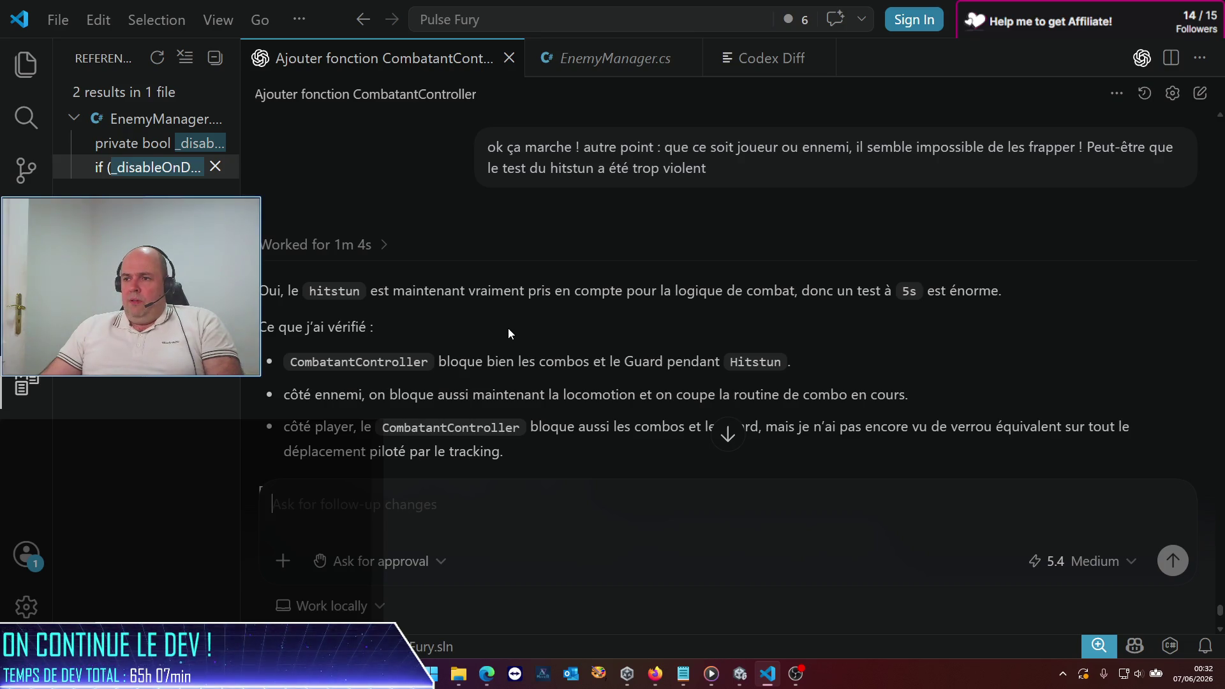
Step: Read Codex's reply advising hitstunSeconds of 0.2–0.6 for normal hits, then return to Unity
{"action": "scroll", "coordinate": [508, 332], "scroll_direction": "down", "scroll_amount": 1}
{"action": "scroll", "coordinate": [508, 333], "scroll_direction": "down", "scroll_amount": 1}
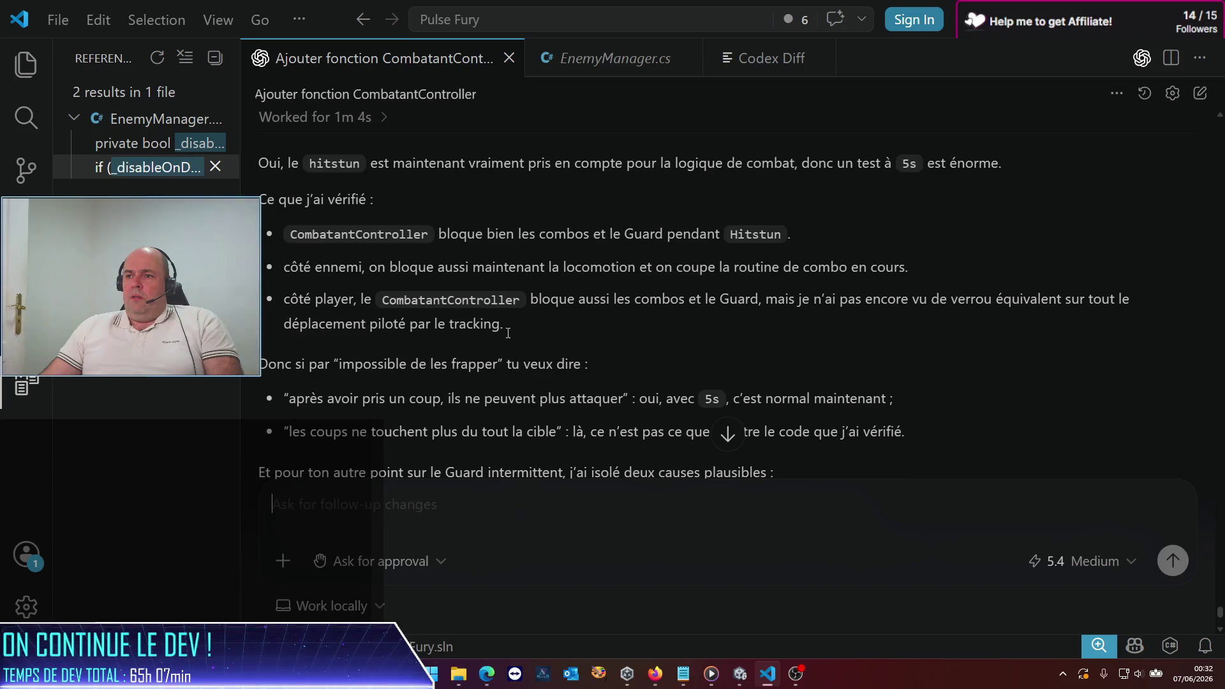
{"action": "scroll", "coordinate": [508, 333], "scroll_direction": "down", "scroll_amount": 1}
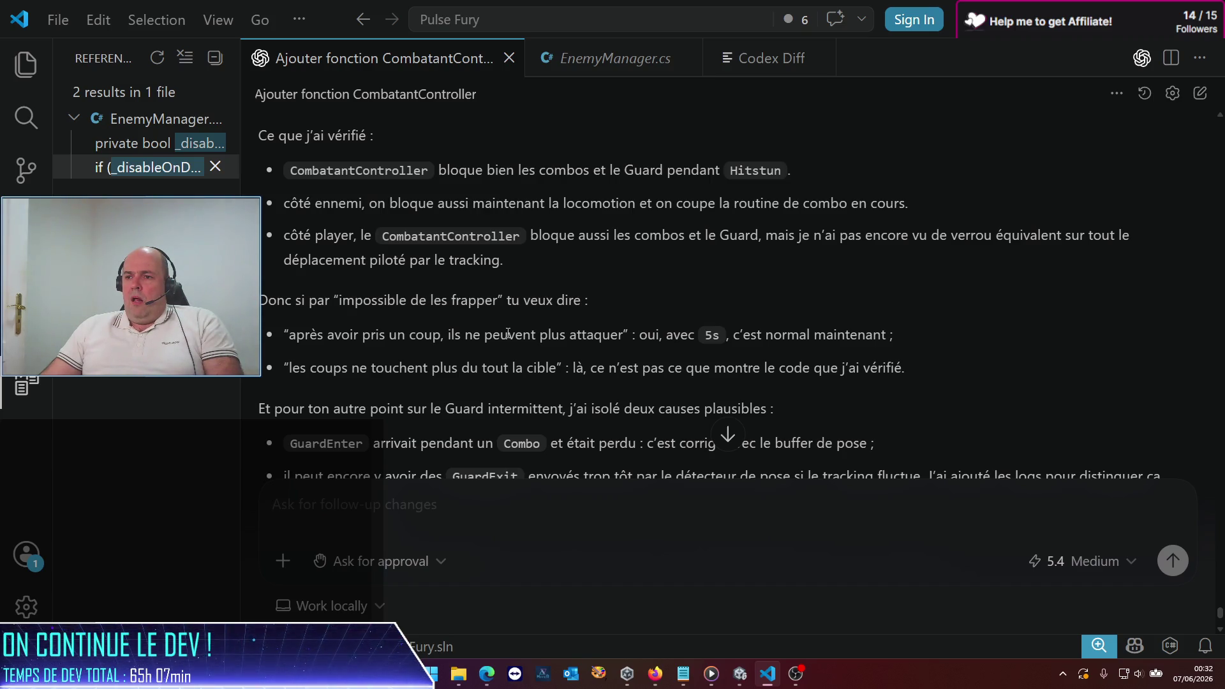
{"action": "scroll", "coordinate": [508, 333], "scroll_direction": "down", "scroll_amount": 1}
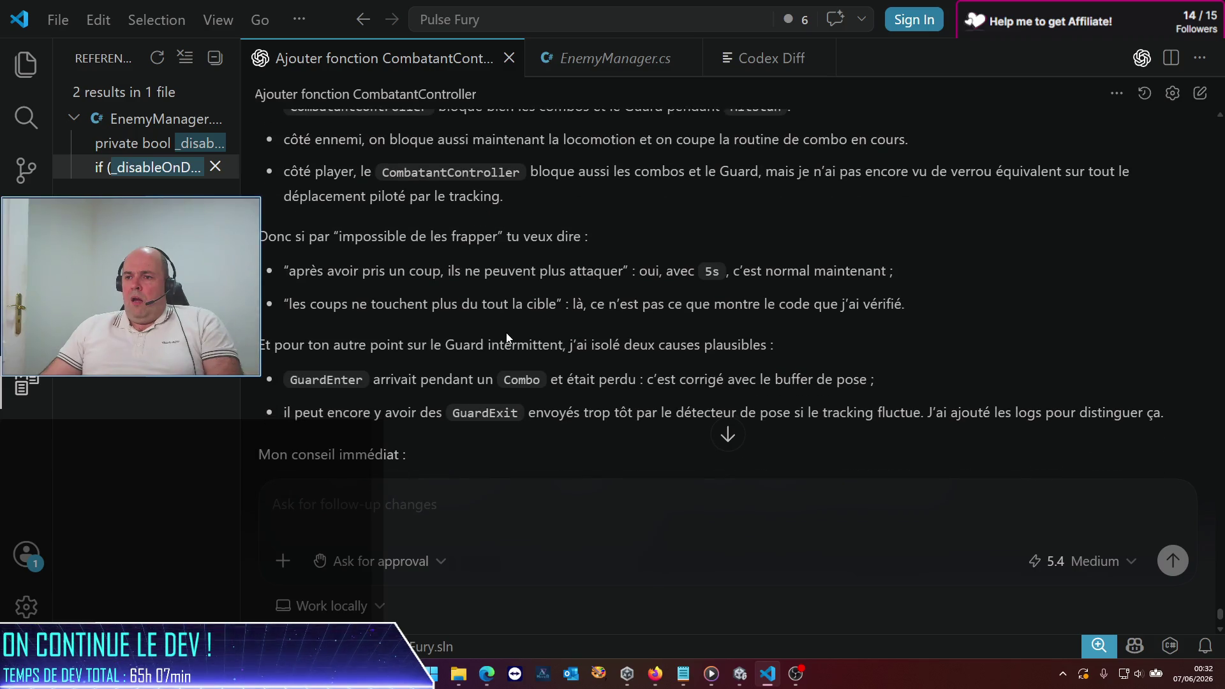
{"action": "scroll", "coordinate": [506, 332], "scroll_direction": "down", "scroll_amount": 1}
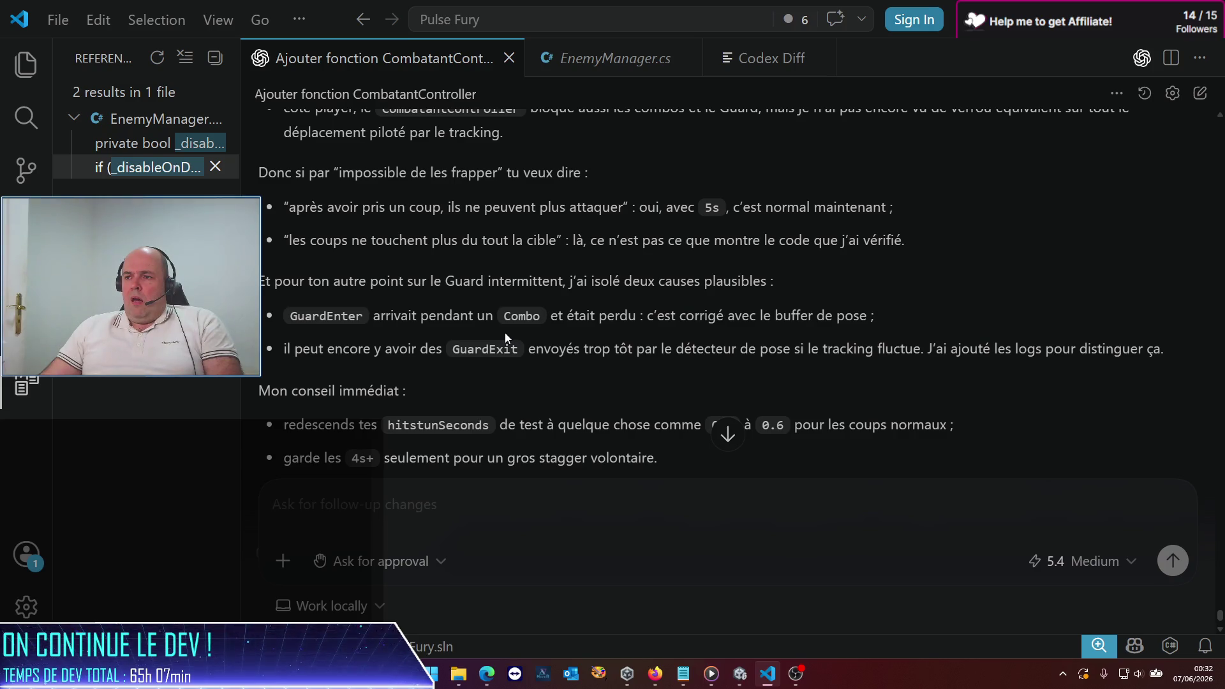
{"action": "scroll", "coordinate": [504, 332], "scroll_direction": "down", "scroll_amount": 2}
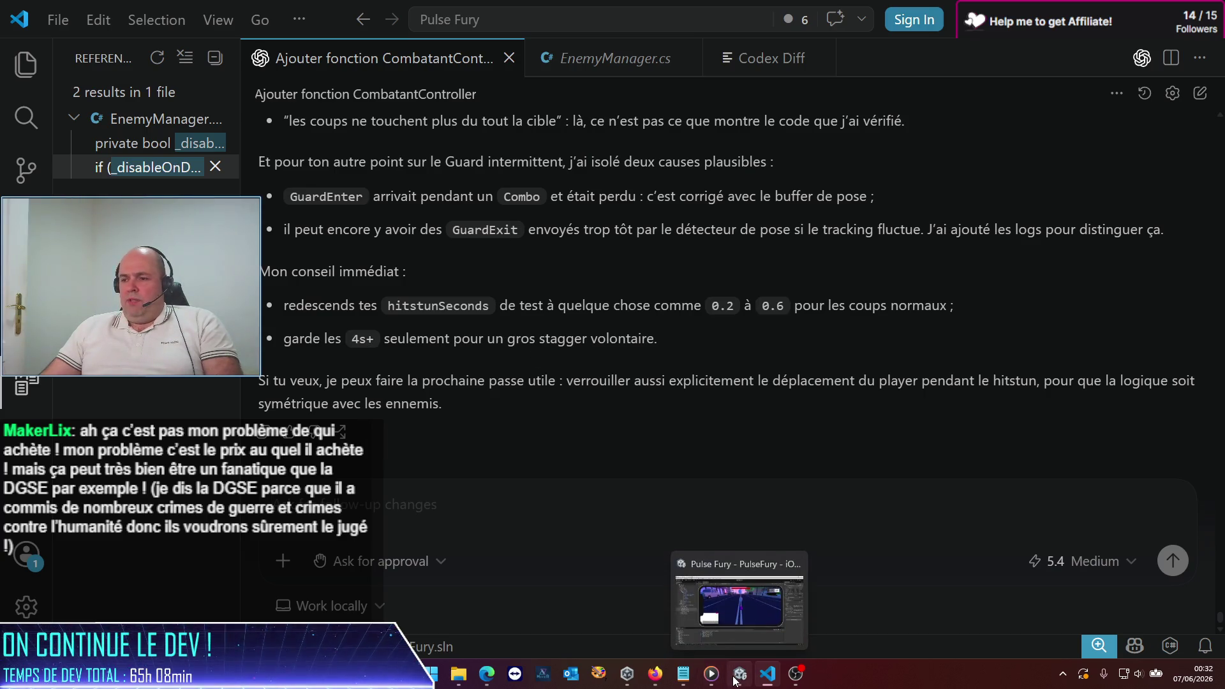
{"action": "left_click", "coordinate": [738, 679]}
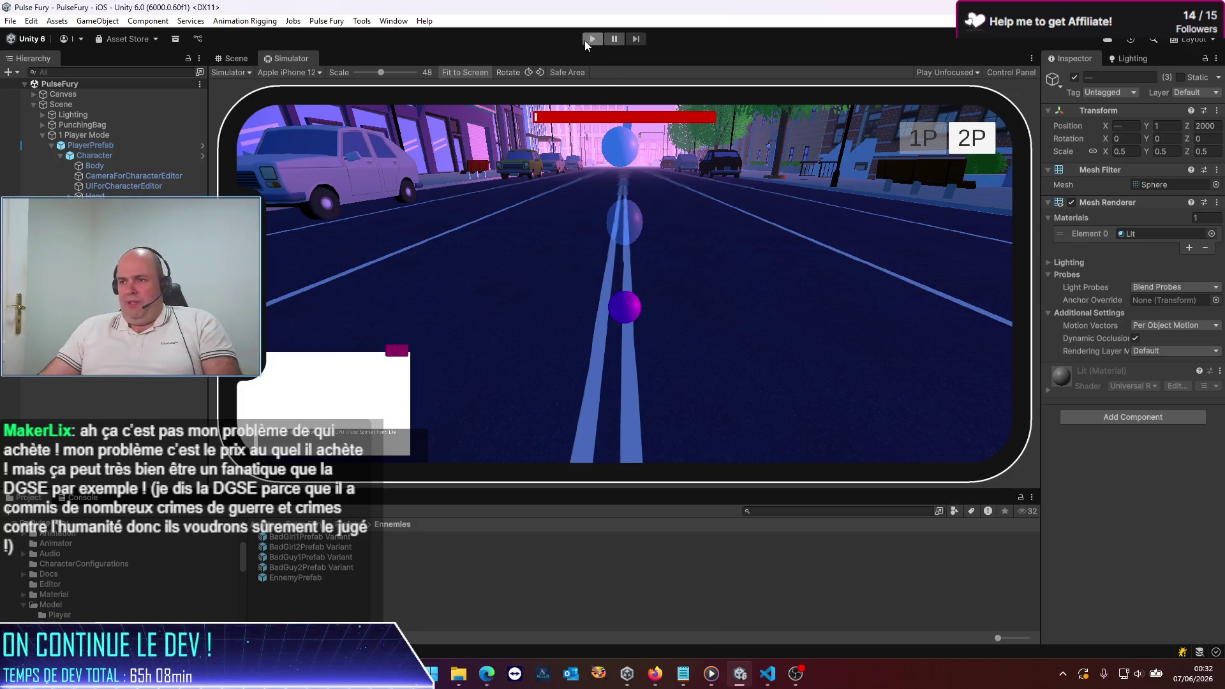
Step: Play-test the fight until enemy hits register and its health drops to 15,55/25
{"action": "left_click", "coordinate": [585, 40]}
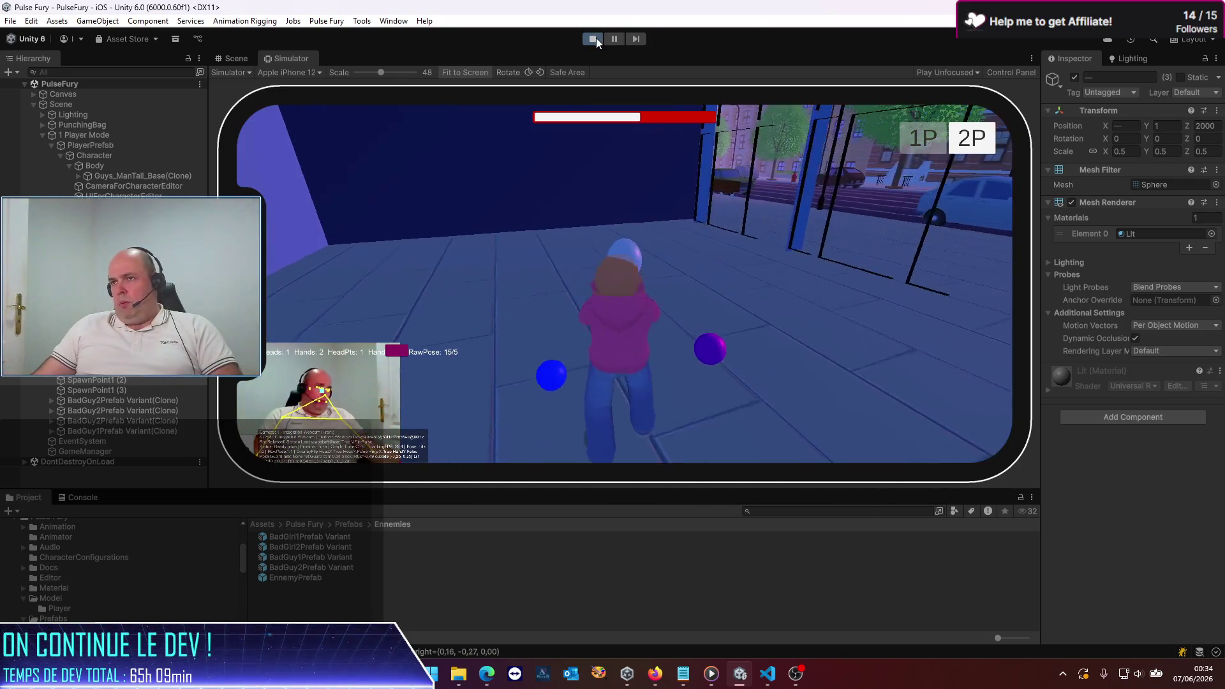
Step: Stop play mode, open EnnemyPrefab, and widen its Inspector panel
{"action": "left_click", "coordinate": [593, 38]}
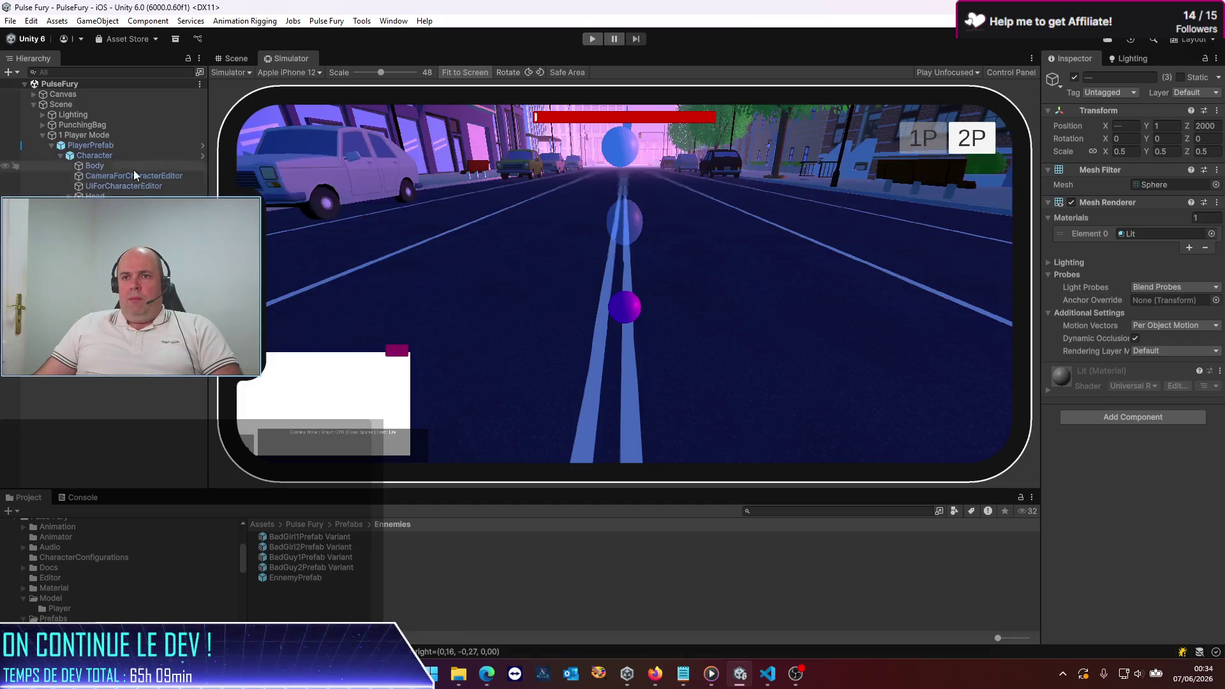
{"action": "left_click", "coordinate": [89, 127]}
{"action": "left_click", "coordinate": [92, 145]}
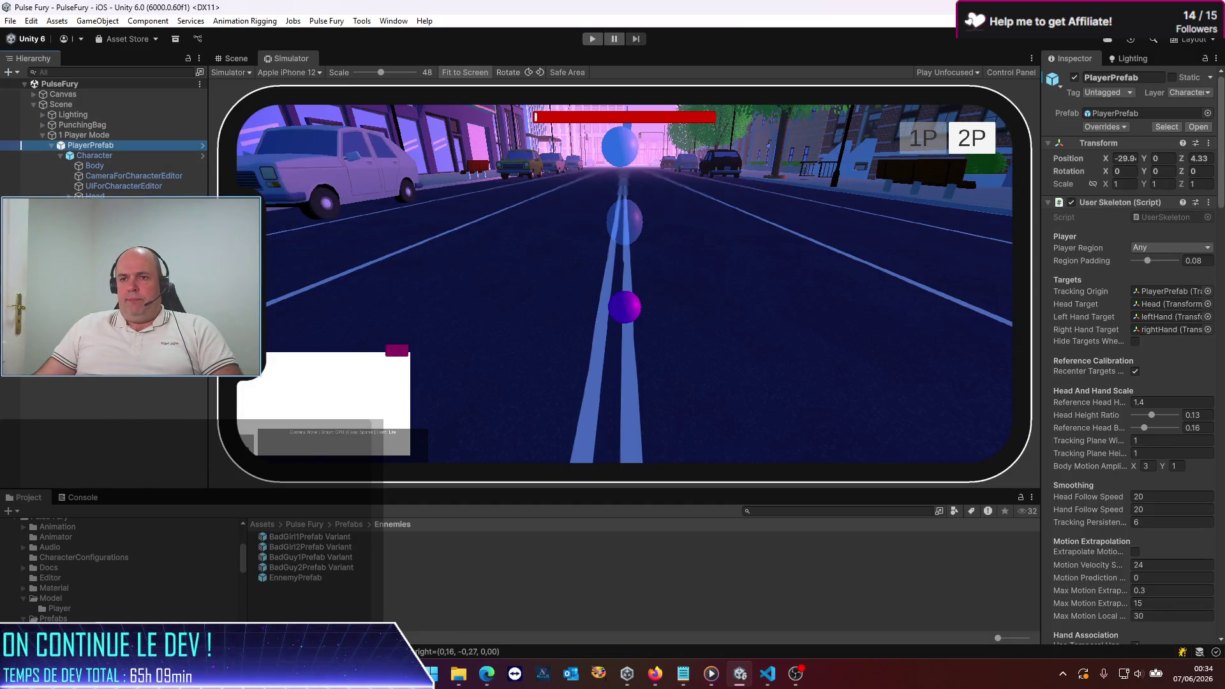
{"action": "double_click", "coordinate": [304, 577]}
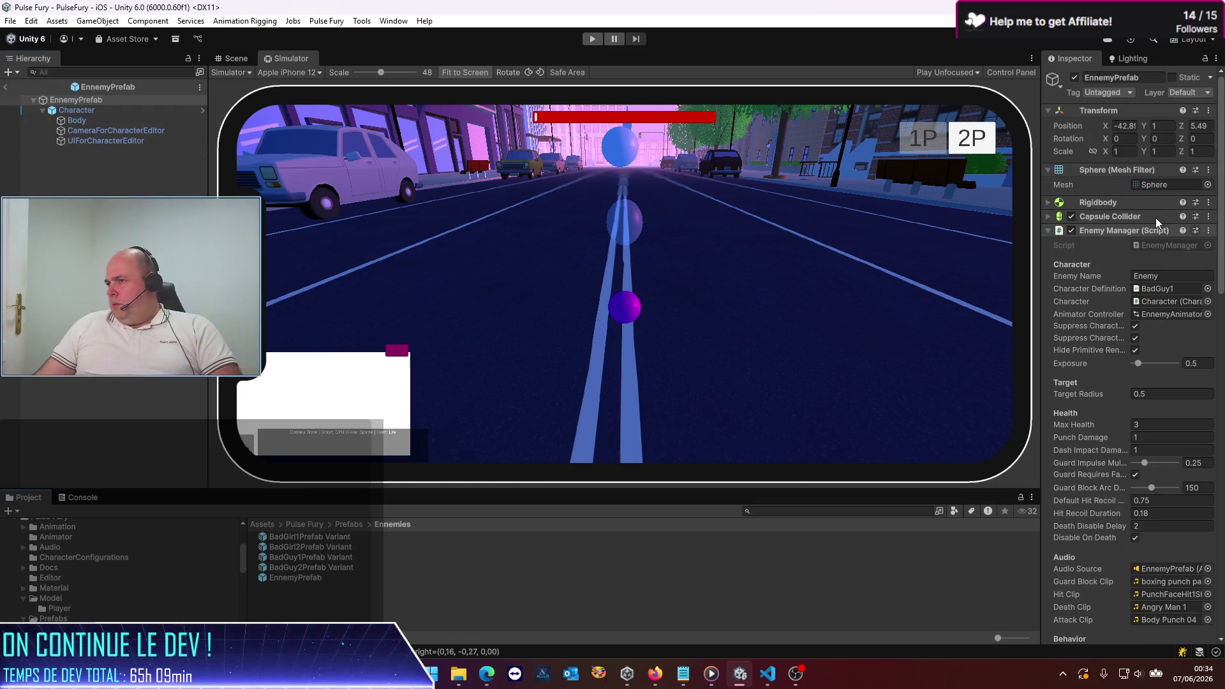
{"action": "left_click_drag", "start_coordinate": [1042, 268], "coordinate": [687, 271]}
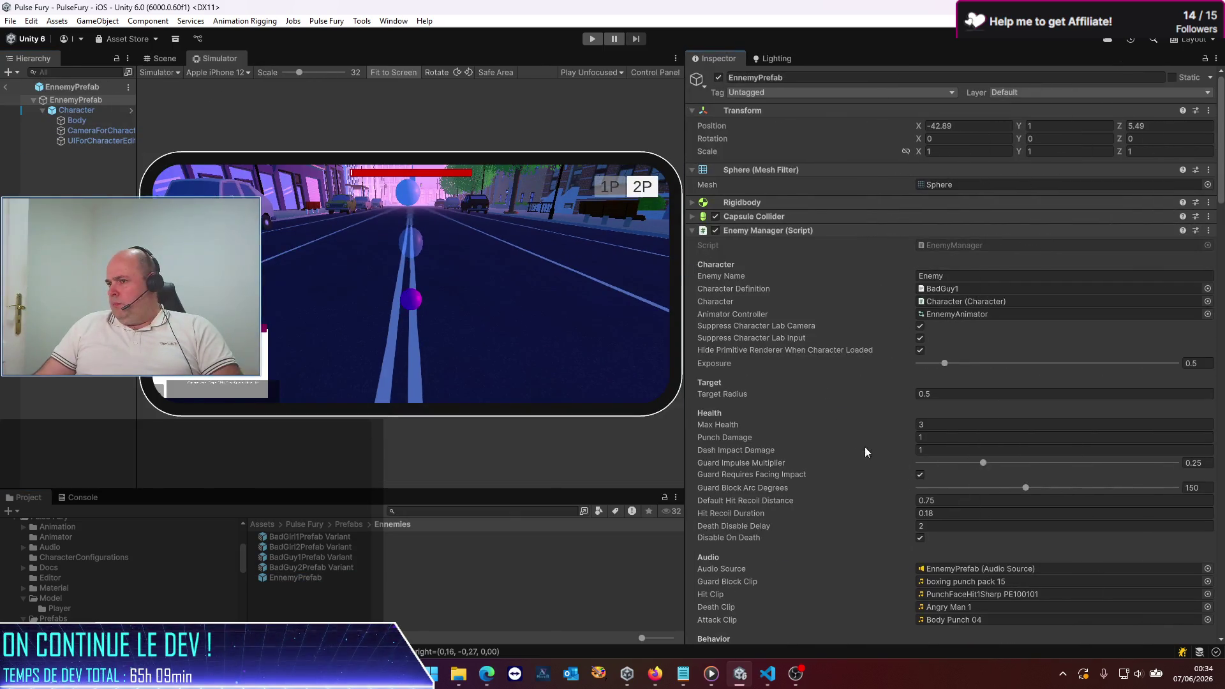
{"action": "scroll", "coordinate": [866, 452], "scroll_direction": "down", "scroll_amount": 15}
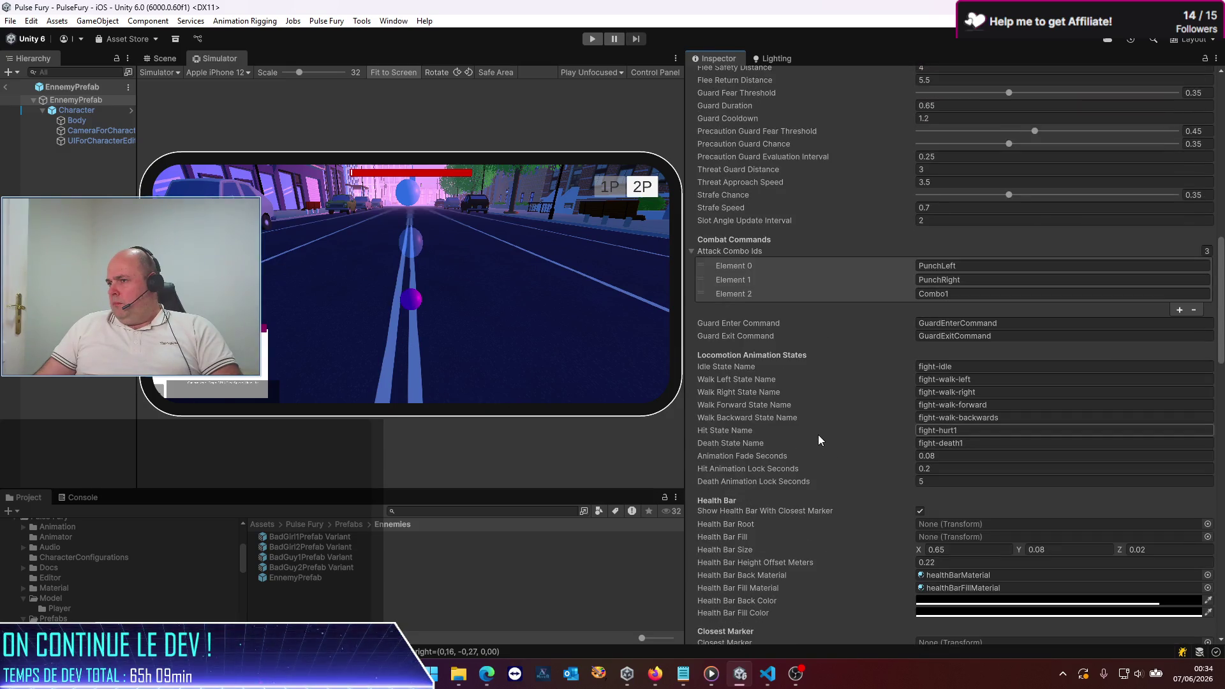
{"action": "scroll", "coordinate": [814, 426], "scroll_direction": "down", "scroll_amount": 10}
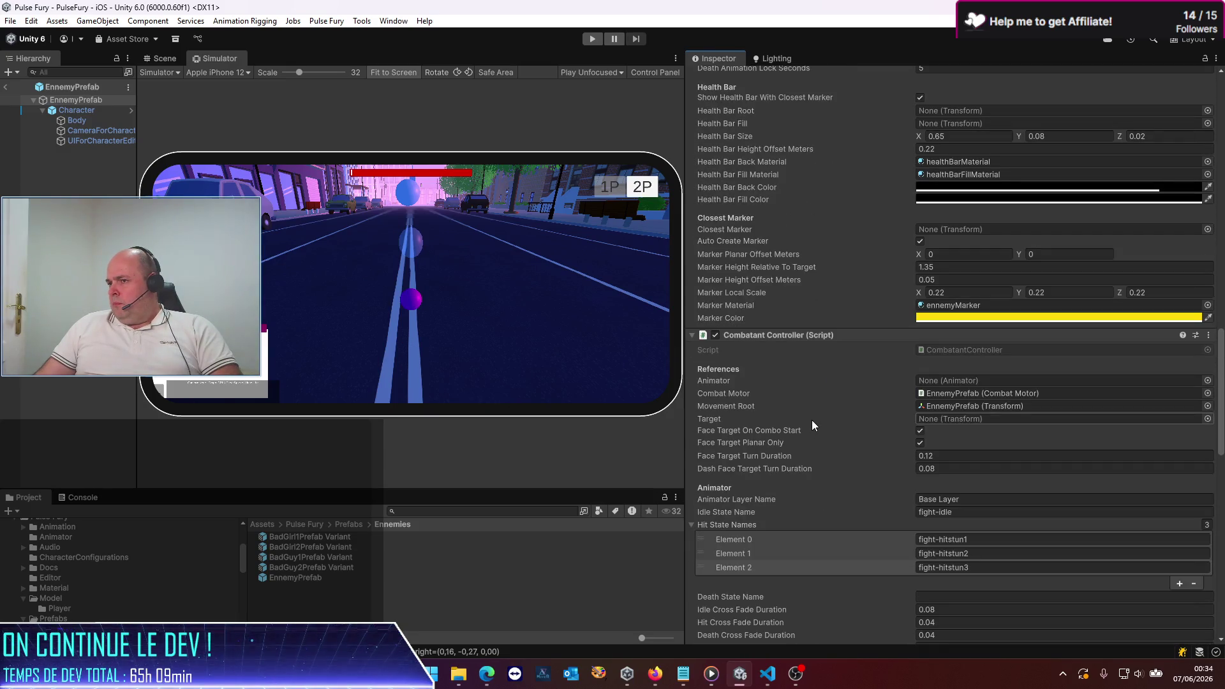
{"action": "scroll", "coordinate": [812, 420], "scroll_direction": "down", "scroll_amount": 3}
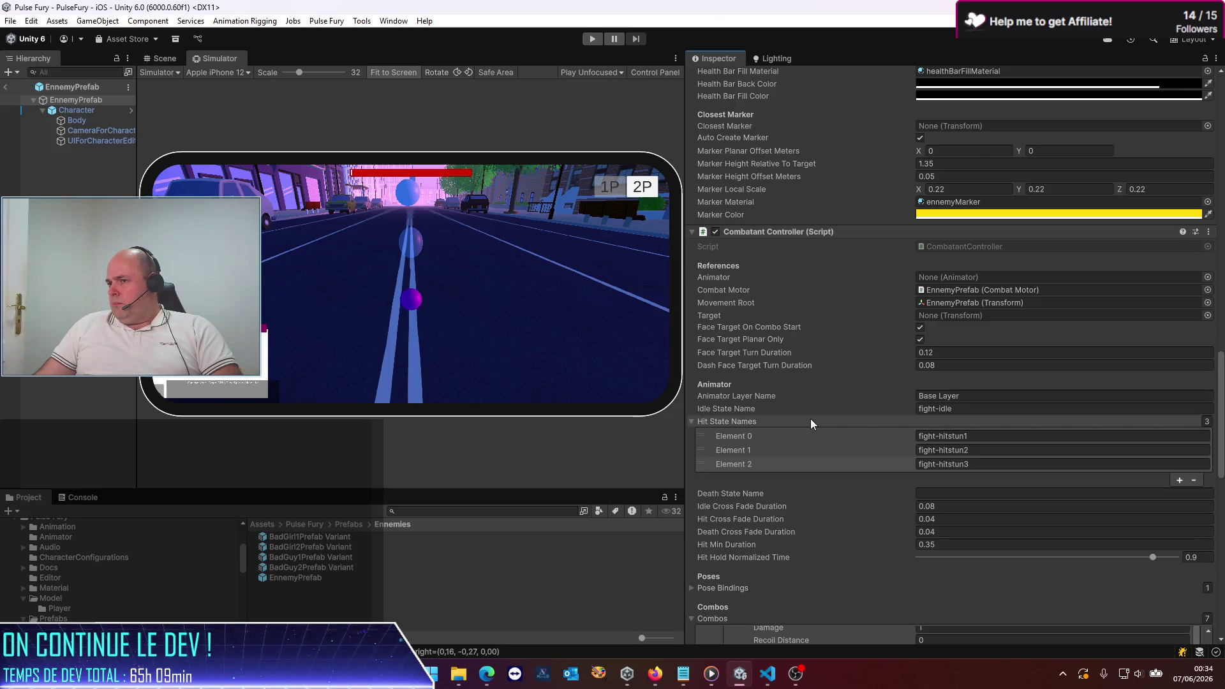
Step: Remove Combo1 (Element 2) from the enemy's Attack Combo Ids list
{"action": "left_click", "coordinate": [899, 464]}
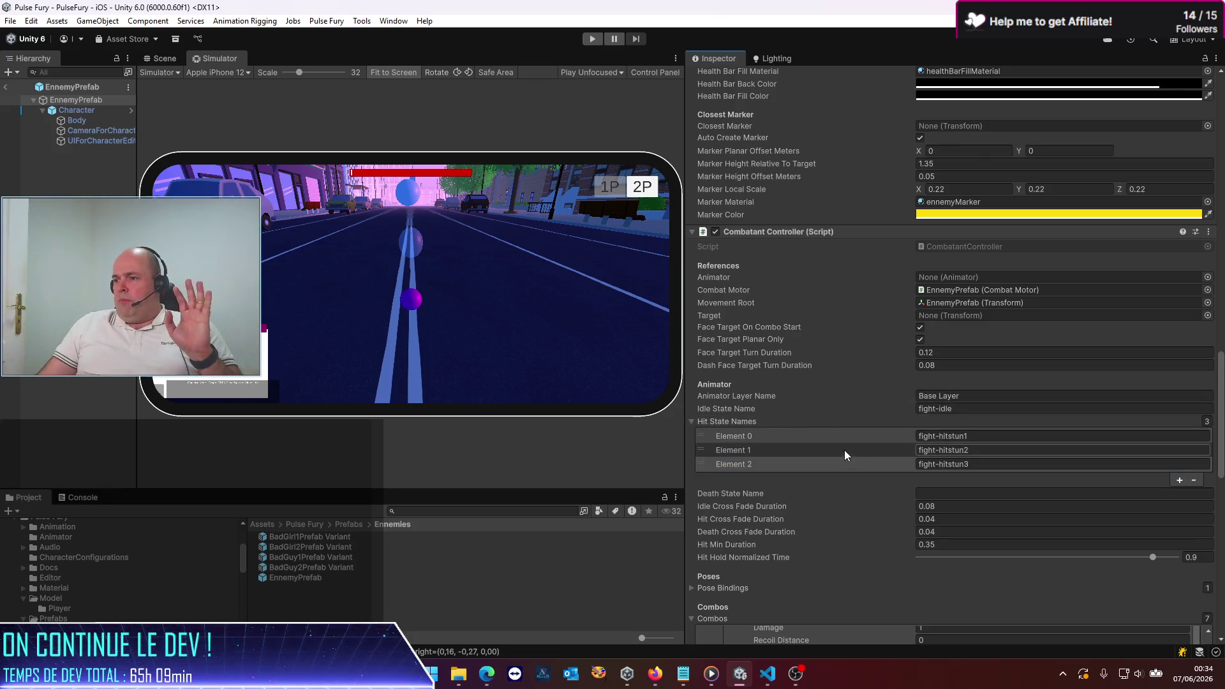
{"action": "scroll", "coordinate": [826, 440], "scroll_direction": "down", "scroll_amount": 6}
{"action": "scroll", "coordinate": [803, 403], "scroll_direction": "up", "scroll_amount": 12}
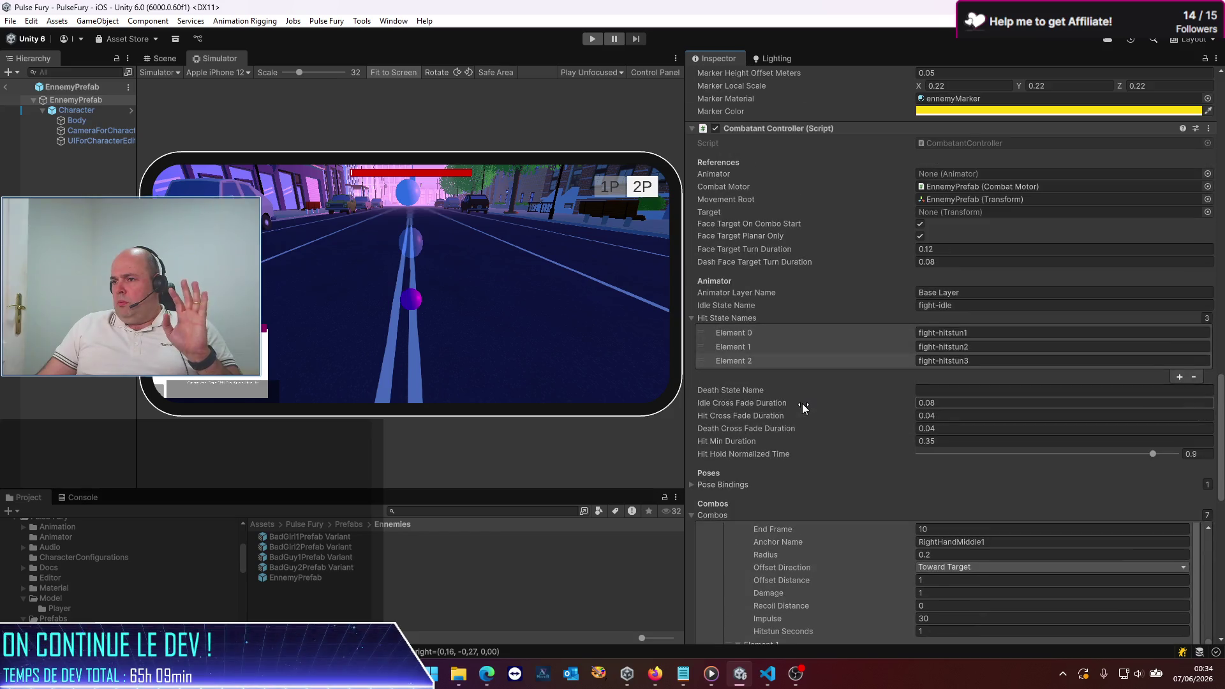
{"action": "scroll", "coordinate": [799, 396], "scroll_direction": "up", "scroll_amount": 4}
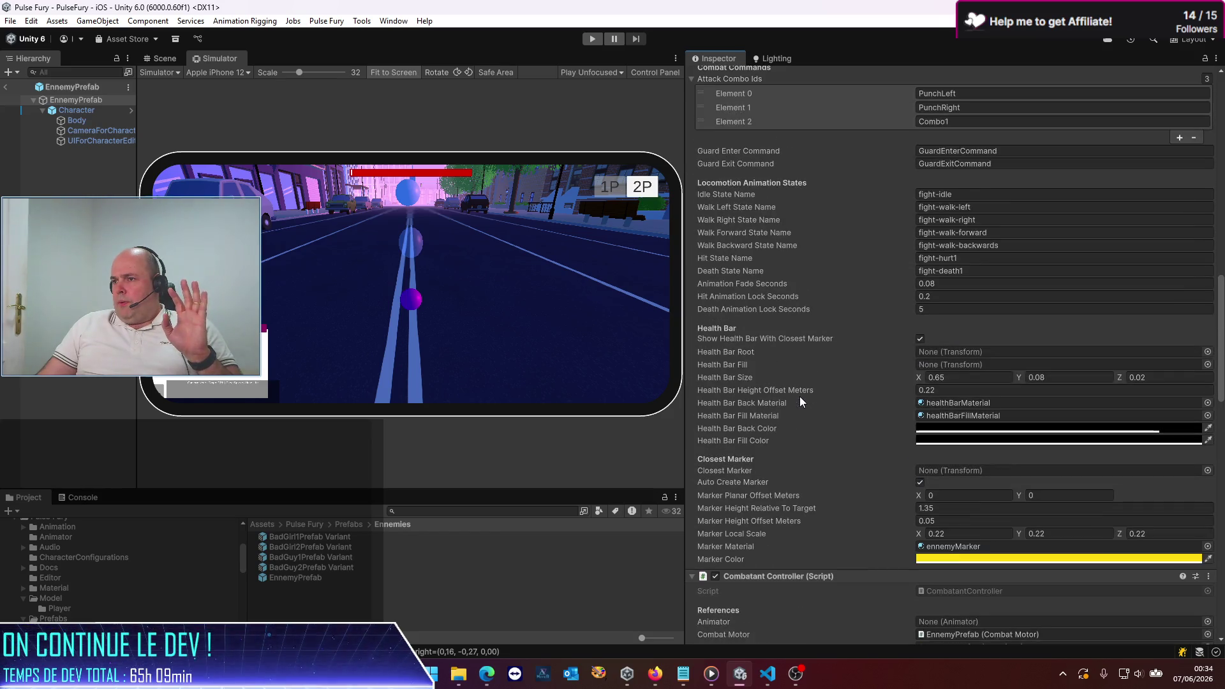
{"action": "scroll", "coordinate": [763, 434], "scroll_direction": "up", "scroll_amount": 5}
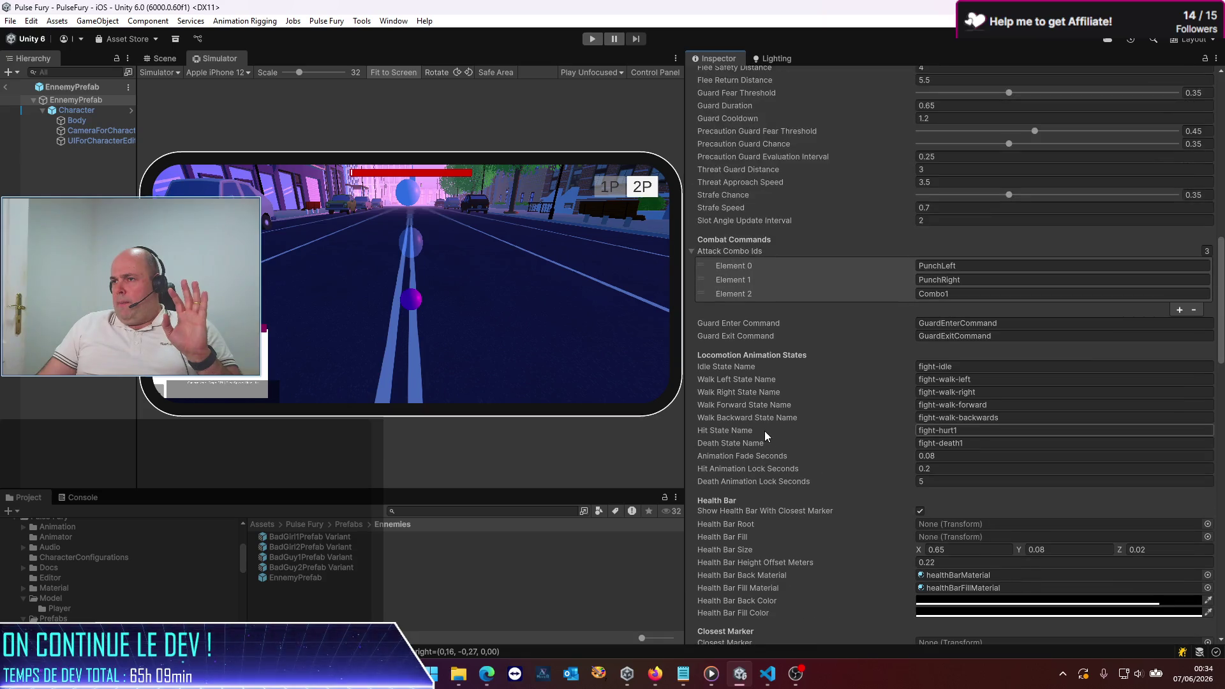
{"action": "left_click", "coordinate": [1195, 310]}
Step: Scroll through the enemy prefab's Combos list to review its hit settings
{"action": "scroll", "coordinate": [848, 465], "scroll_direction": "down", "scroll_amount": 18}
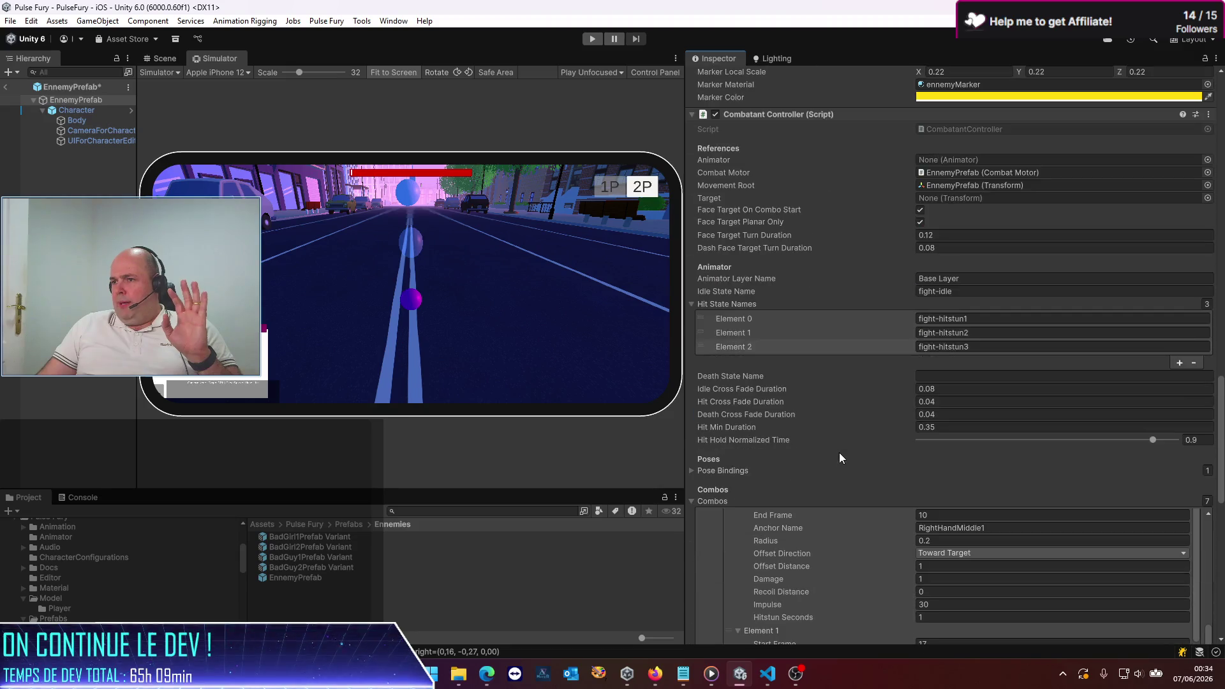
{"action": "scroll", "coordinate": [840, 439], "scroll_direction": "down", "scroll_amount": 2}
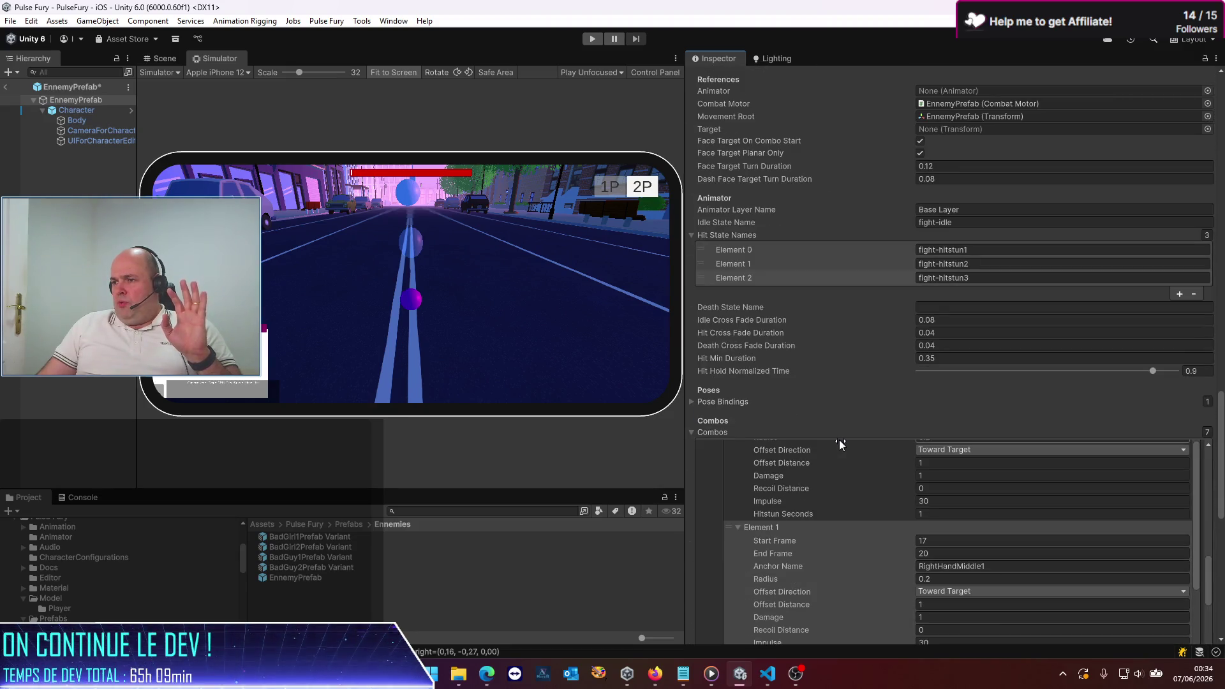
{"action": "scroll", "coordinate": [840, 439], "scroll_direction": "down", "scroll_amount": 5}
{"action": "scroll", "coordinate": [841, 472], "scroll_direction": "up", "scroll_amount": 8}
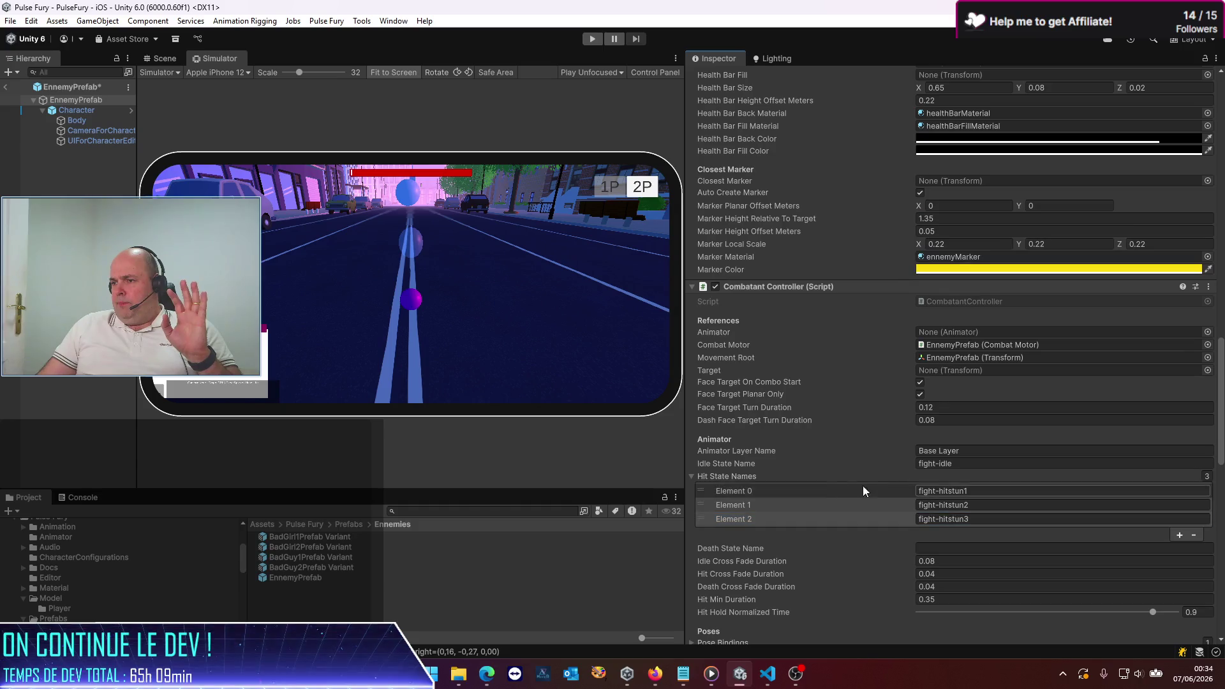
{"action": "scroll", "coordinate": [815, 395], "scroll_direction": "down", "scroll_amount": 15}
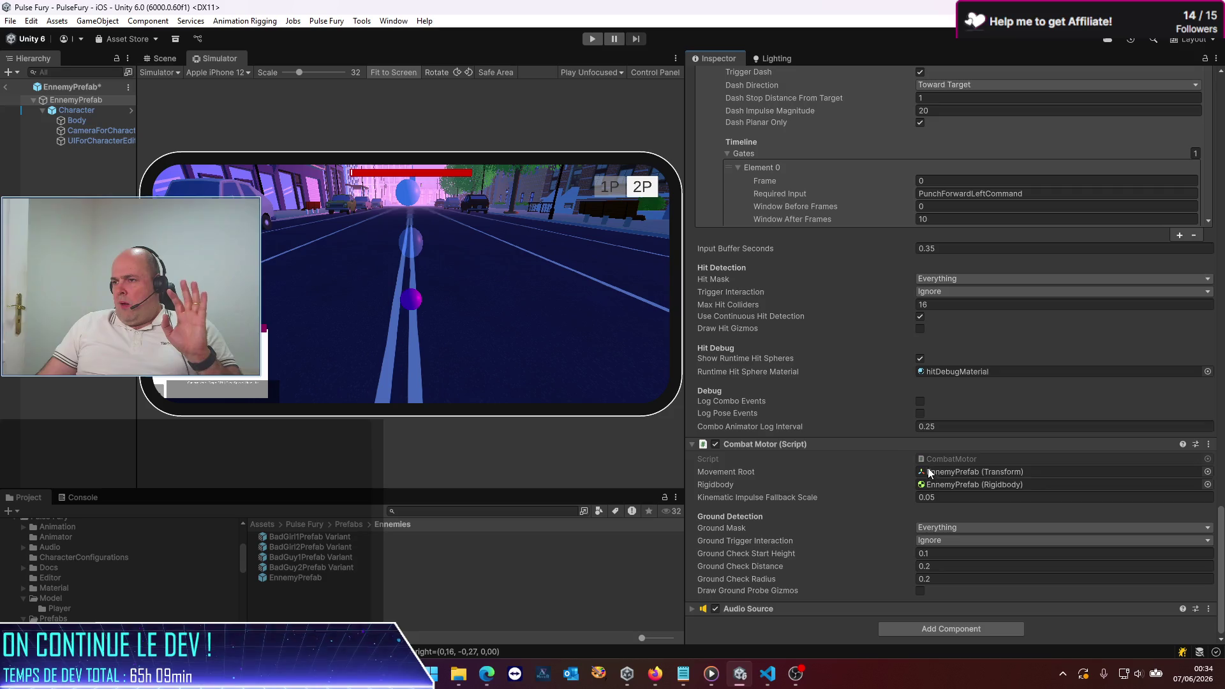
{"action": "scroll", "coordinate": [881, 423], "scroll_direction": "up", "scroll_amount": 7}
{"action": "scroll", "coordinate": [873, 360], "scroll_direction": "up", "scroll_amount": 3}
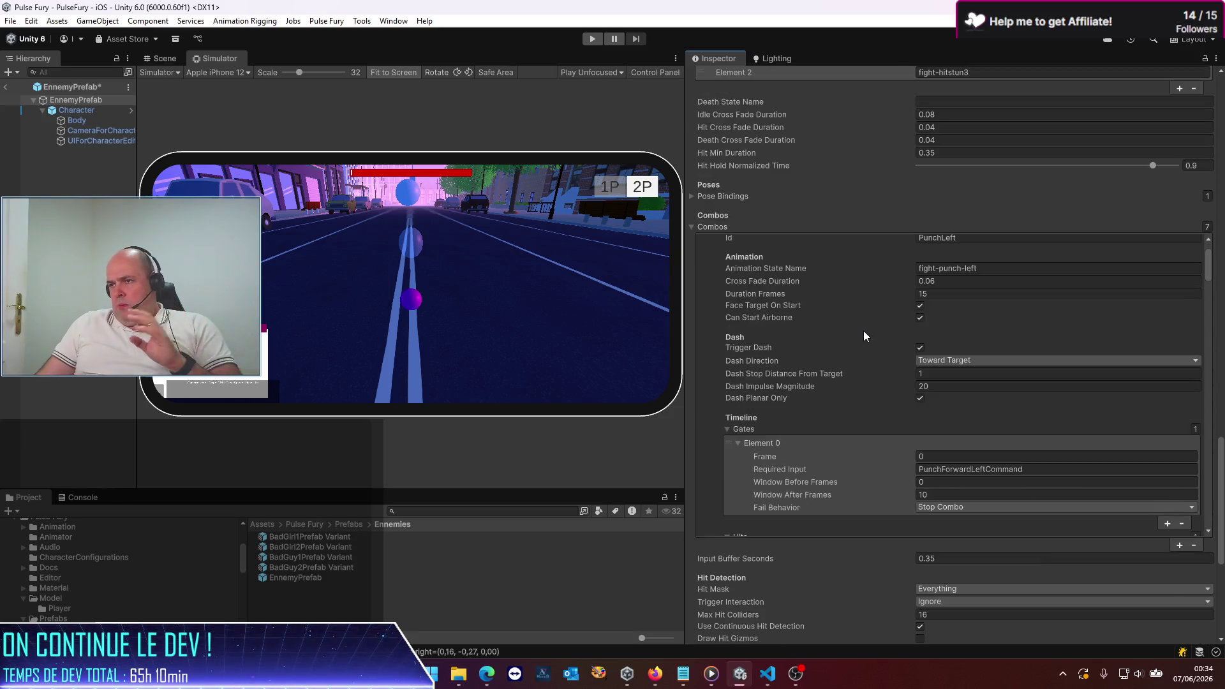
{"action": "scroll", "coordinate": [864, 318], "scroll_direction": "down", "scroll_amount": 5}
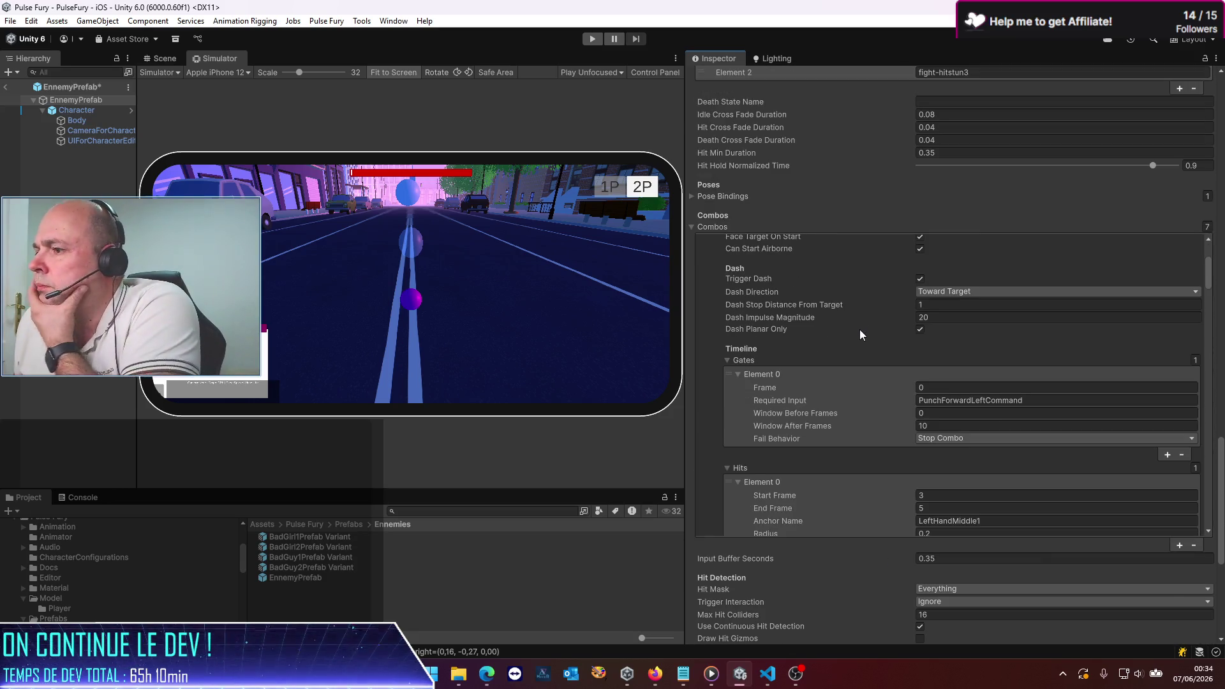
{"action": "scroll", "coordinate": [851, 295], "scroll_direction": "up", "scroll_amount": 10}
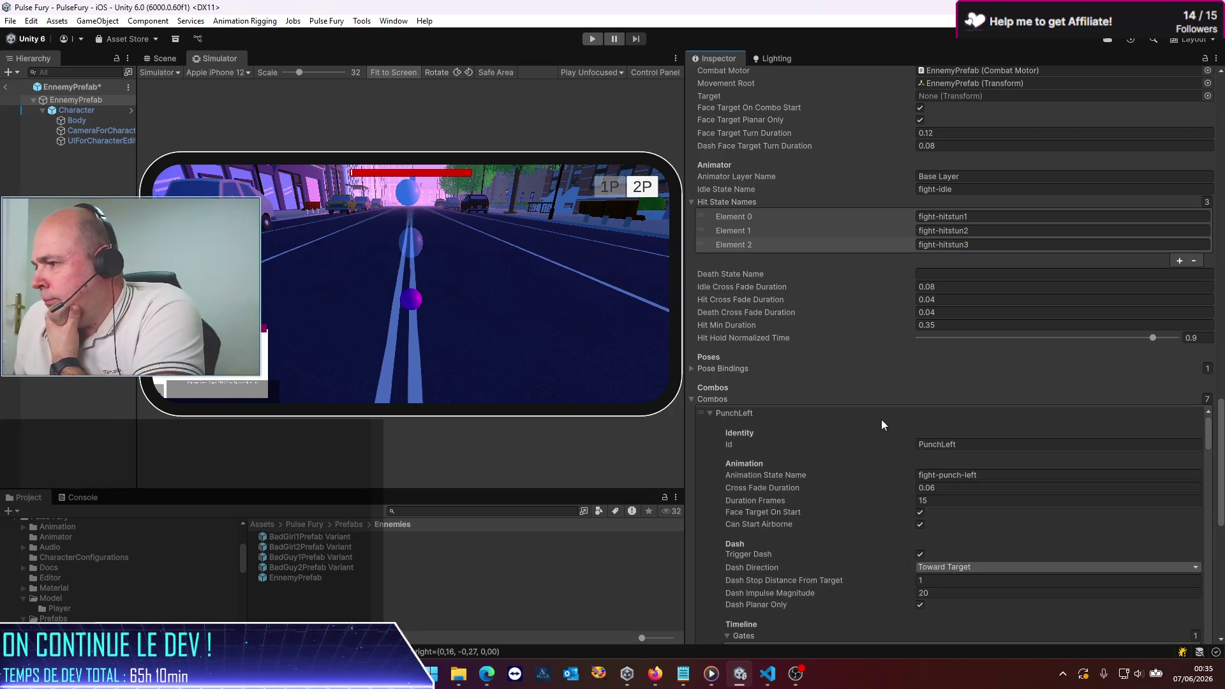
{"action": "scroll", "coordinate": [878, 419], "scroll_direction": "down", "scroll_amount": 3}
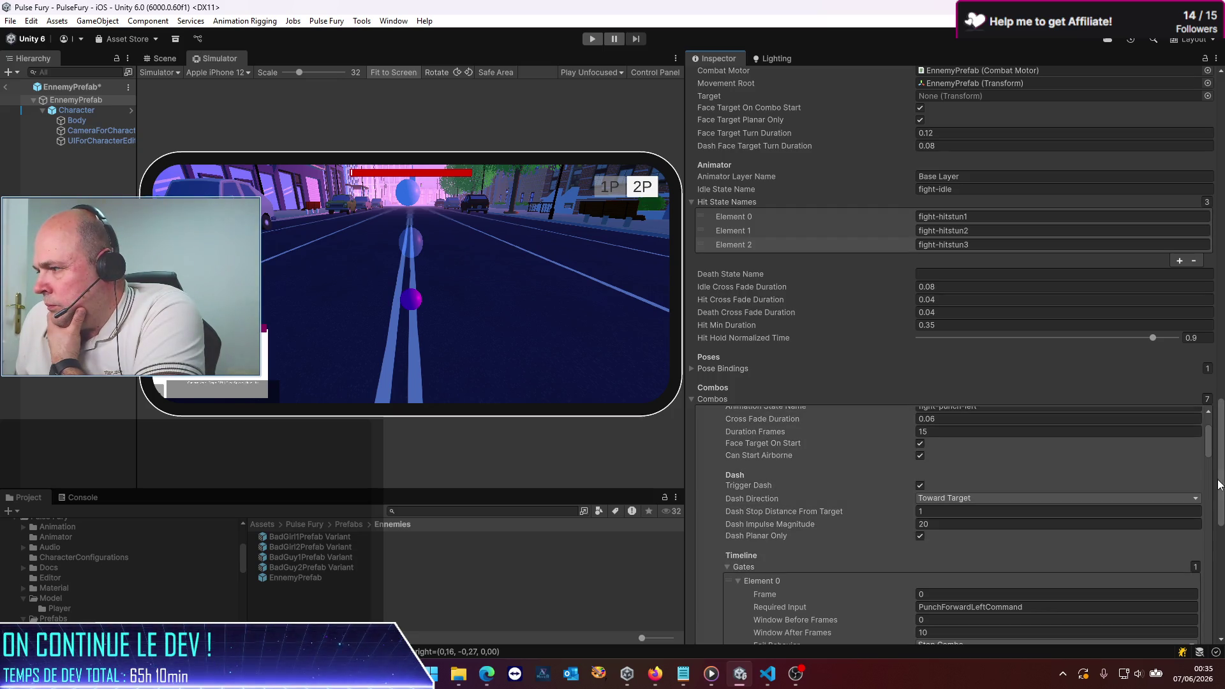
{"action": "left_click_drag", "start_coordinate": [1221, 482], "coordinate": [1221, 508]}
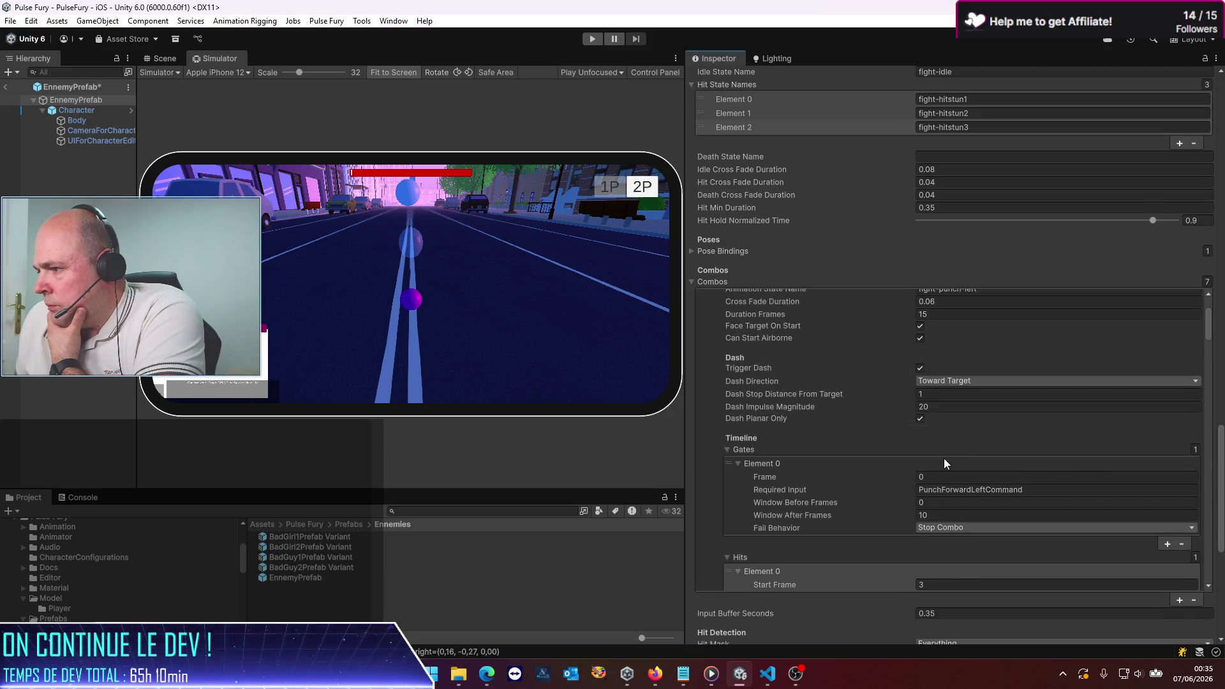
Step: Set the PunchLeft hit's Element 0 Impulse to 0.5
{"action": "scroll", "coordinate": [937, 459], "scroll_direction": "down", "scroll_amount": 5}
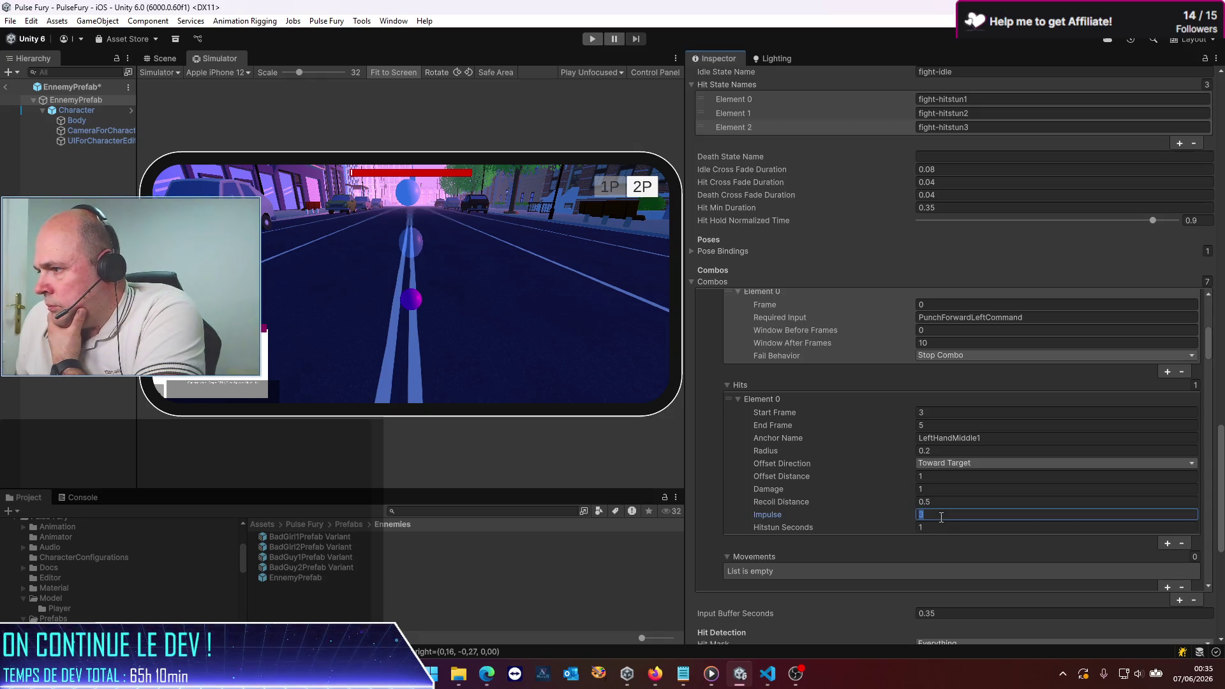
{"action": "type", "text": "0.5"}
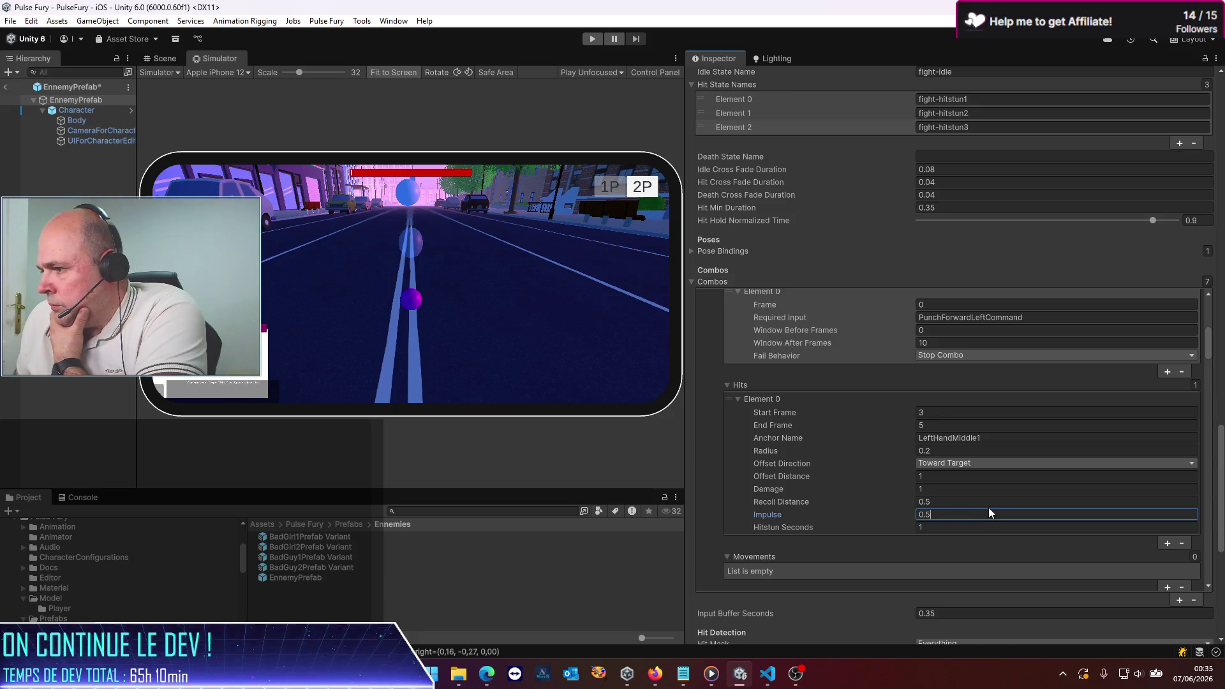
{"action": "scroll", "coordinate": [899, 504], "scroll_direction": "down", "scroll_amount": 12}
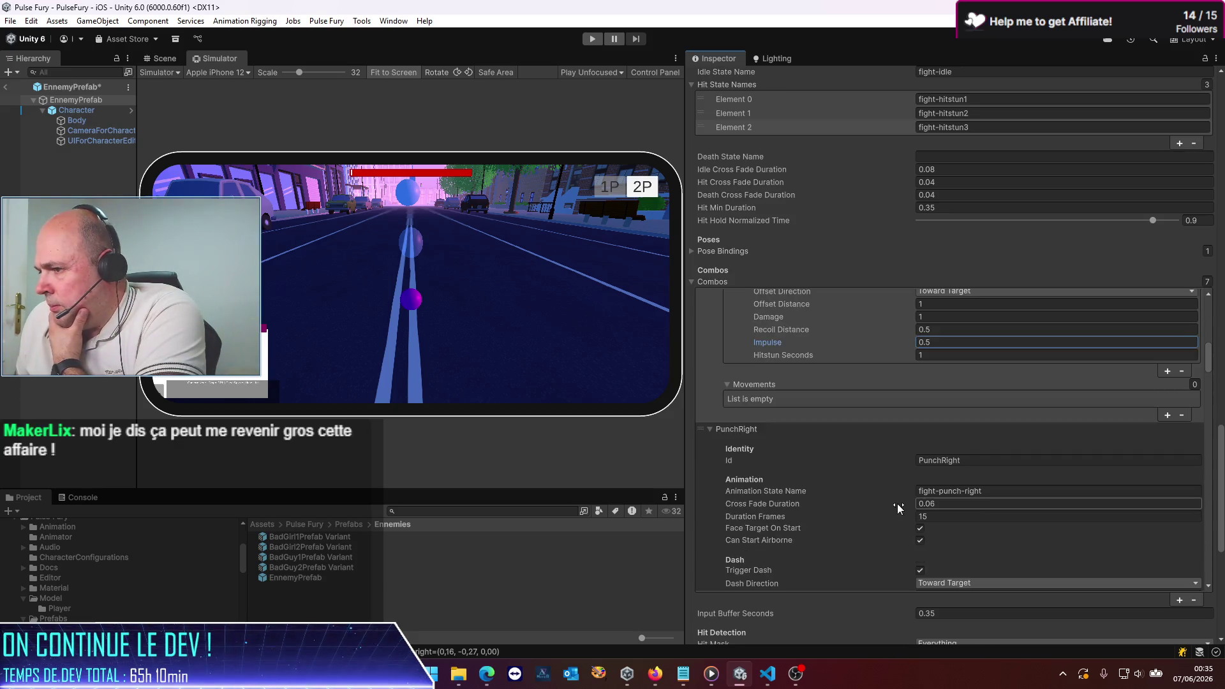
{"action": "scroll", "coordinate": [909, 514], "scroll_direction": "down", "scroll_amount": 3}
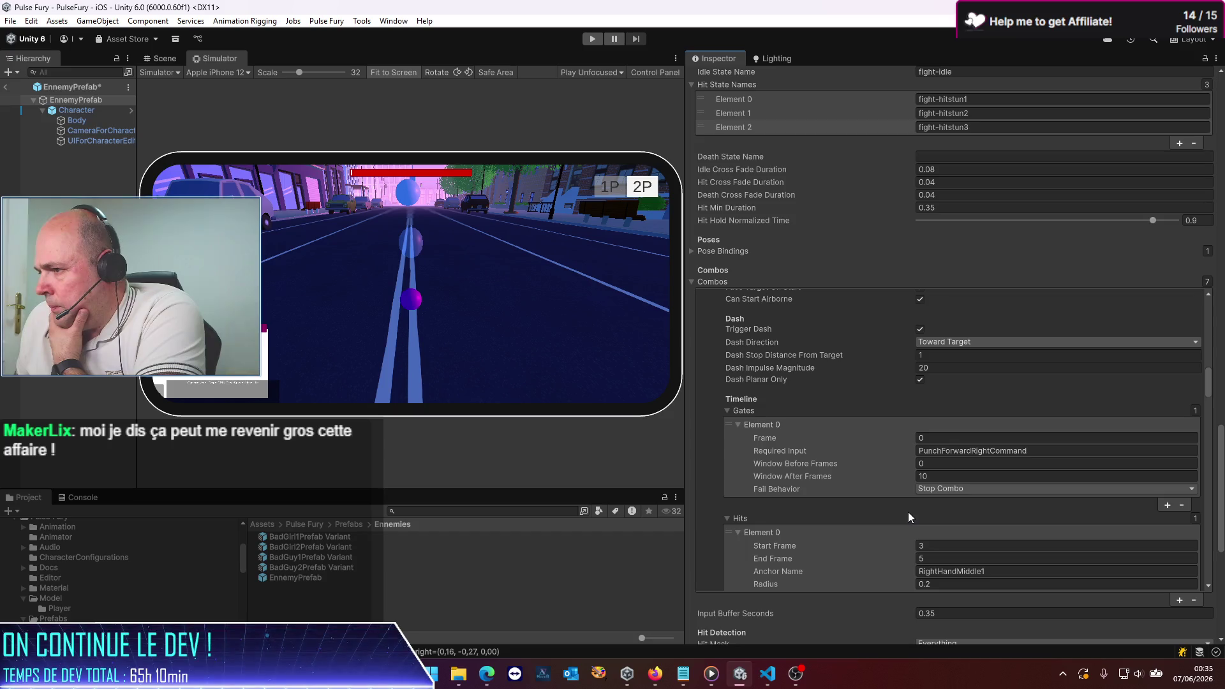
{"action": "scroll", "coordinate": [909, 517], "scroll_direction": "down", "scroll_amount": 4}
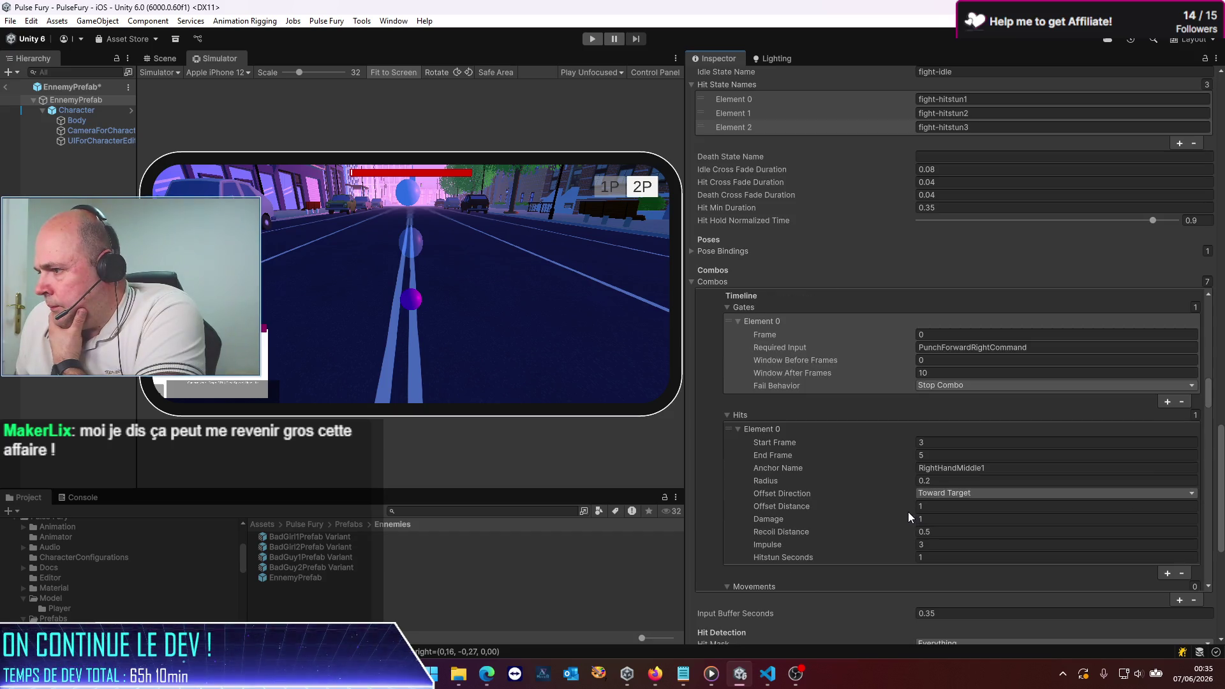
Step: Set the PunchRight hit's Impulse to 0.5, save the enemy prefab, and return to the scene
{"action": "left_click", "coordinate": [942, 546]}
{"action": "type", "text": "0.5"}
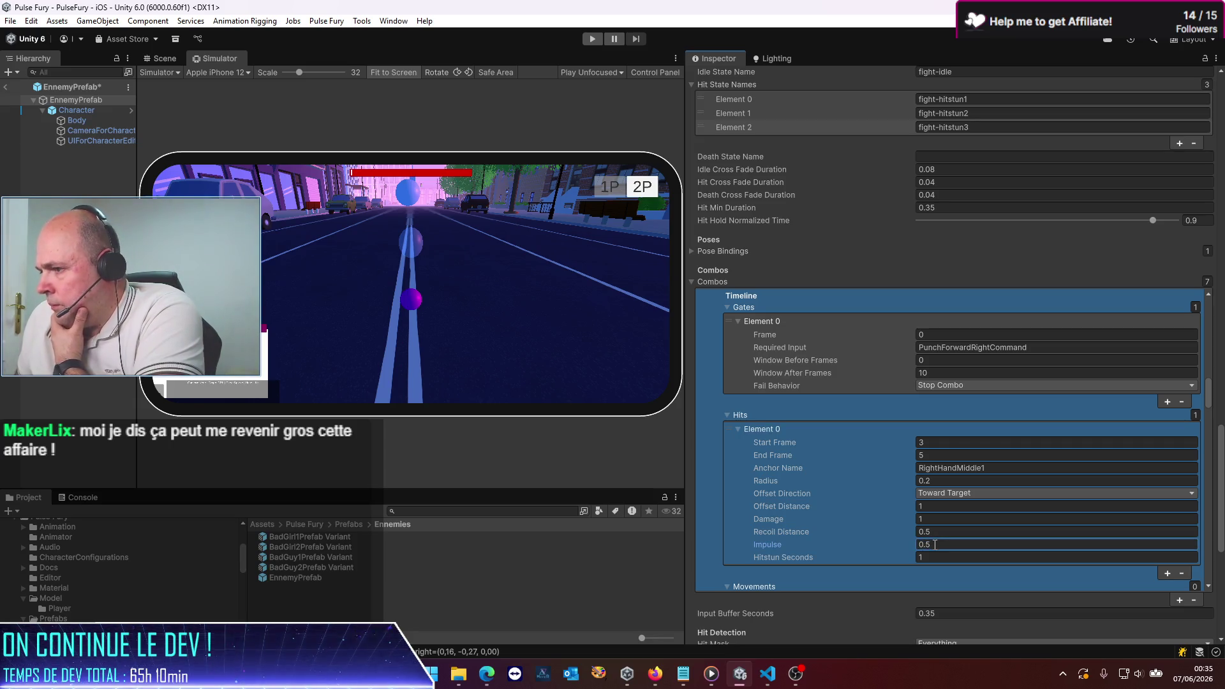
{"action": "key", "text": "ctrl+s"}
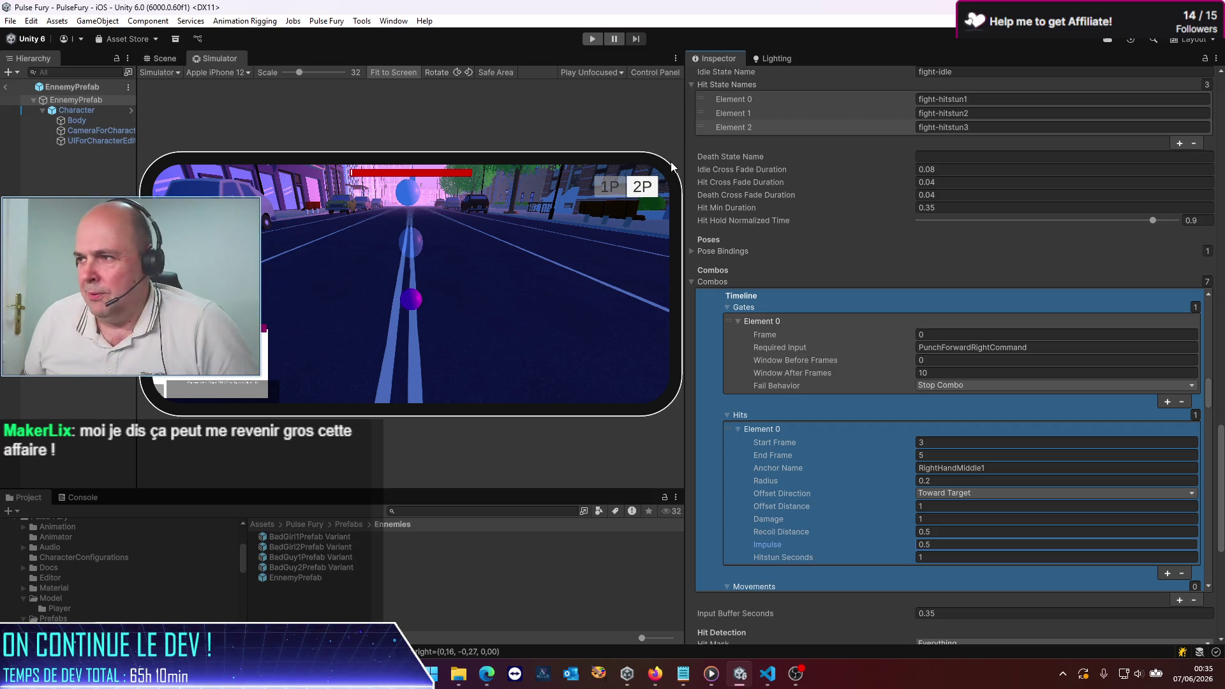
{"action": "left_click", "coordinate": [7, 88]}
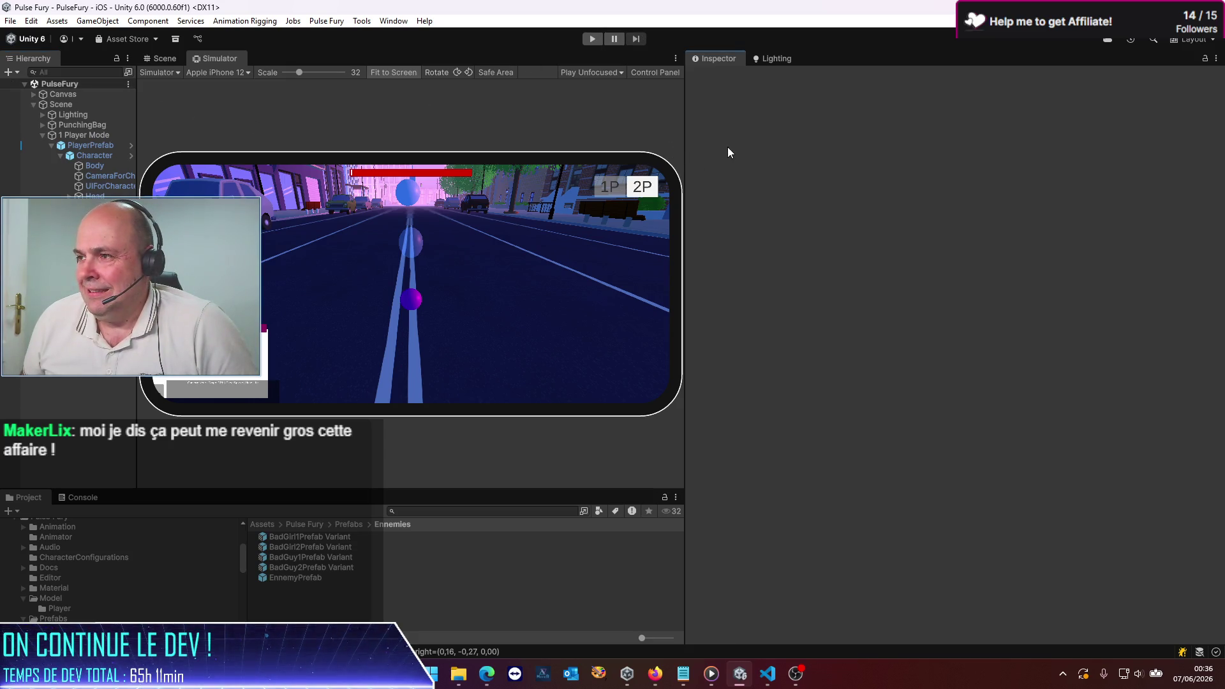
Step: Enlarge the game preview, start play mode to test the fight, and widen the Hierarchy
{"action": "left_click_drag", "start_coordinate": [682, 162], "coordinate": [996, 169]}
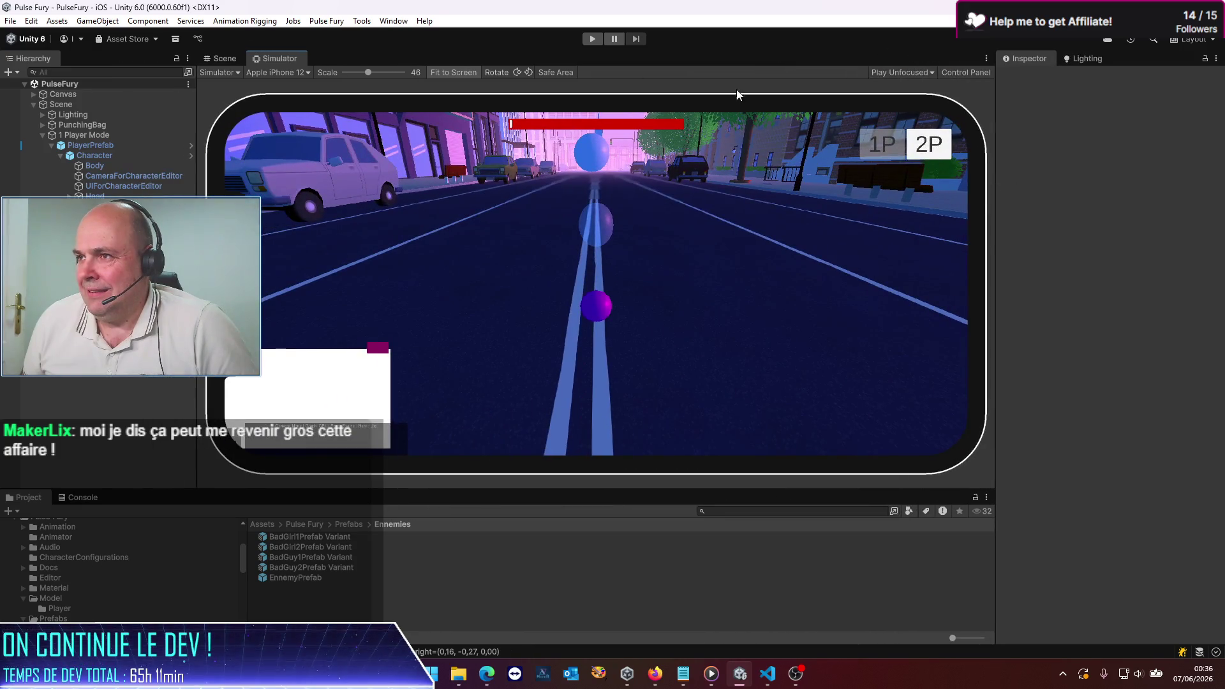
{"action": "left_click", "coordinate": [589, 41]}
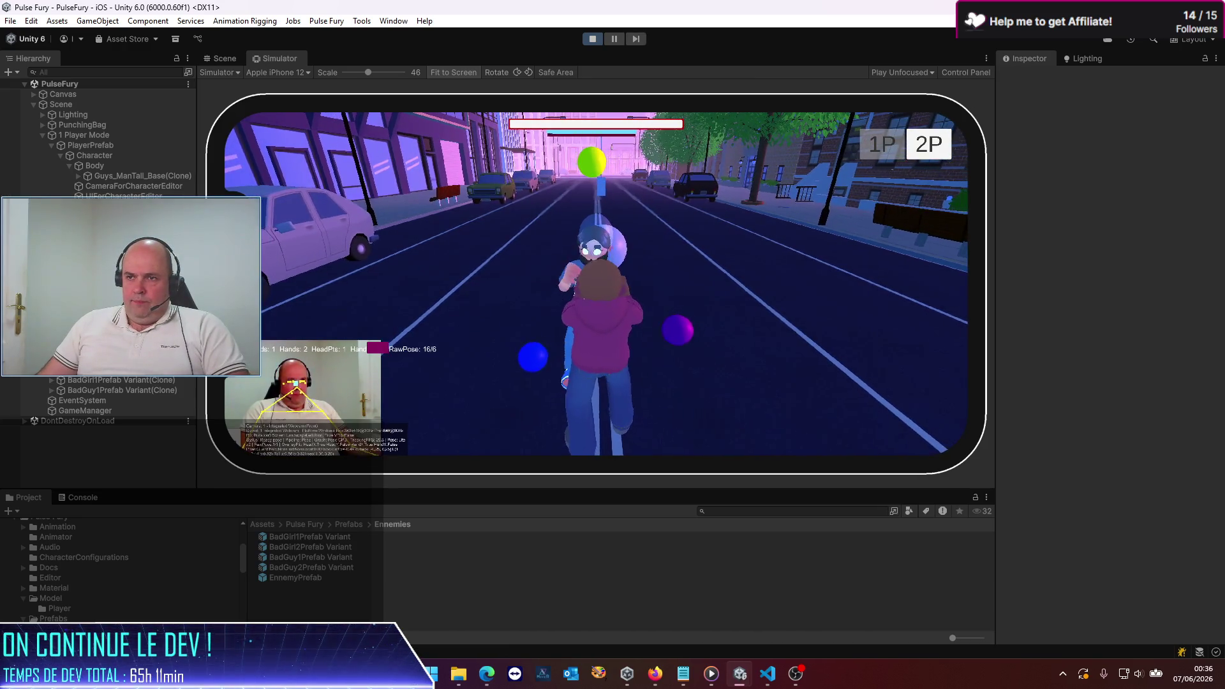
{"action": "left_click_drag", "start_coordinate": [197, 288], "coordinate": [238, 288]}
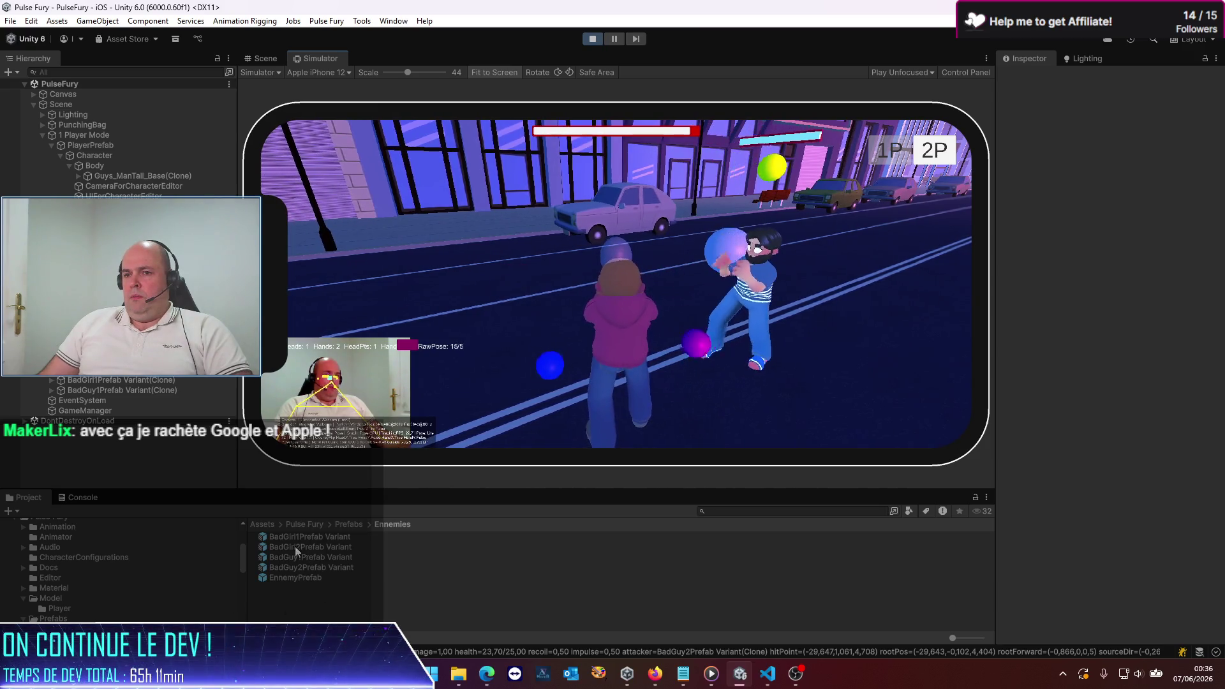
Step: Clear the Console, remove the Combat search filter, and clear the log again
{"action": "left_click", "coordinate": [79, 497]}
{"action": "left_click", "coordinate": [15, 511]}
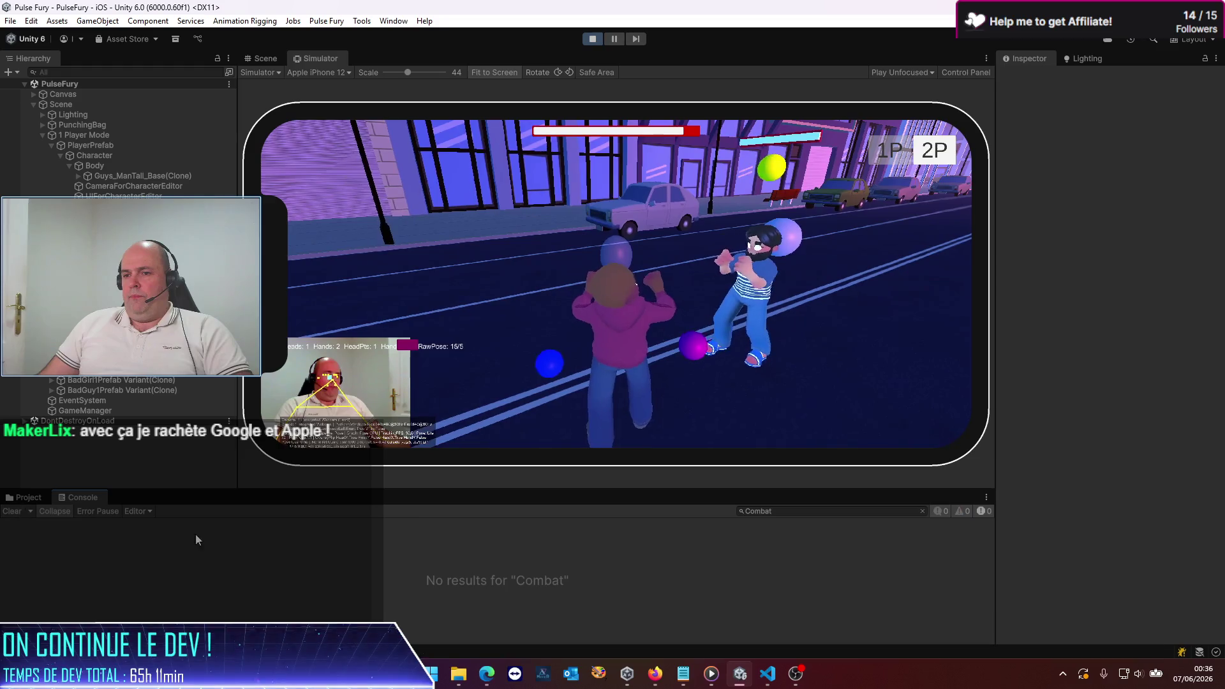
{"action": "left_click", "coordinate": [919, 511]}
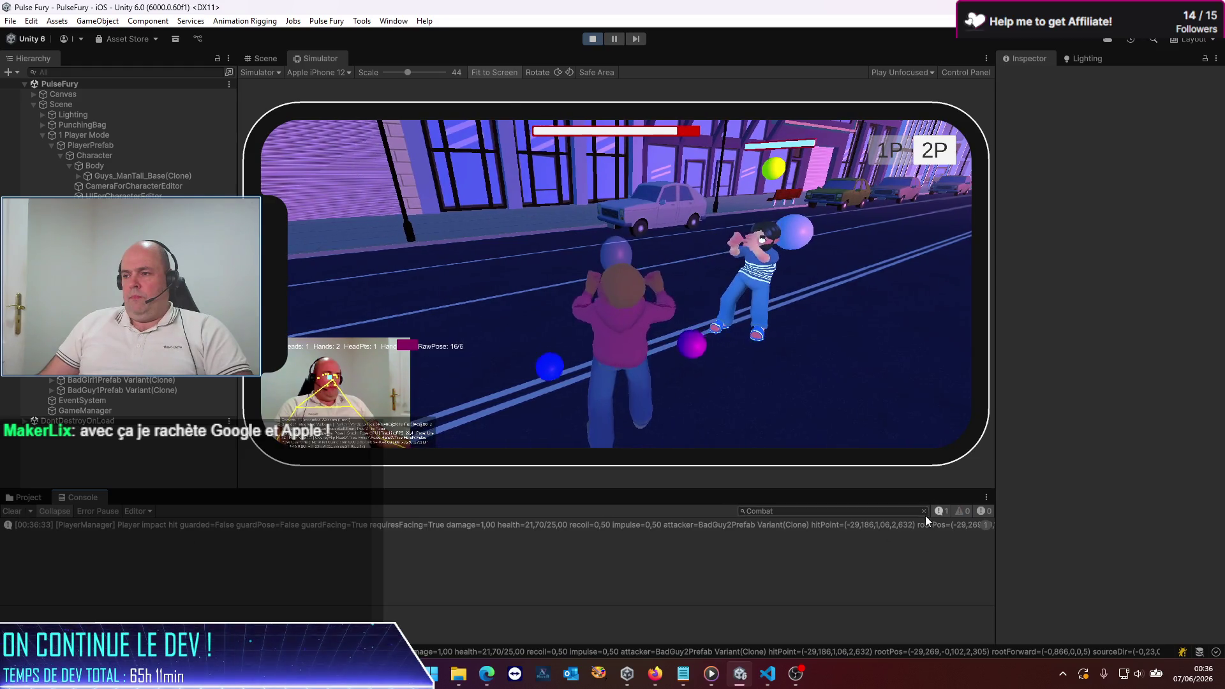
{"action": "left_click", "coordinate": [922, 511]}
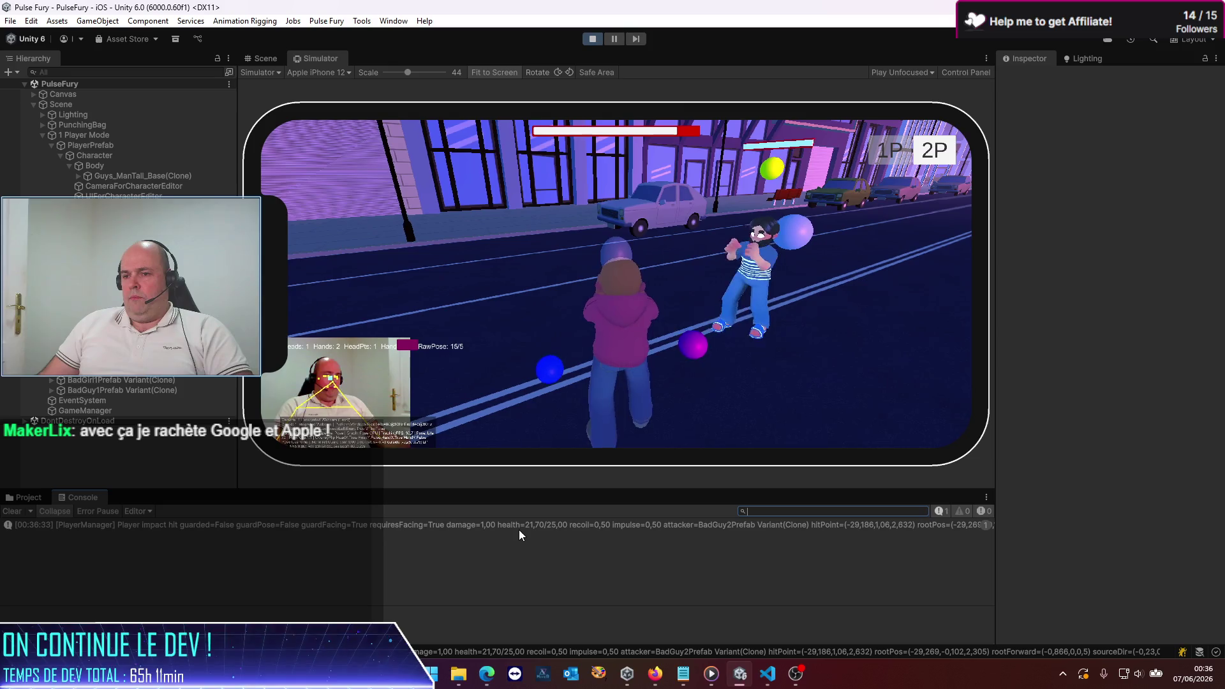
{"action": "left_click", "coordinate": [15, 513]}
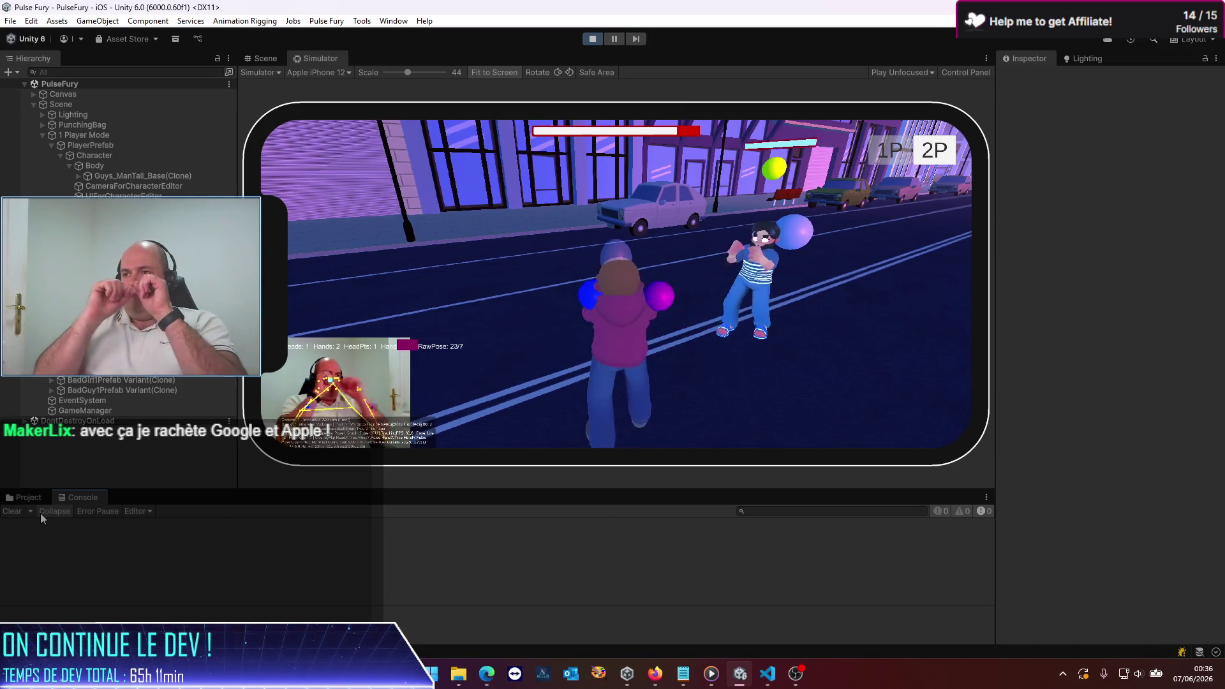
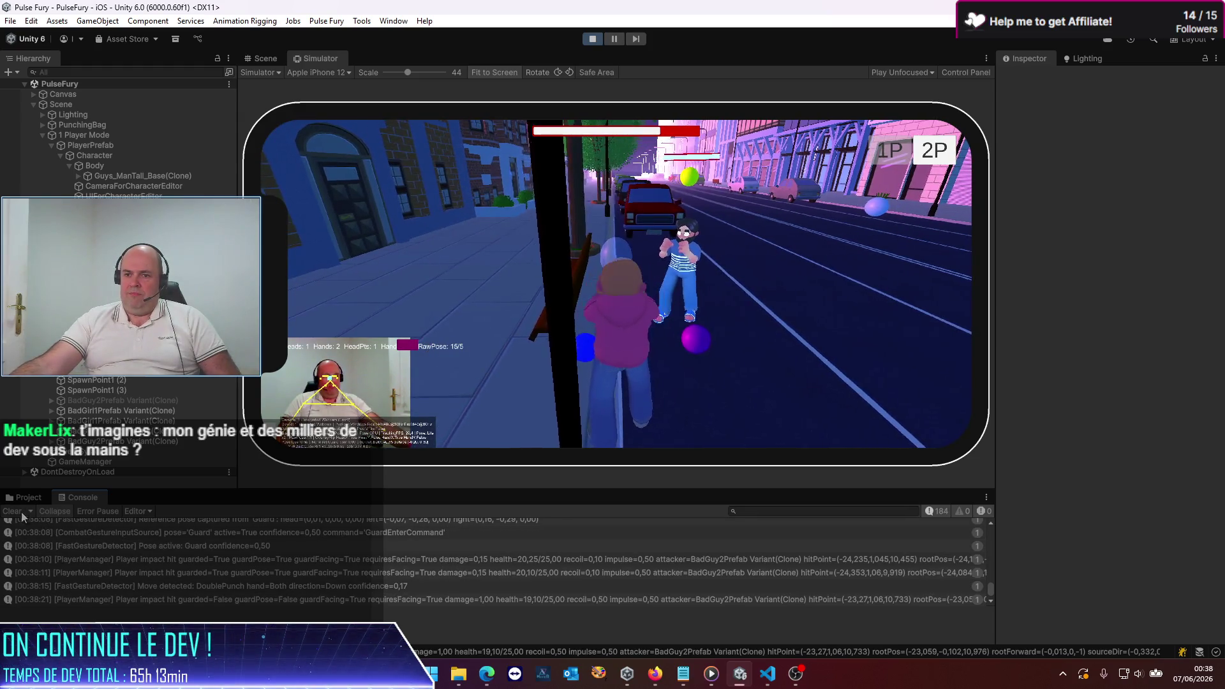
Step: Clear the Console log, playtest Pulse Fury in the iPhone 12 simulator, then stop it
{"action": "left_click", "coordinate": [12, 511]}
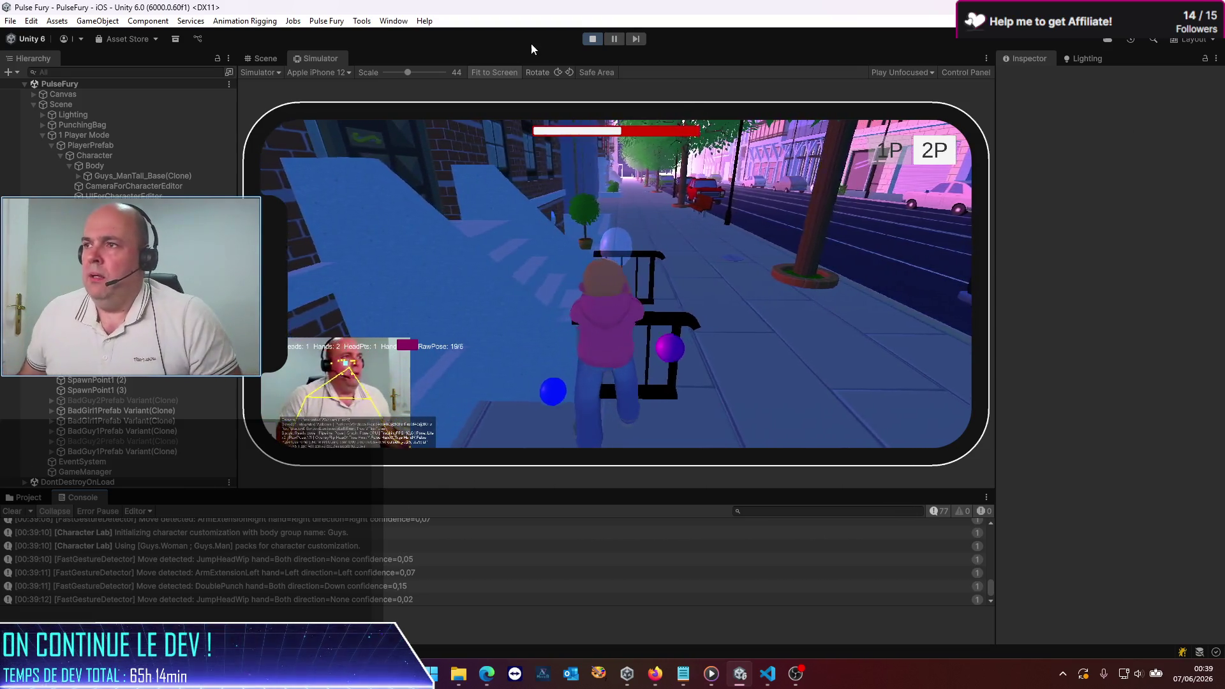
{"action": "left_click", "coordinate": [592, 40]}
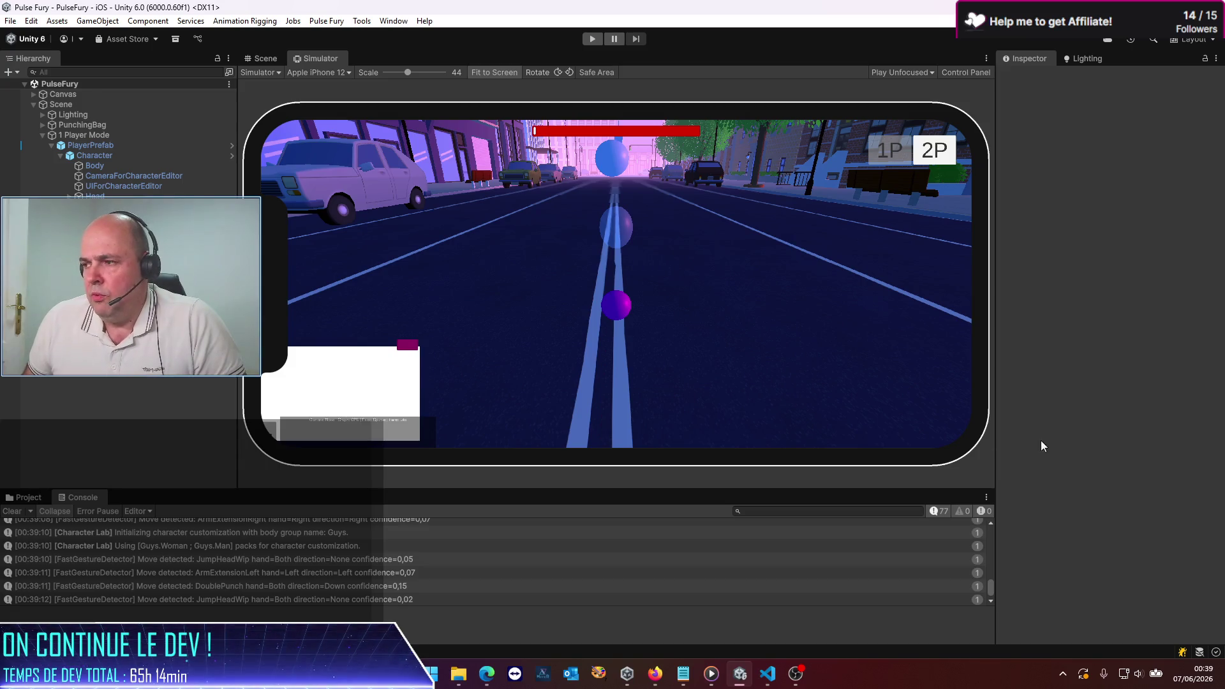
Step: Run Pulse Fury in Play mode, stop it, and restart a fresh run in the simulator
{"action": "left_click", "coordinate": [591, 39]}
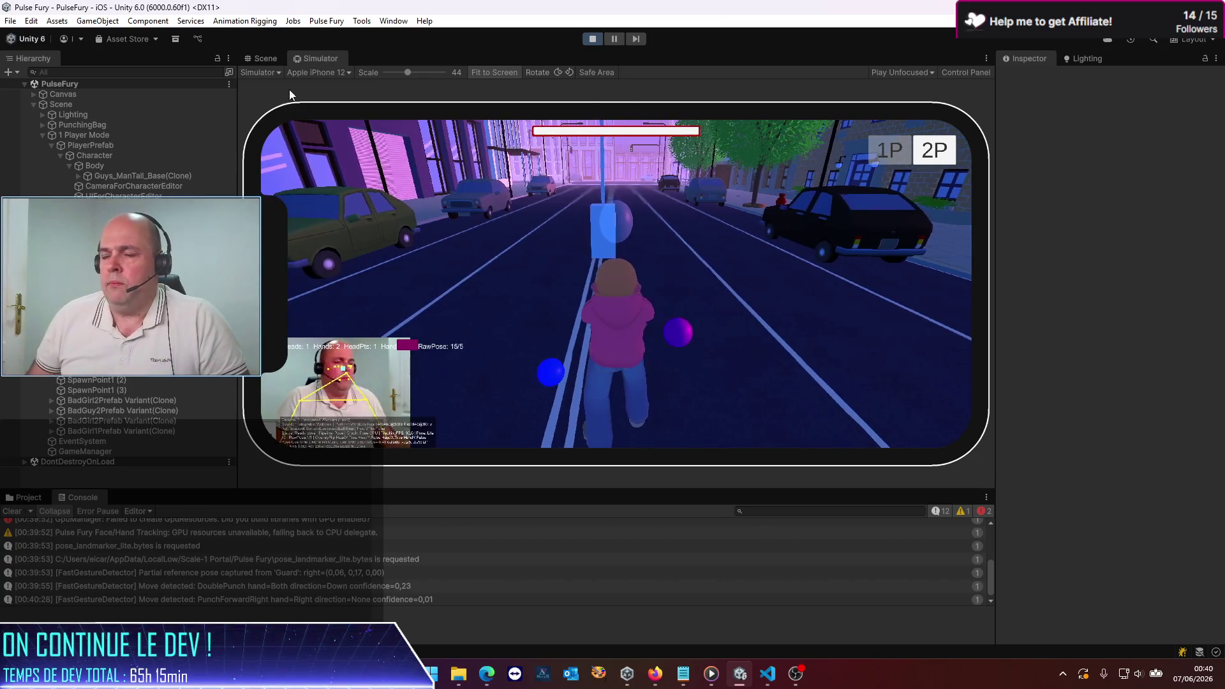
{"action": "left_click", "coordinate": [593, 39]}
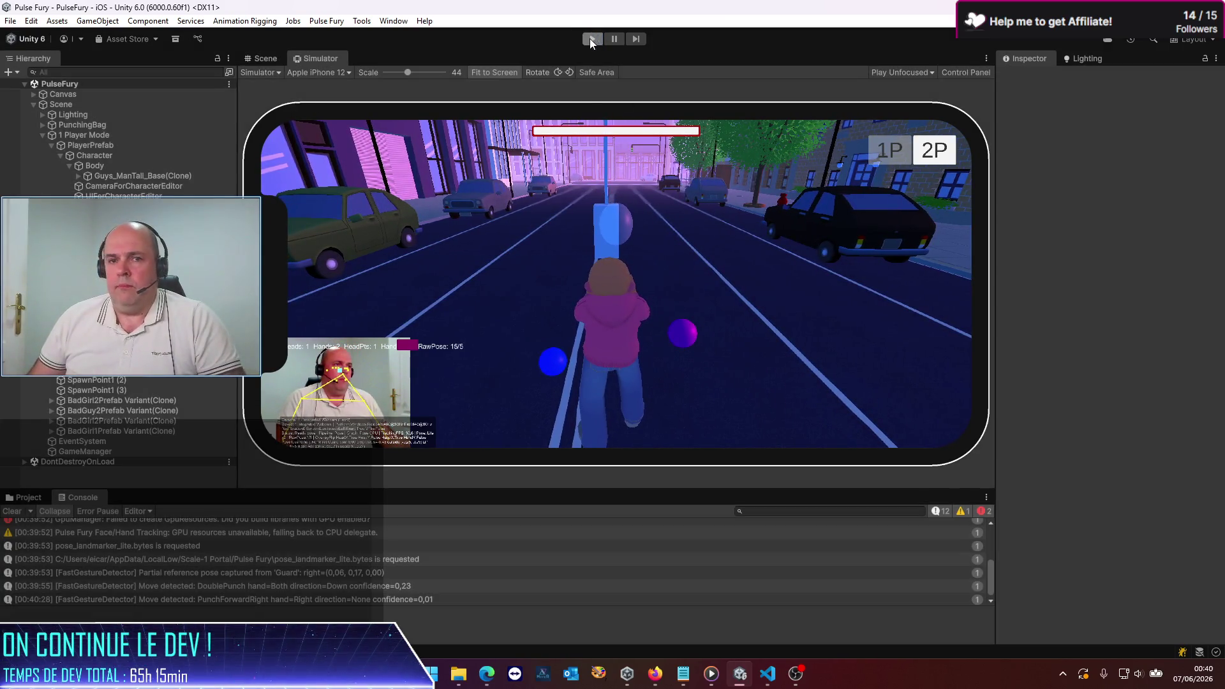
{"action": "left_click", "coordinate": [586, 40]}
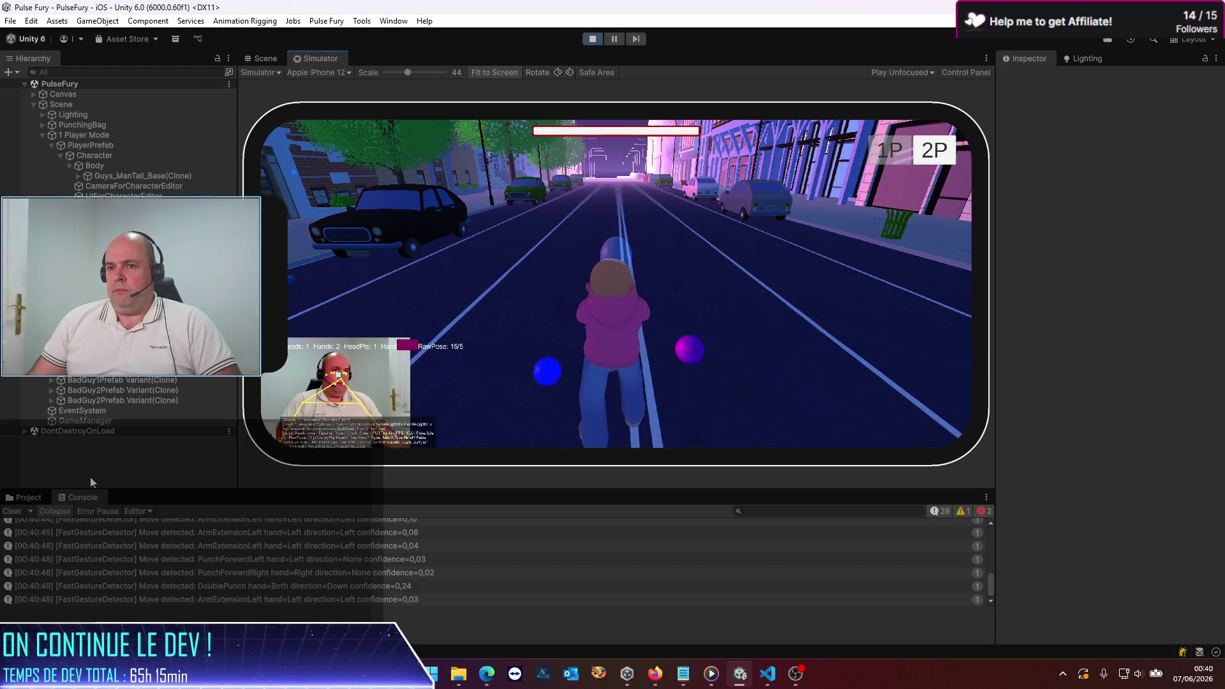
Step: Frame the BadGuy1Prefab Variant(Clone) enemy in the Scene view and stop Play mode
{"action": "left_click", "coordinate": [258, 58]}
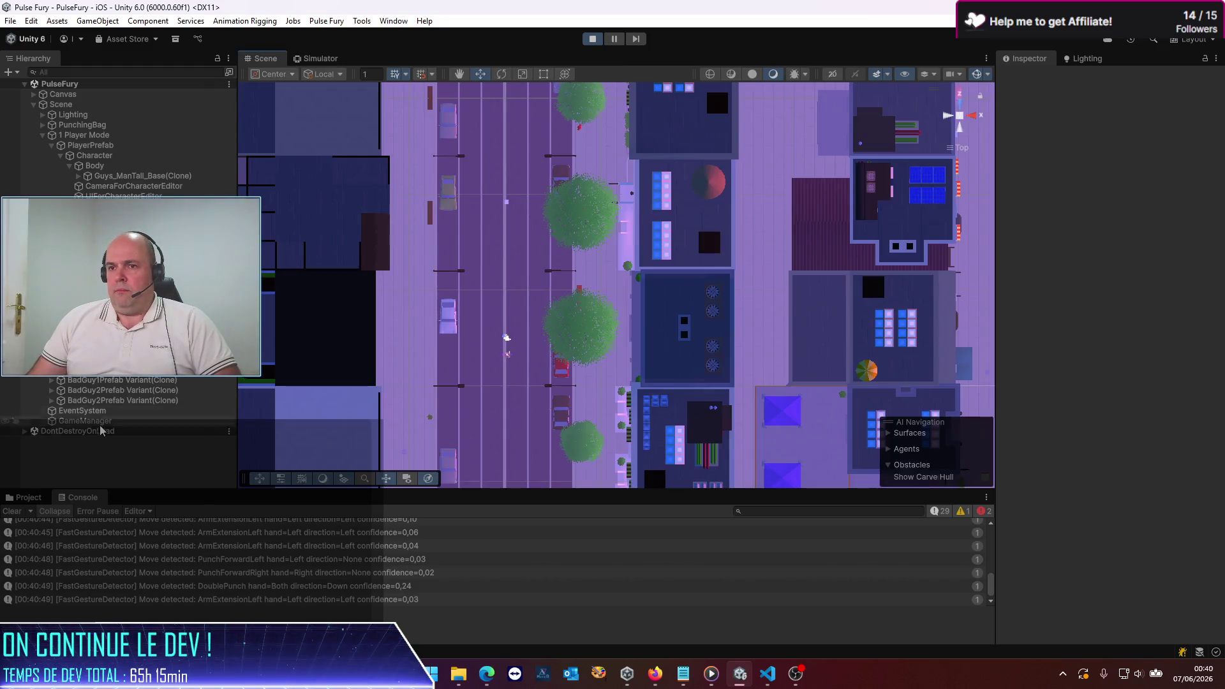
{"action": "double_click", "coordinate": [131, 381]}
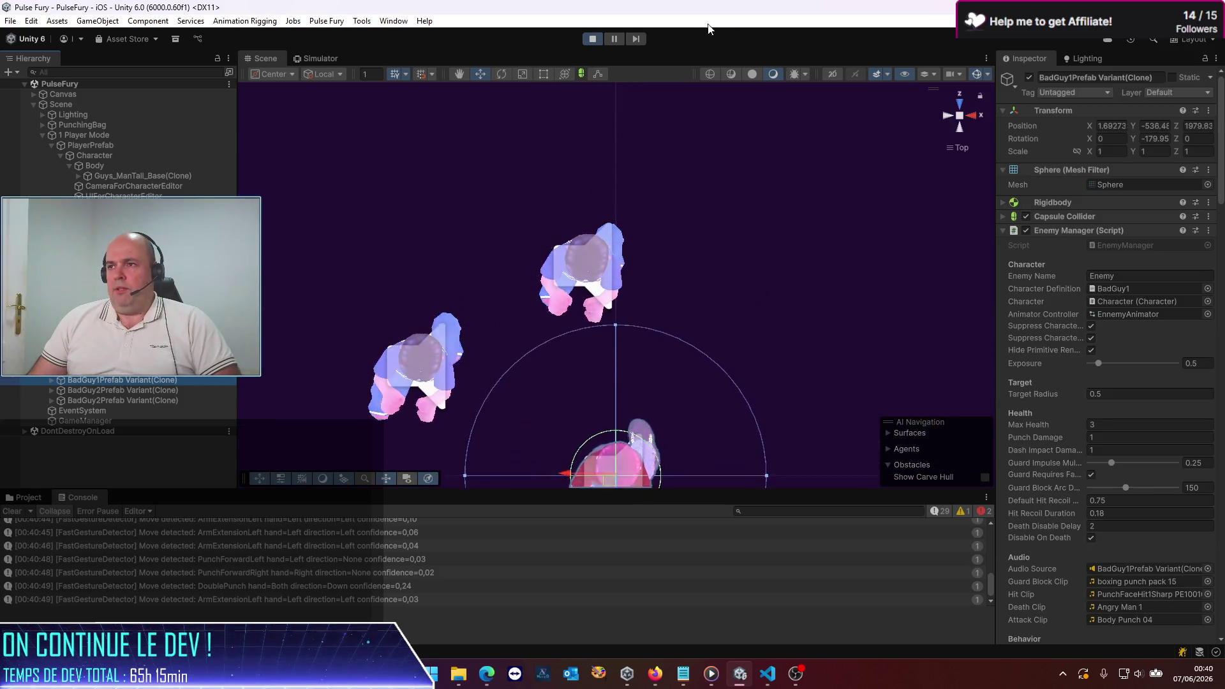
{"action": "left_click", "coordinate": [594, 39]}
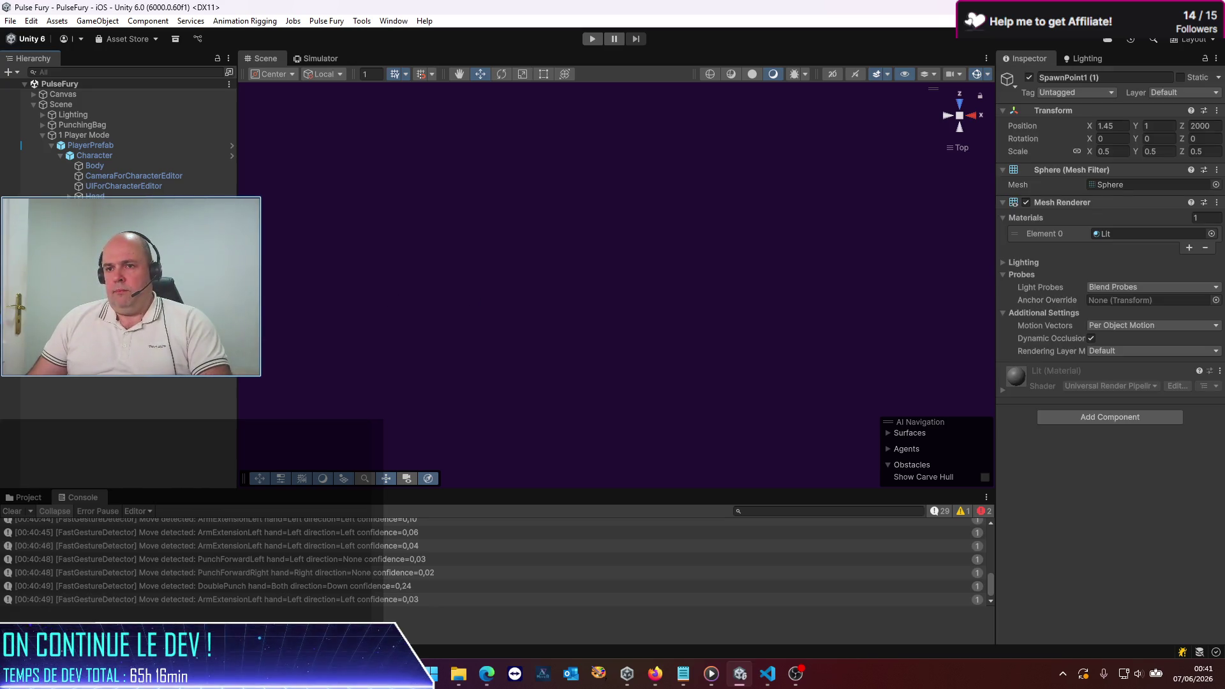
Step: Select the three spawn points, restart the game, and return to the Simulator view
{"action": "left_click", "coordinate": [115, 287], "text": "shift"}
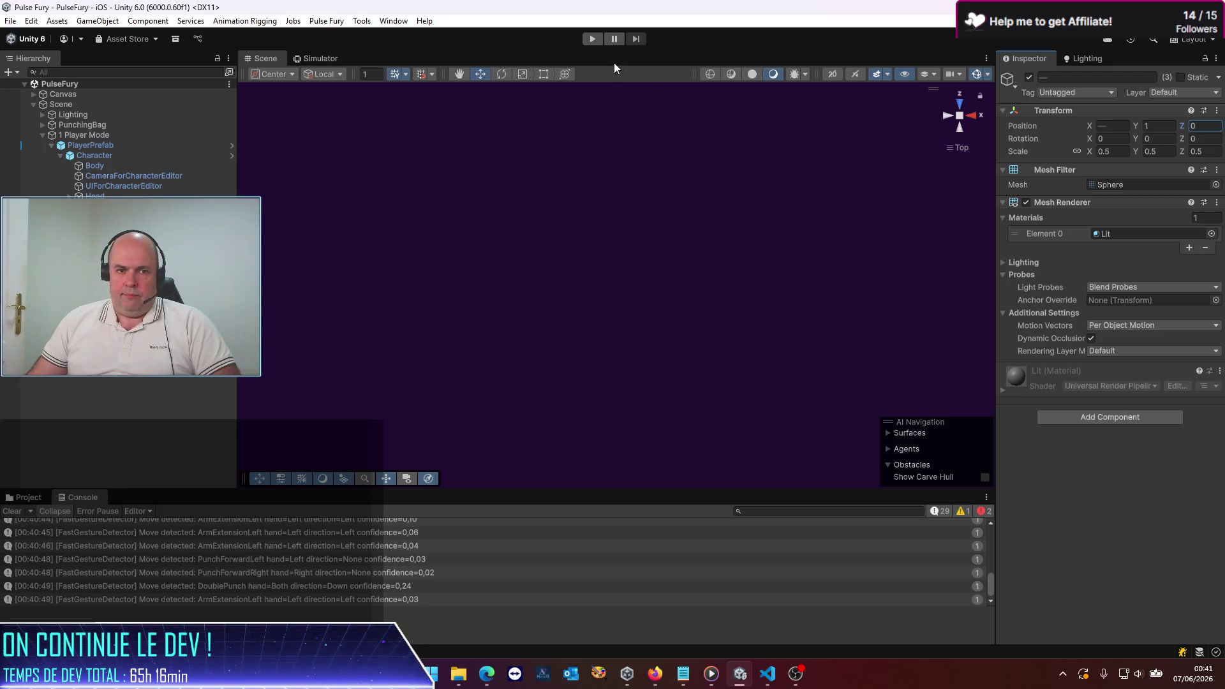
{"action": "left_click", "coordinate": [592, 40]}
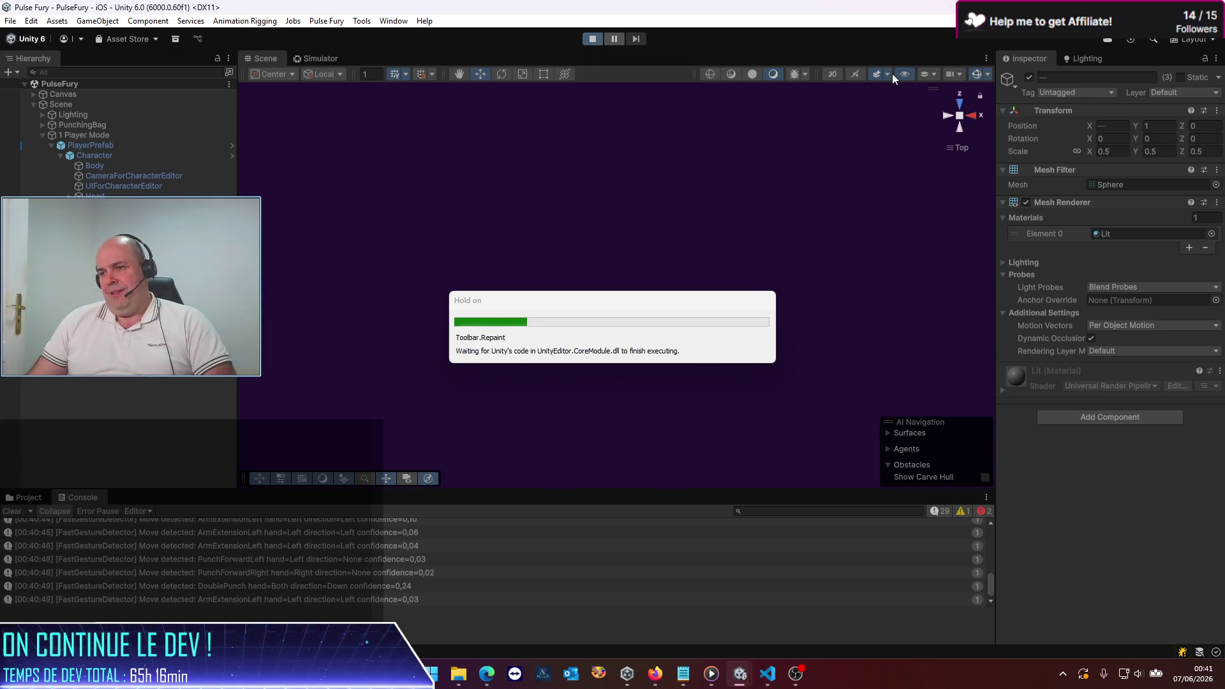
{"action": "left_click", "coordinate": [322, 58]}
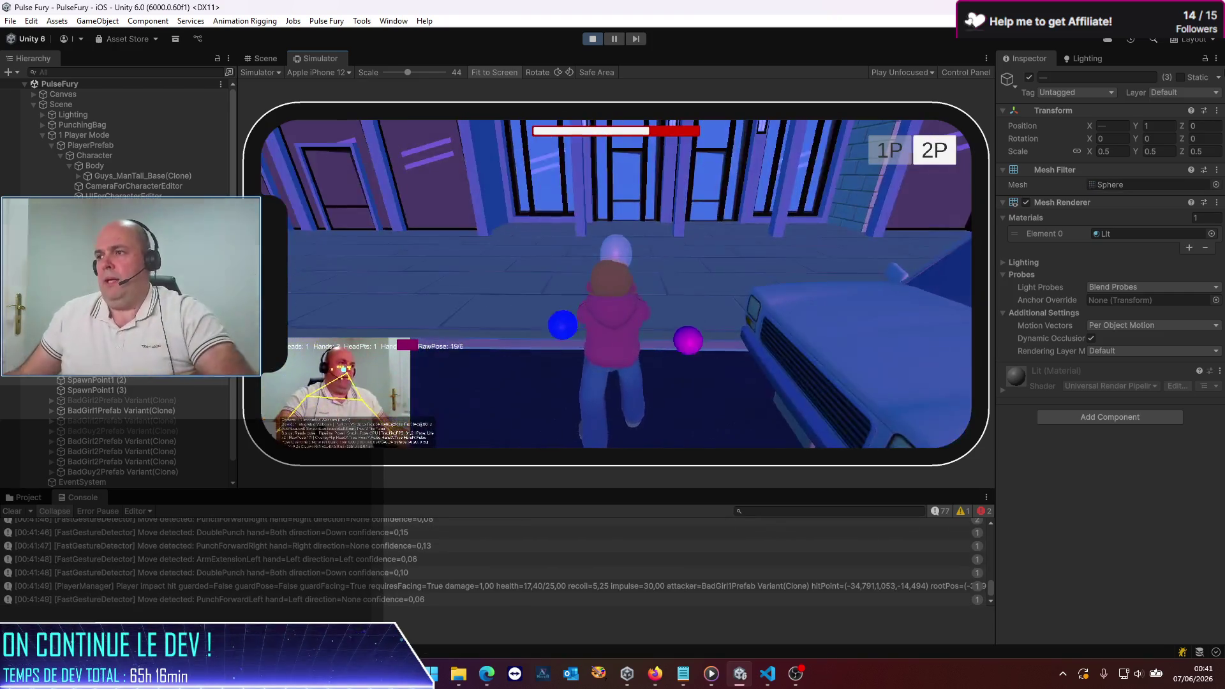
Step: Stop Play mode with Ctrl+P and browse to Assets/Pulse Fury/Prefabs/Enemies
{"action": "key", "text": "ctrl+p"}
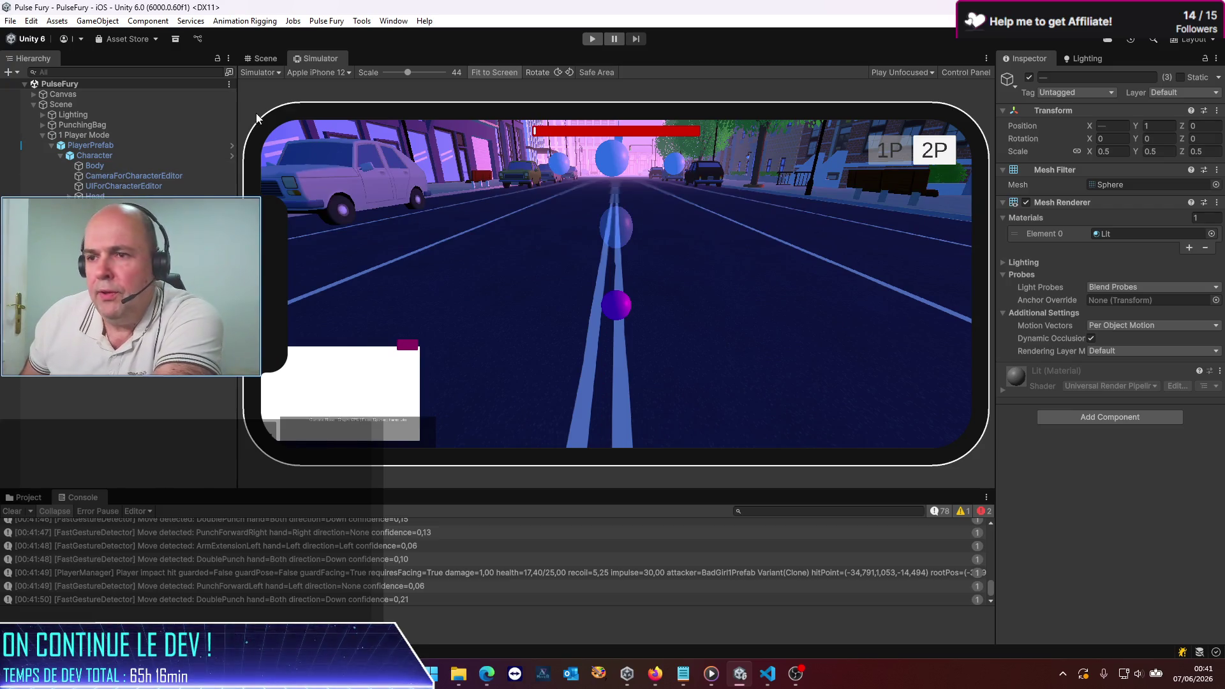
{"action": "left_click", "coordinate": [25, 499]}
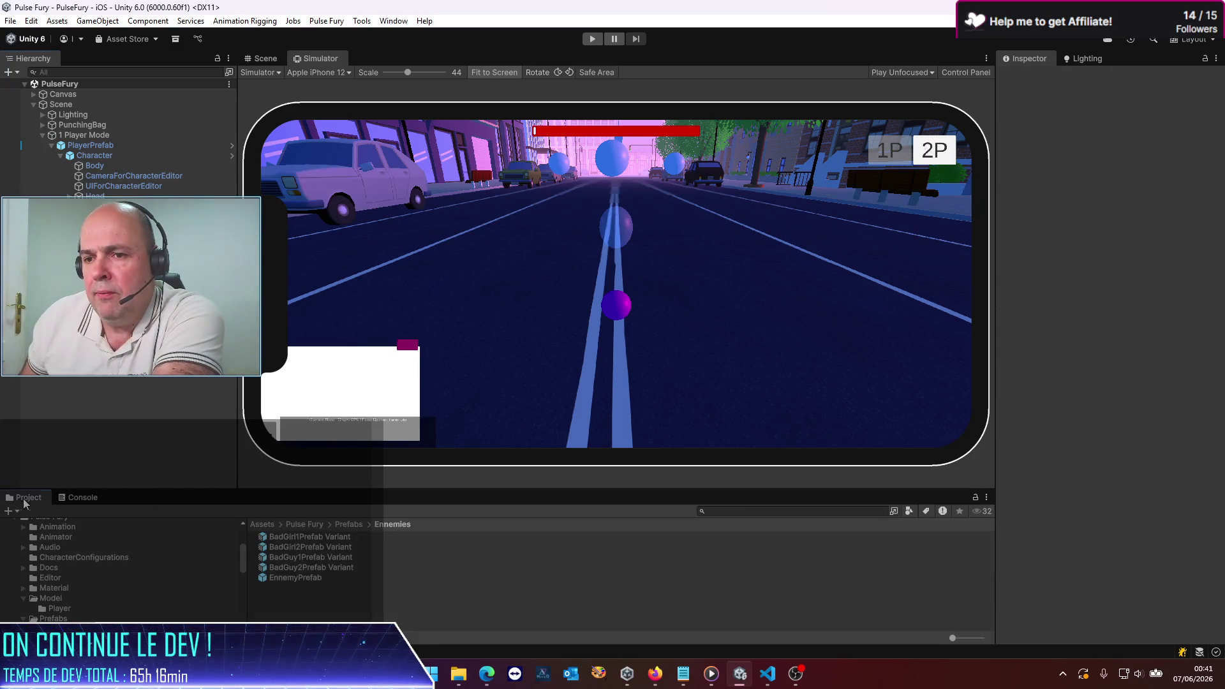
Step: Add Combo1 as EnnemyPrefab's third Attack Combo Id, then return to the PulseFury scene
{"action": "left_click", "coordinate": [358, 577]}
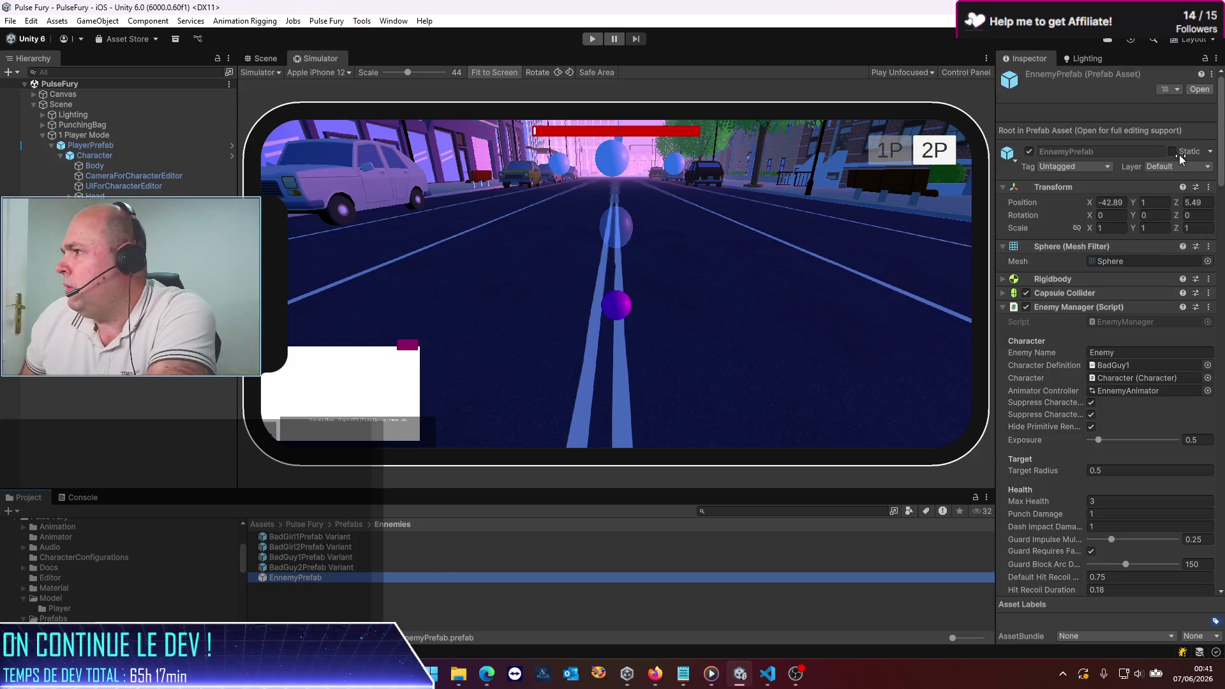
{"action": "left_click", "coordinate": [1200, 91]}
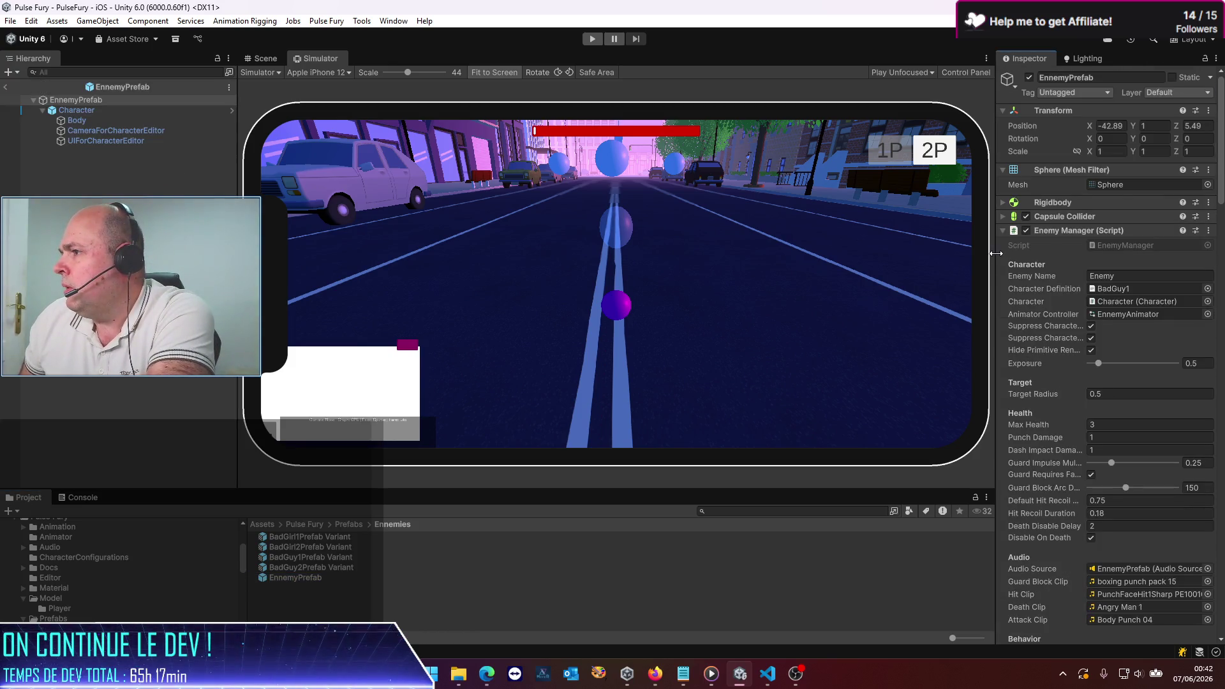
{"action": "left_click_drag", "start_coordinate": [996, 253], "coordinate": [716, 253]}
{"action": "scroll", "coordinate": [827, 462], "scroll_direction": "down", "scroll_amount": 10}
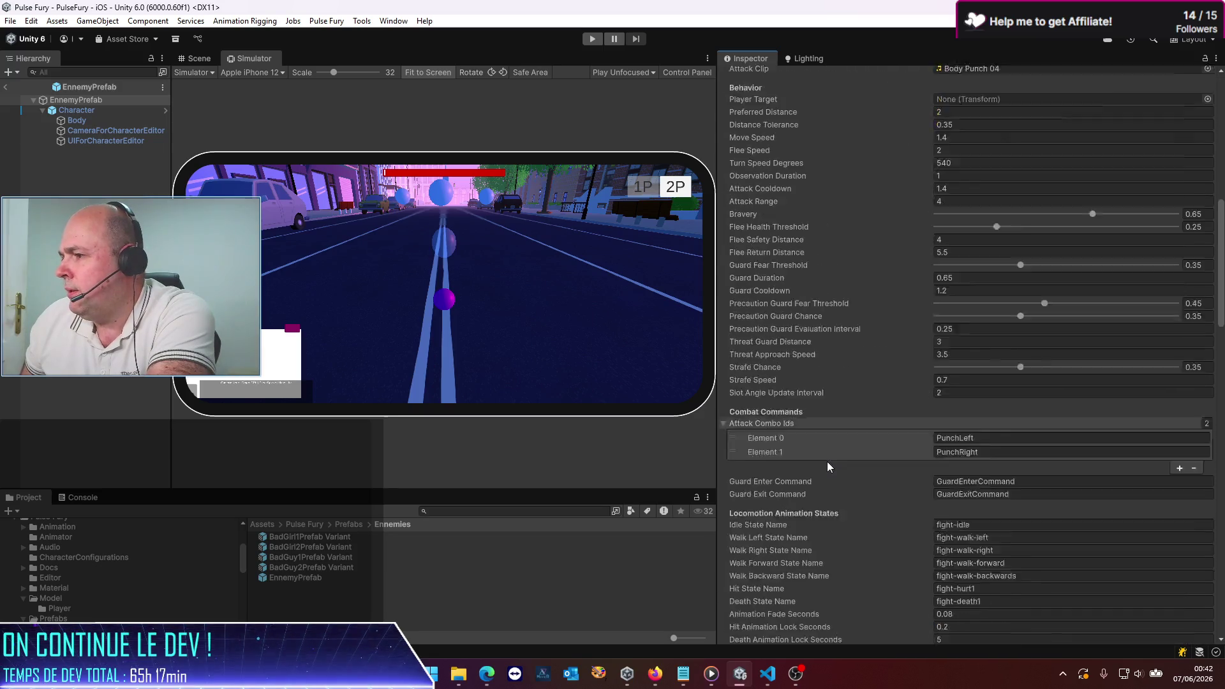
{"action": "scroll", "coordinate": [827, 461], "scroll_direction": "down", "scroll_amount": 5}
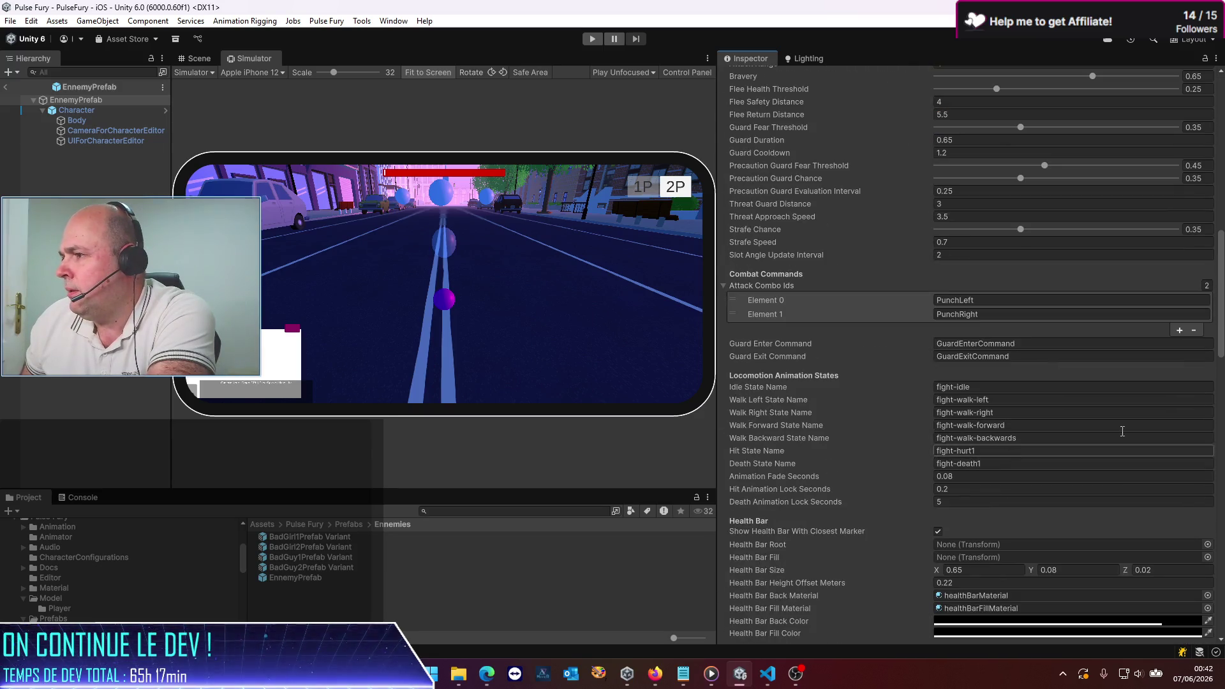
{"action": "left_click", "coordinate": [1178, 334]}
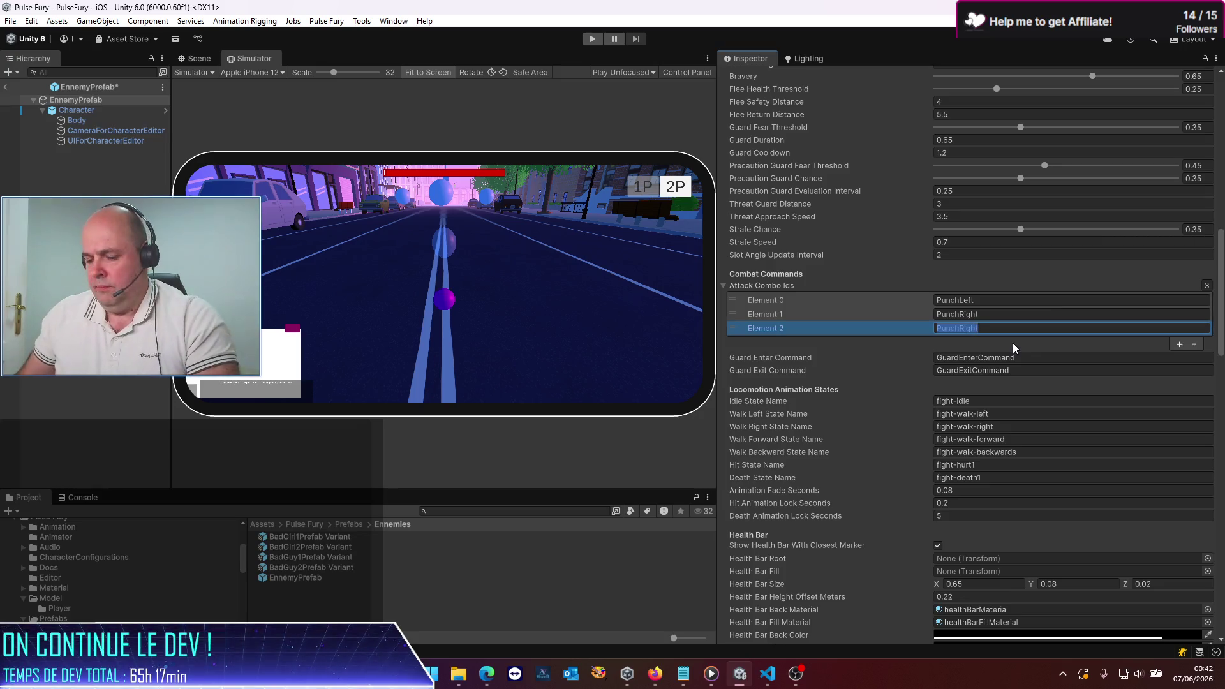
{"action": "type", "text": "Combi"}
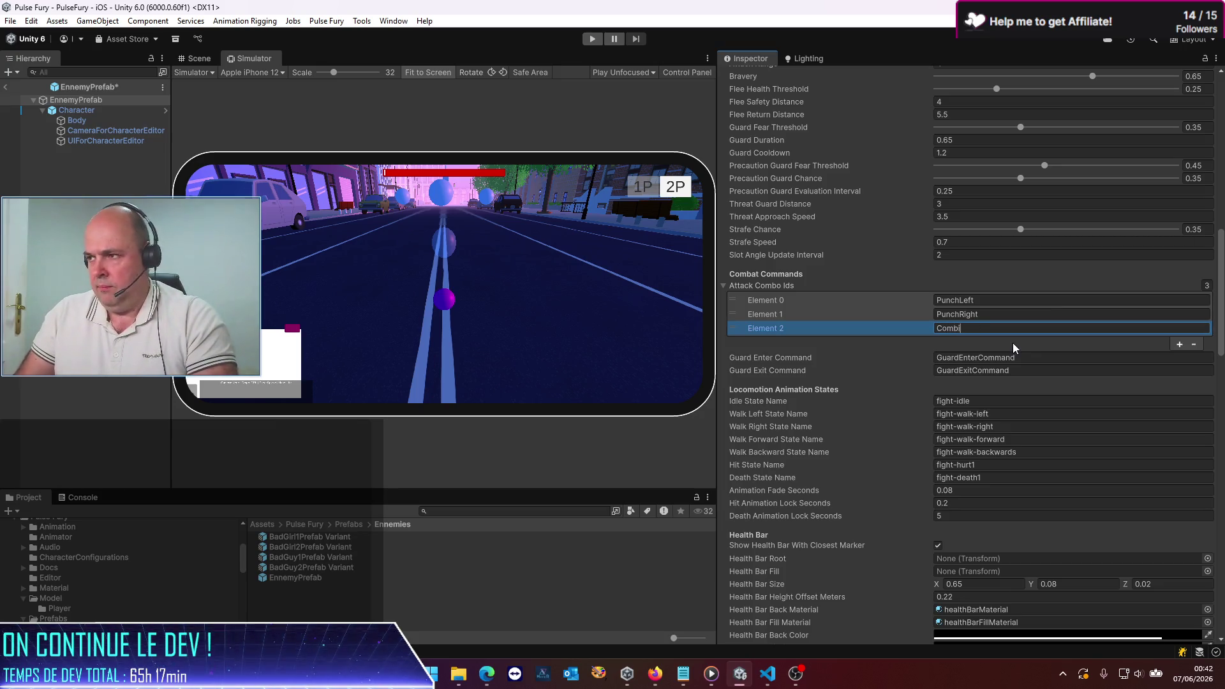
{"action": "key", "text": "BackSpace"}
{"action": "type", "text": "o1"}
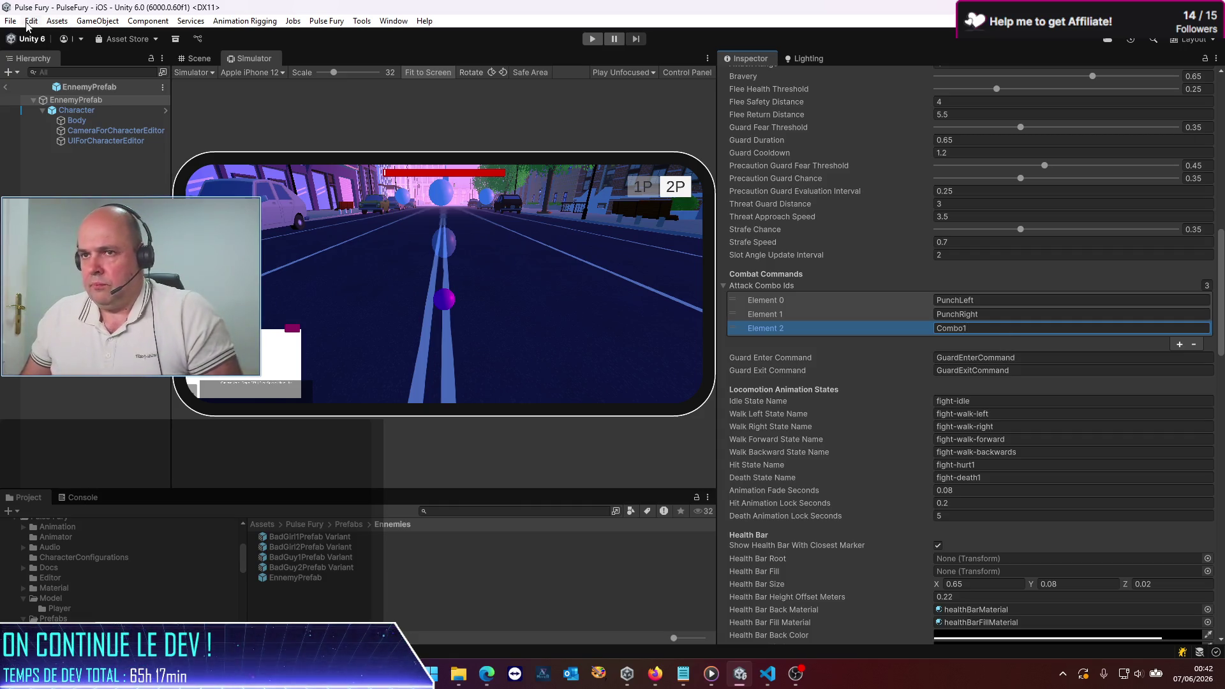
{"action": "left_click", "coordinate": [6, 88]}
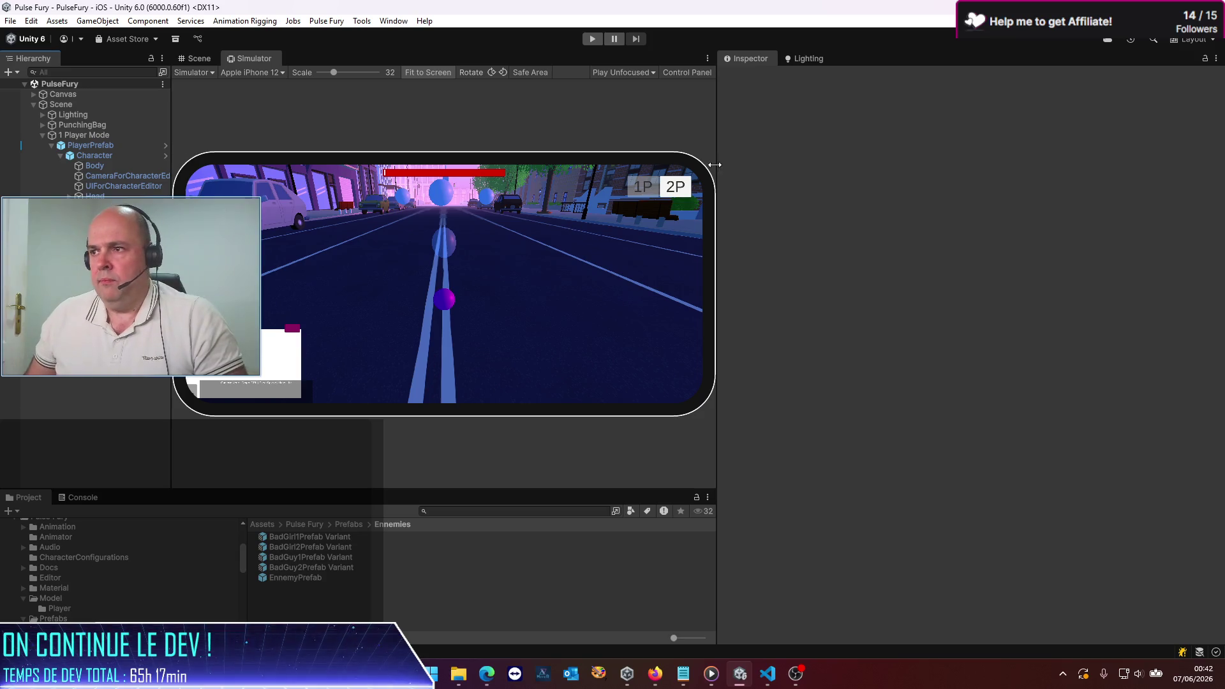
Step: Maximize the Simulator view, then play and stop one Pulse Fury test round
{"action": "left_click", "coordinate": [709, 59]}
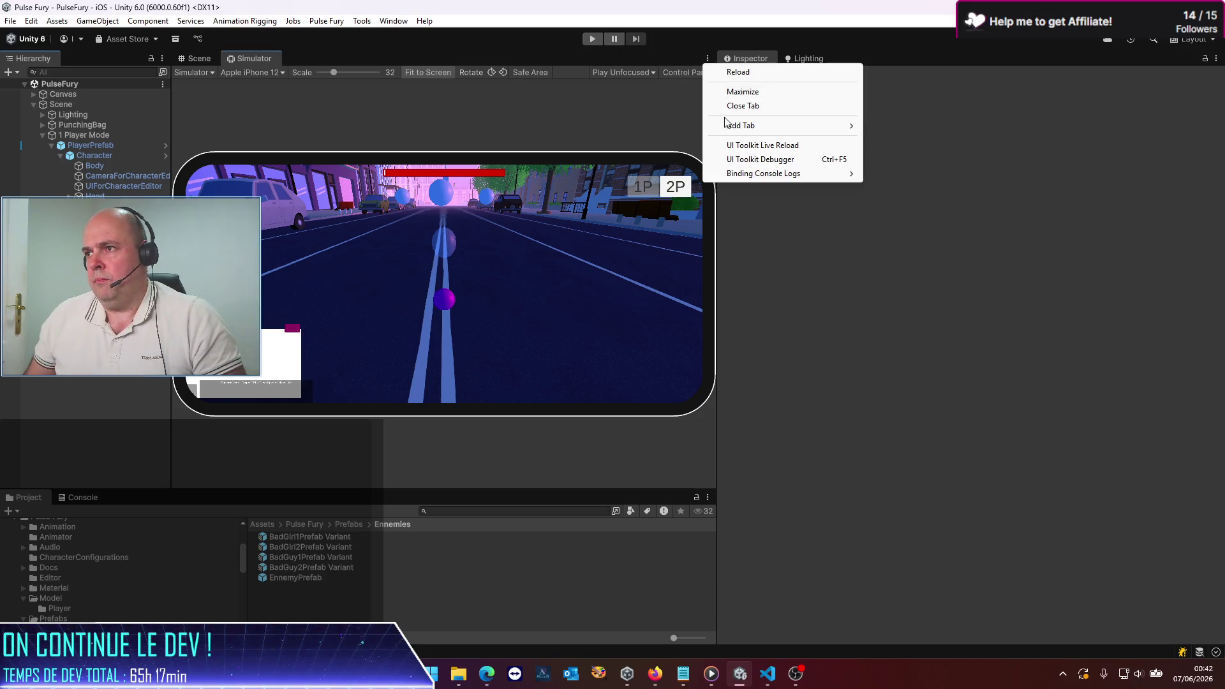
{"action": "left_click", "coordinate": [740, 92]}
{"action": "left_click", "coordinate": [593, 39]}
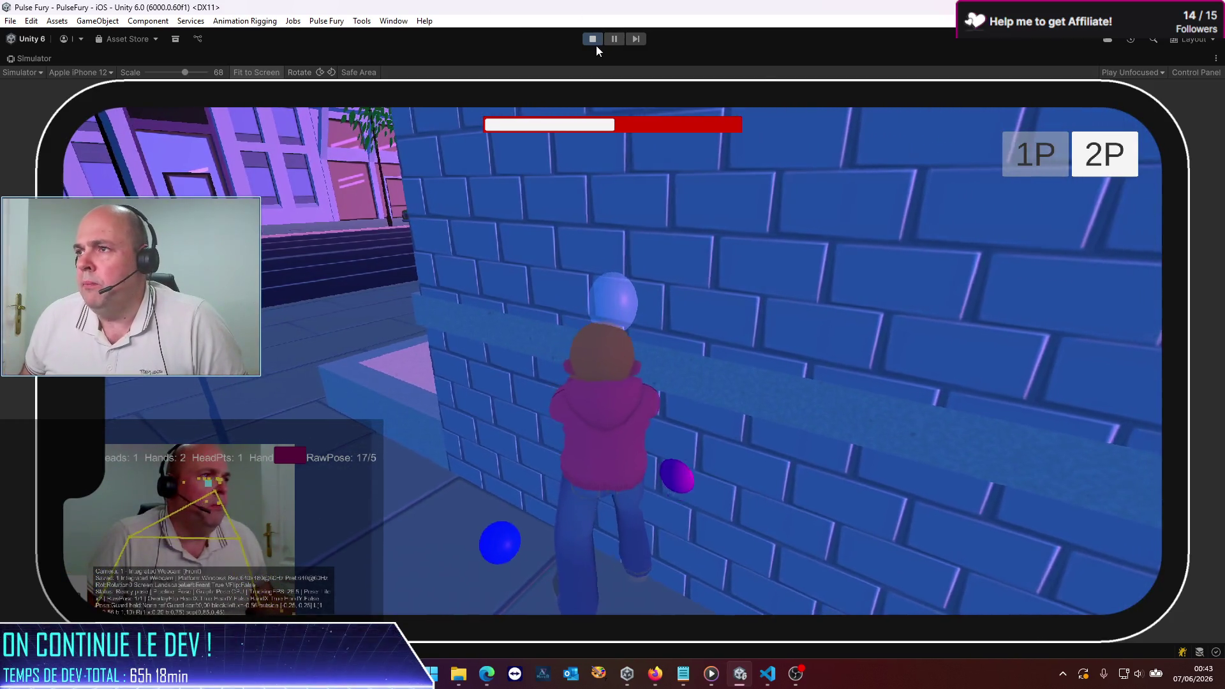
{"action": "left_click", "coordinate": [592, 41]}
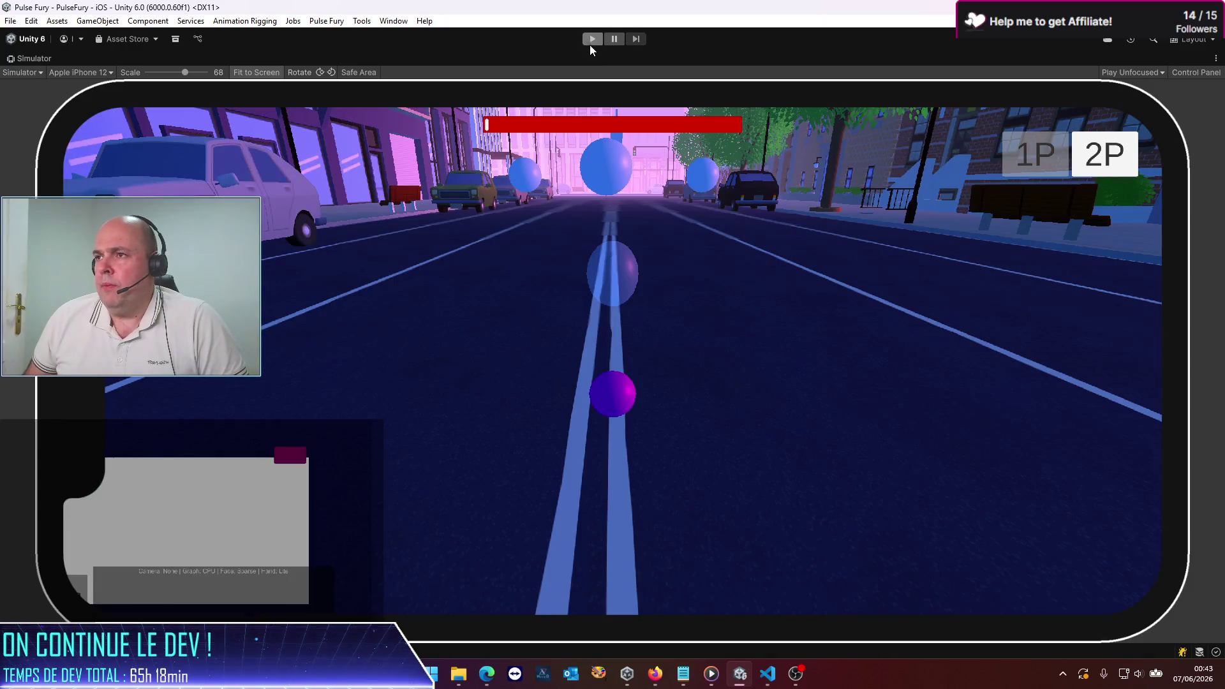
Step: Play another Pulse Fury round in the simulator, stop it, and start a new run
{"action": "left_click", "coordinate": [591, 41]}
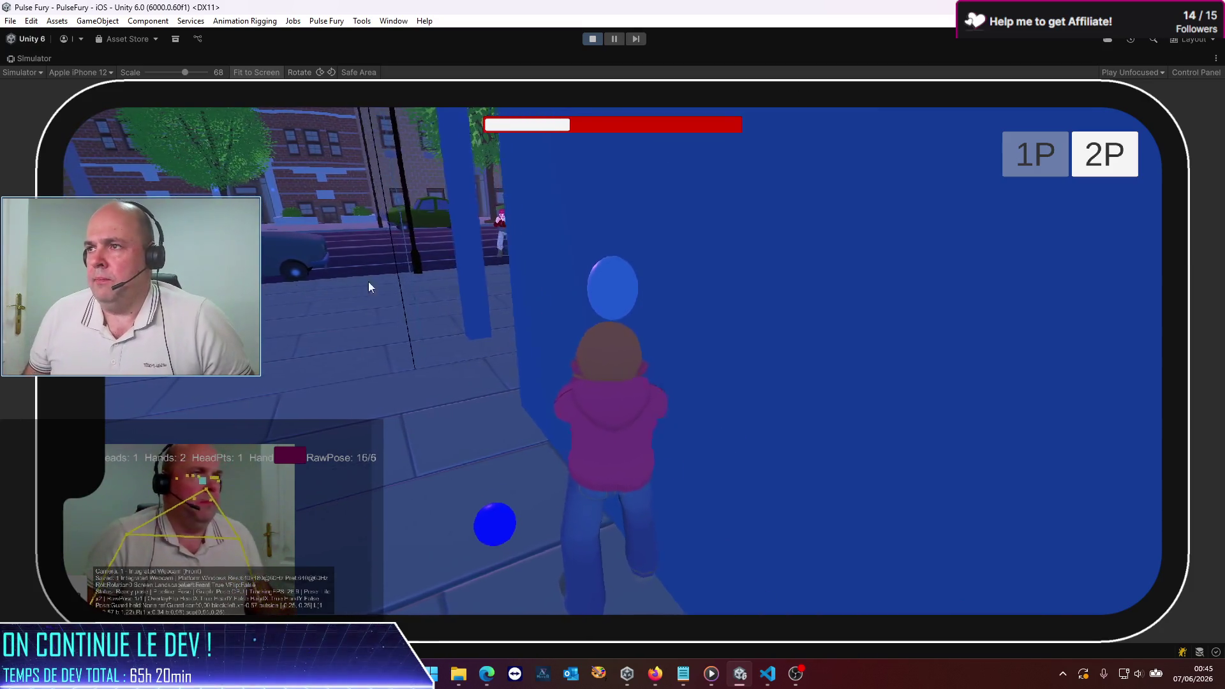
{"action": "left_click", "coordinate": [592, 39]}
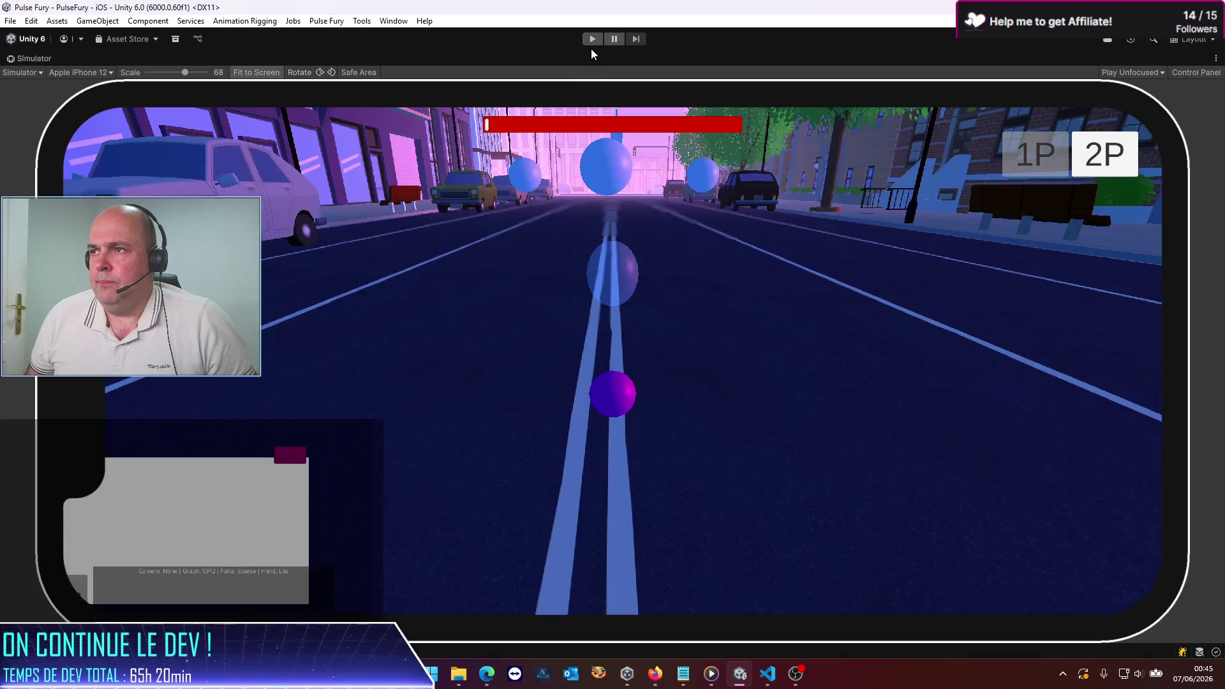
{"action": "left_click", "coordinate": [595, 39]}
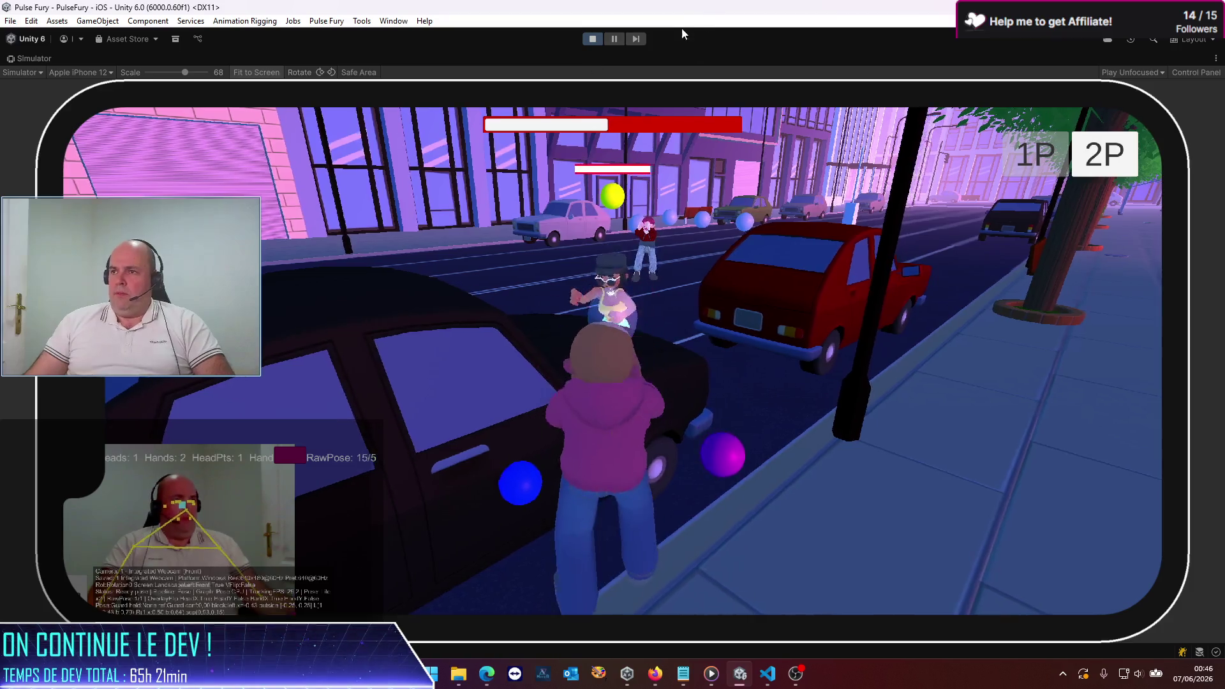
Step: Stop the final playtest and bring up the Codex chat in Visual Studio Code
{"action": "left_click", "coordinate": [592, 40]}
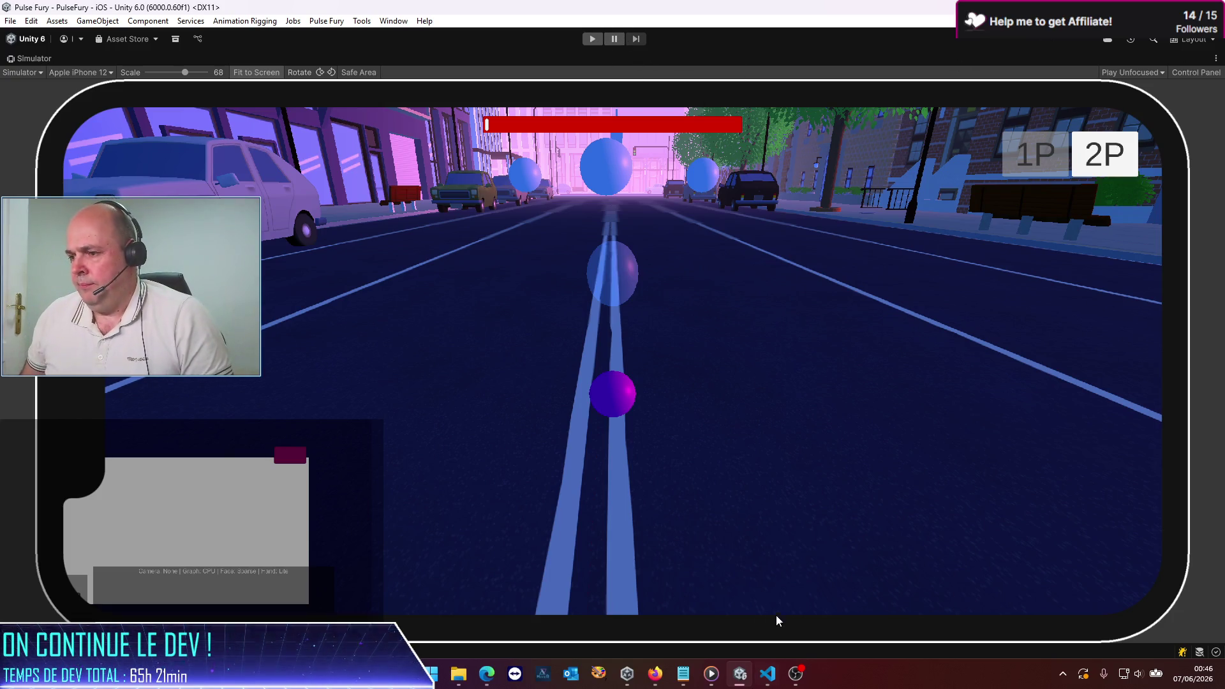
{"action": "left_click", "coordinate": [768, 674]}
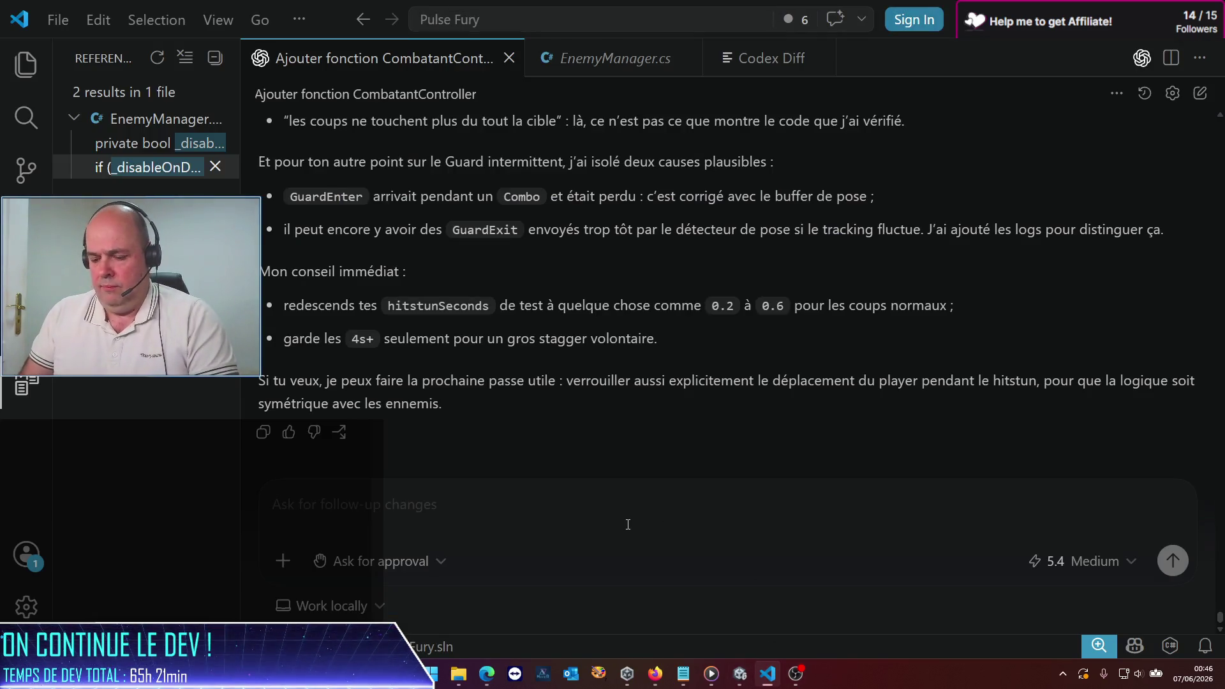
Step: Send Codex a bug report that enemies' Death animation often no longer plays
{"action": "type", "text": "Non, attend"}
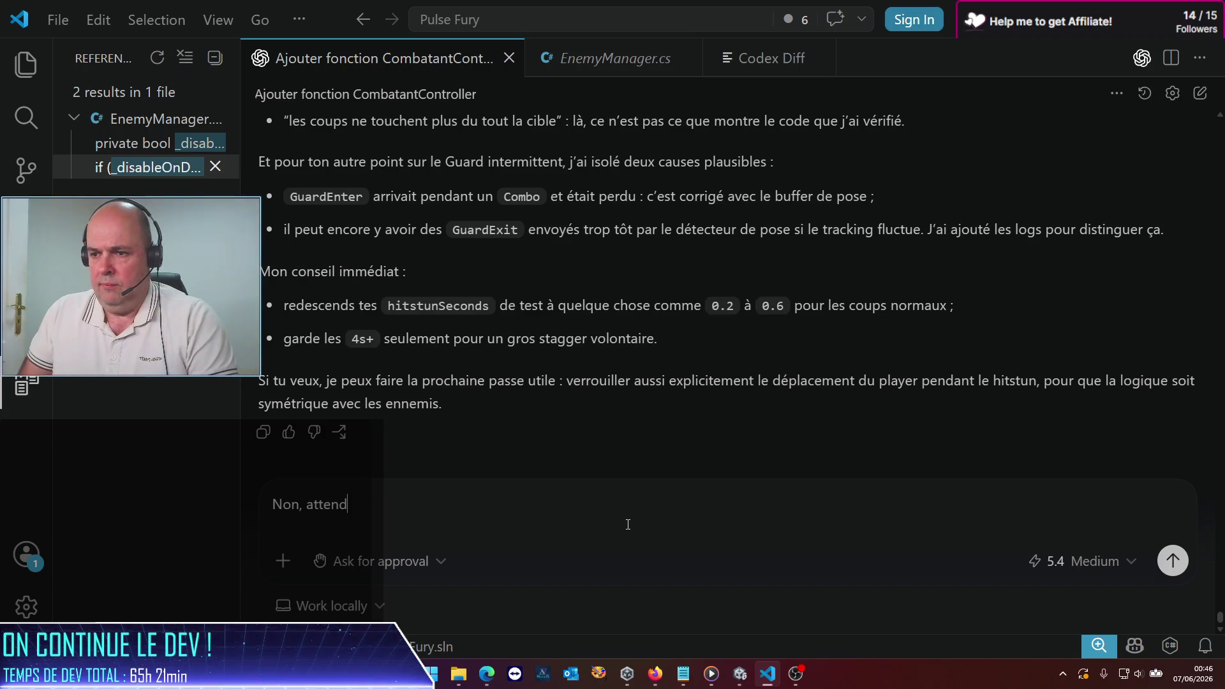
{"action": "key", "text": "BackSpace"}
{"action": "key", "text": "BackSpace"}
{"action": "key", "text": "BackSpace"}
{"action": "type", "text": "Bon pas de chance, j'a"}
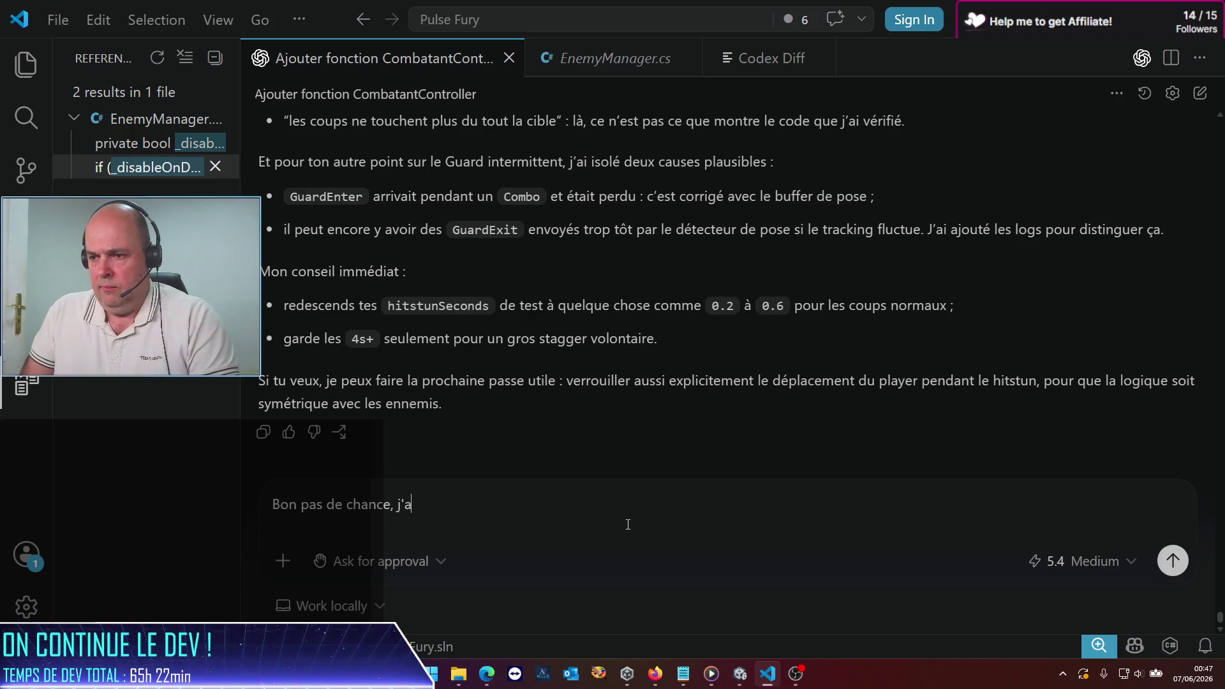
{"action": "type", "text": "i encore"}
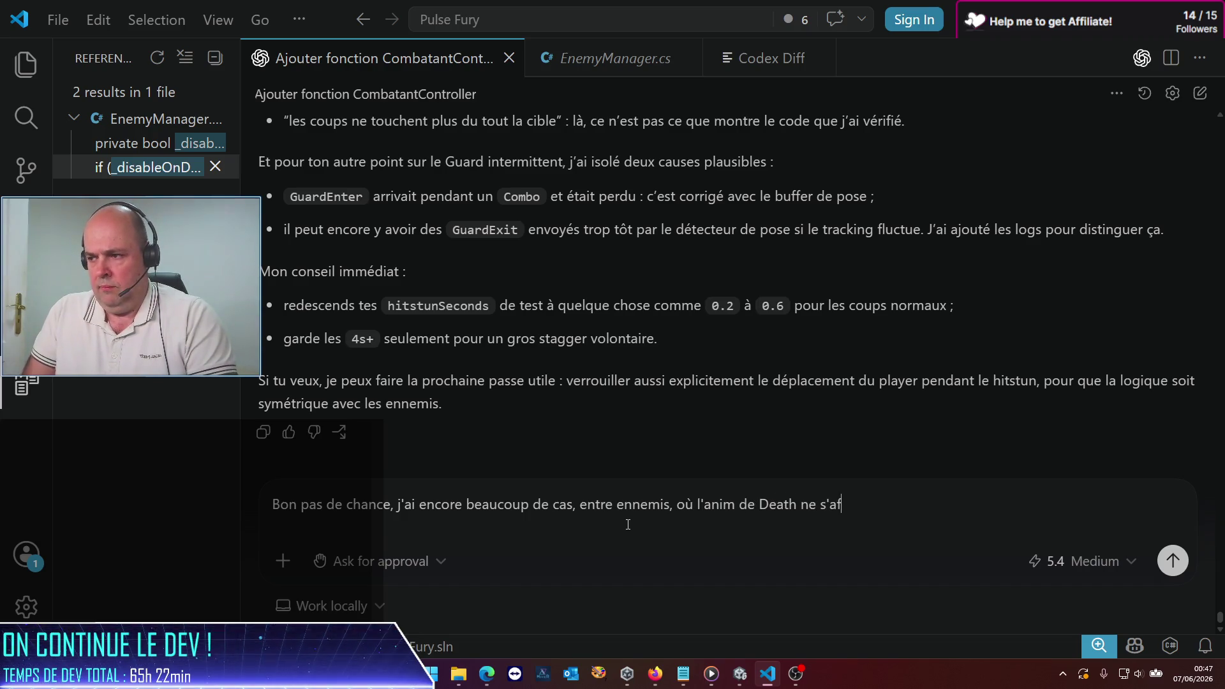
{"action": "type", "text": "fiche plus"}
{"action": "key", "text": "Return"}
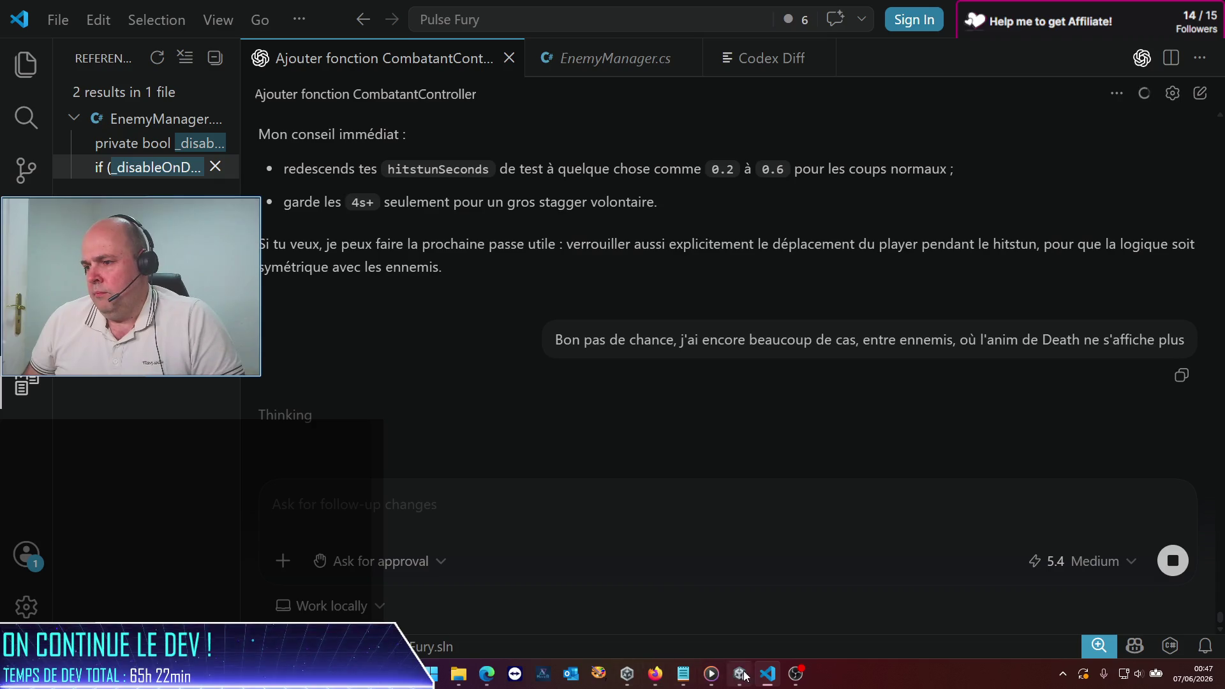
{"action": "key", "text": "alt+Tab"}
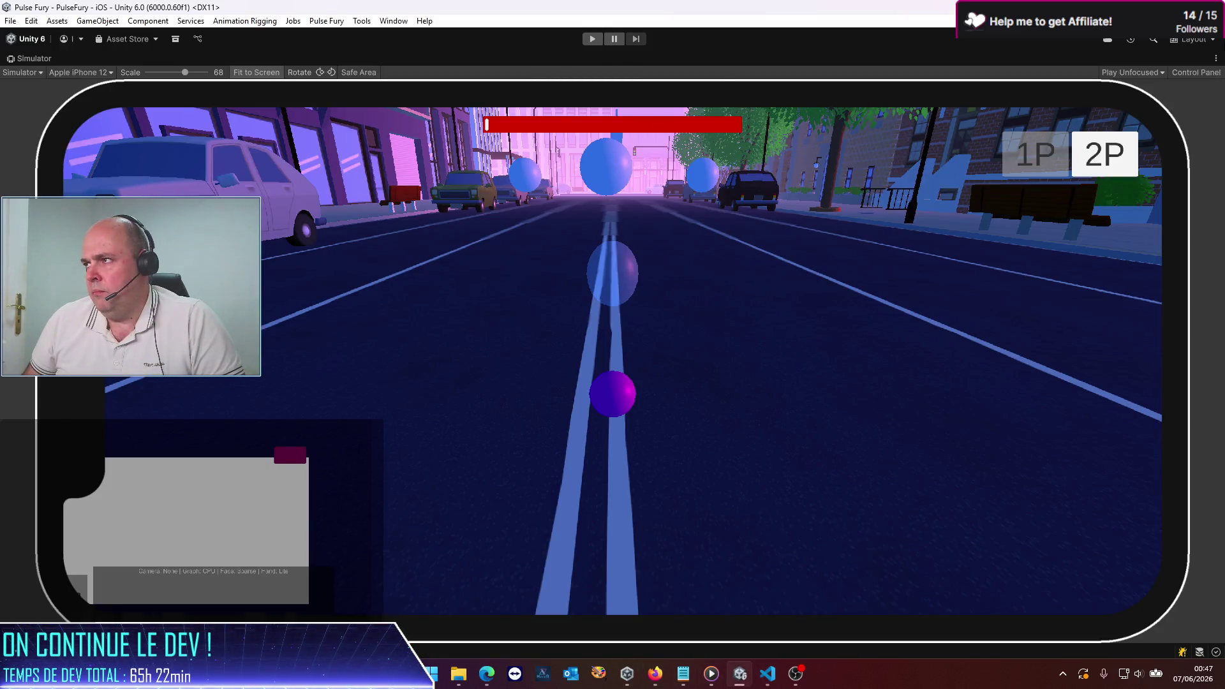
{"action": "key", "text": "alt+Tab"}
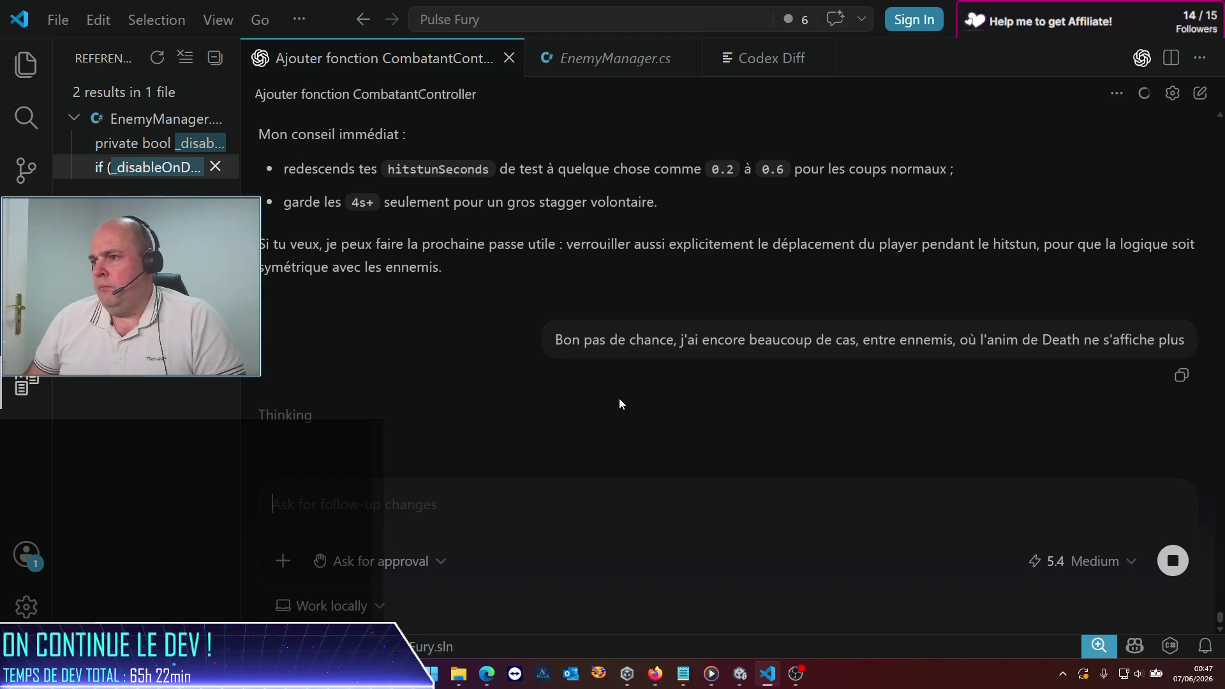